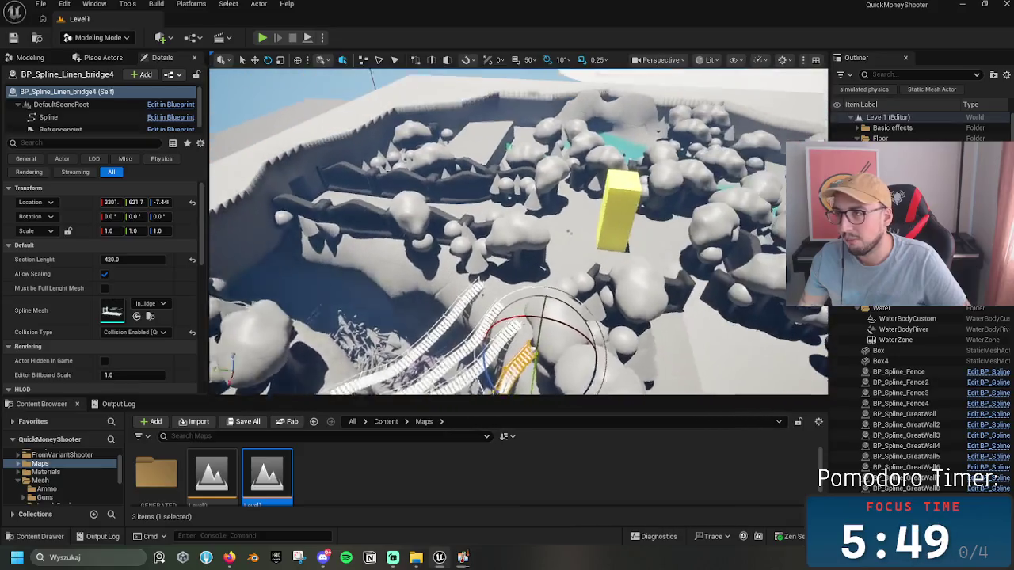
Step: Tilt the view up and fly down to the curved rope bridge beside the long bridges
mouse_move(595, 339)
left_mouse_down()
mouse_move(594, 319)
mouse_move(582, 361)
mouse_move(625, 341)
mouse_move(638, 361)
mouse_move(560, 320)
left_mouse_up()
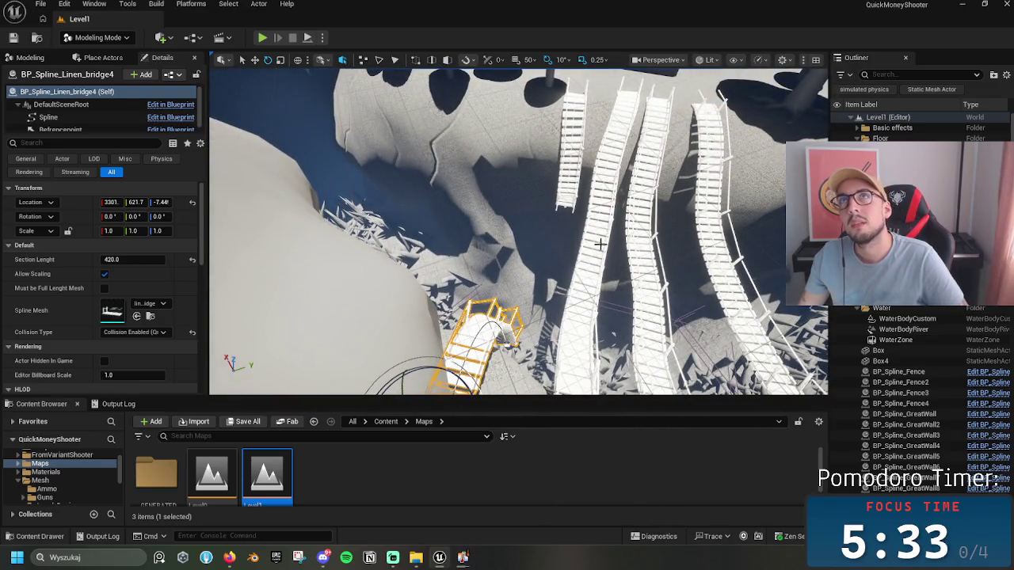
mouse_move(590, 232)
left_mouse_down()
mouse_move(571, 245)
mouse_move(595, 228)
left_mouse_up()
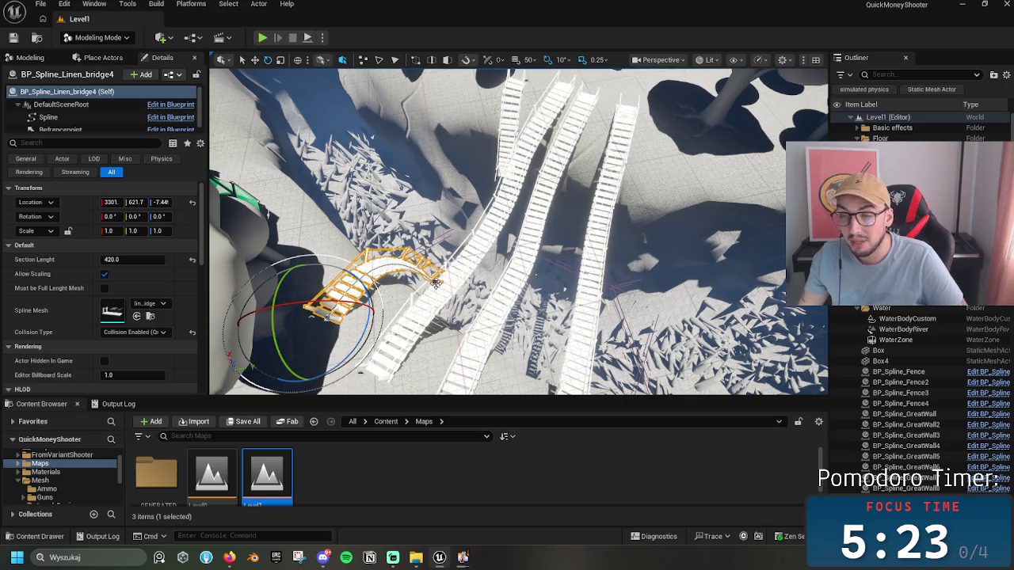
Step: Select the end point of BP_Spline_Linen_bridge4's spline, then swing and zoom the view back out
left_click(435, 280)
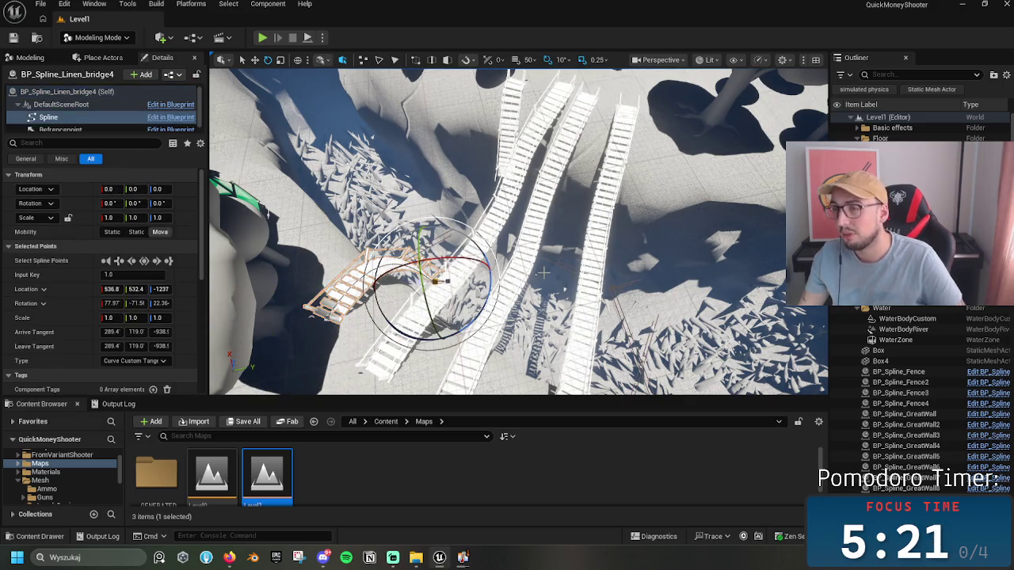
mouse_move(529, 308)
left_mouse_down()
mouse_move(528, 261)
mouse_move(528, 278)
mouse_move(583, 271)
mouse_move(587, 260)
left_mouse_up()
scroll(584, 272, "down", 3)
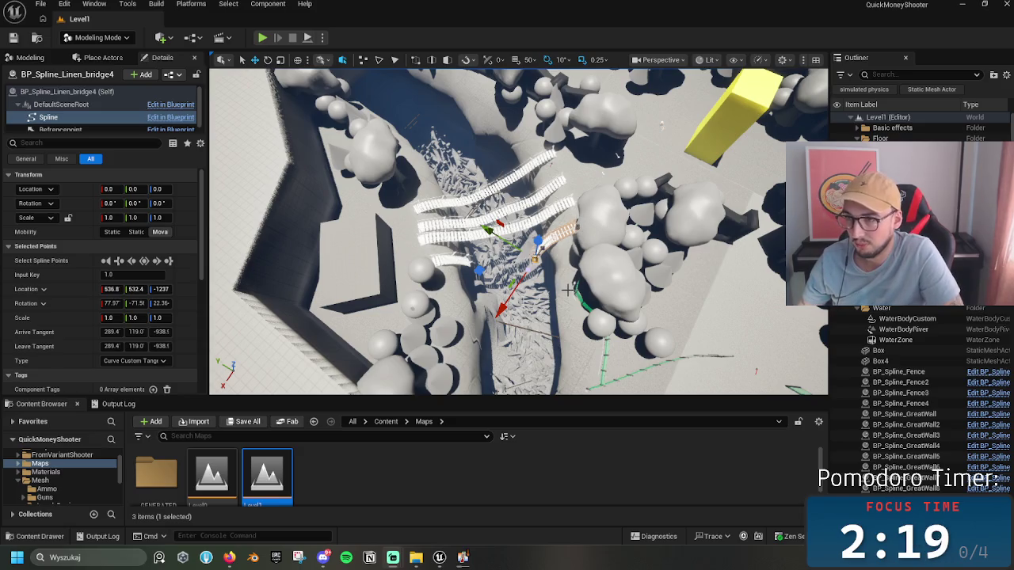
scroll(527, 293, "up", 10)
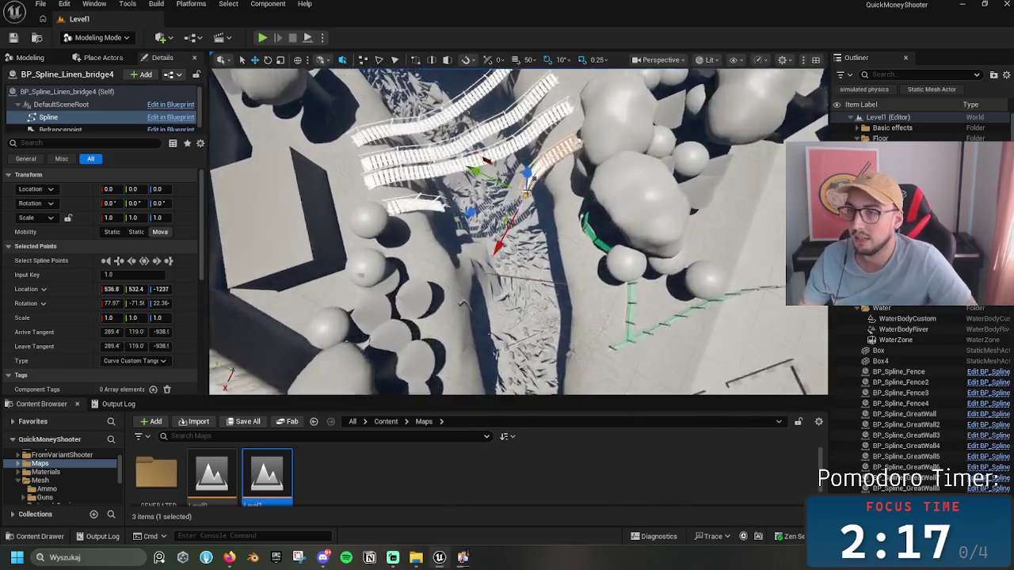
scroll(519, 229, "down", 10)
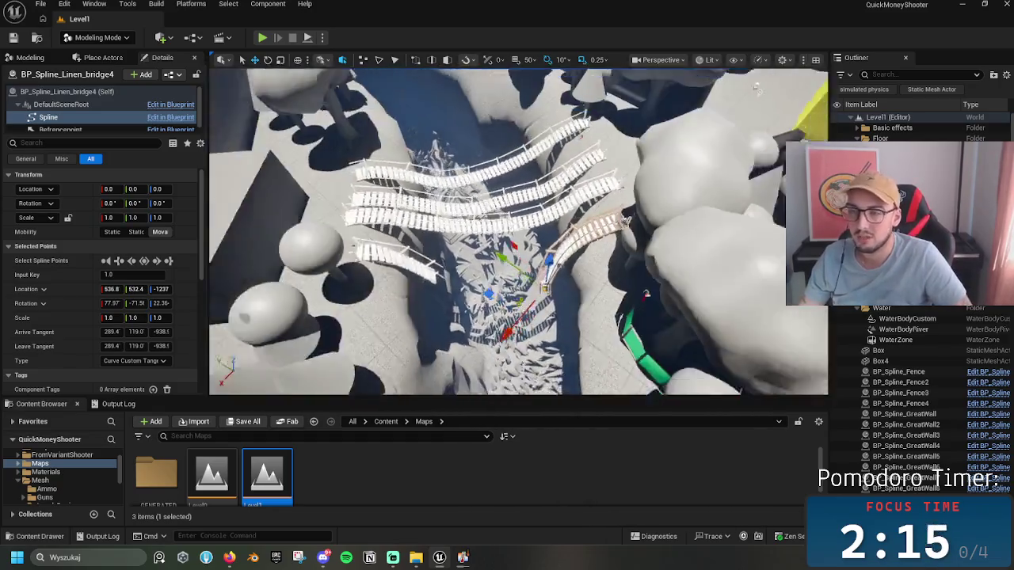
scroll(439, 250, "up", 6)
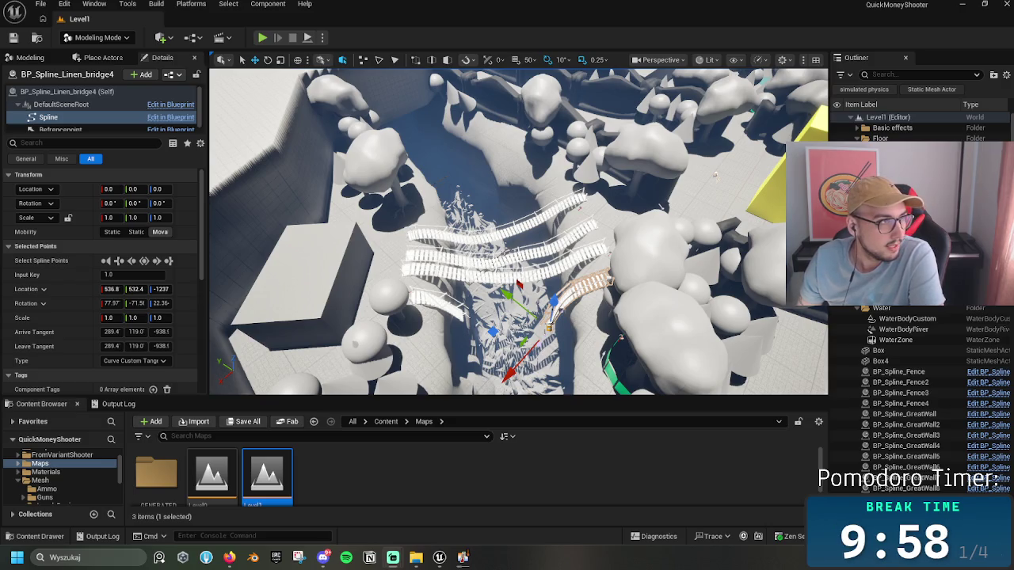
Step: Turn the bridges diagonal, hide Unreal Editor with Win+D, and bring up Firefox's Dungeon Scrawl map
mouse_move(519, 230)
left_mouse_down()
mouse_move(396, 246)
mouse_move(526, 229)
left_mouse_up()
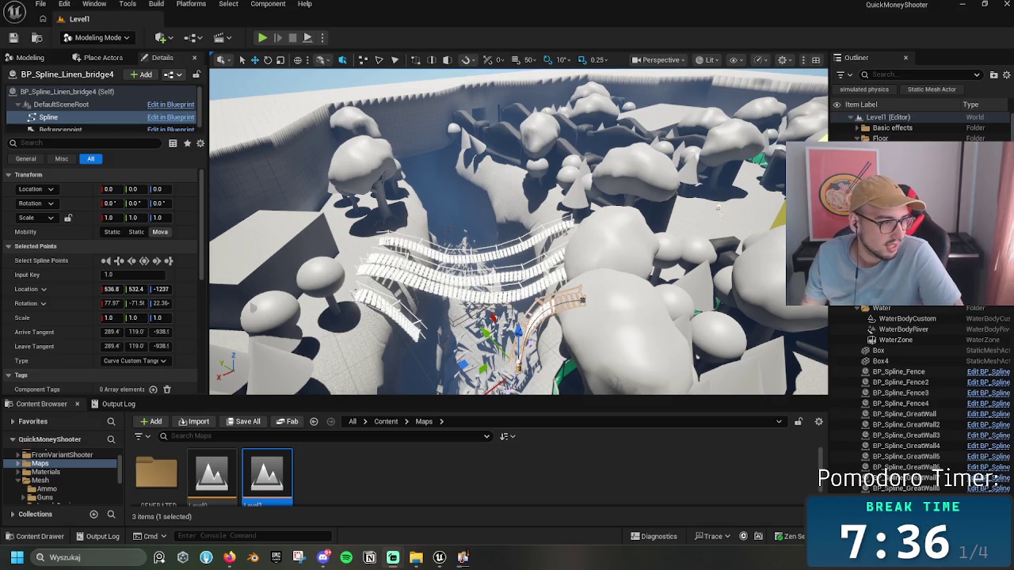
key("super+d")
key("super+d")
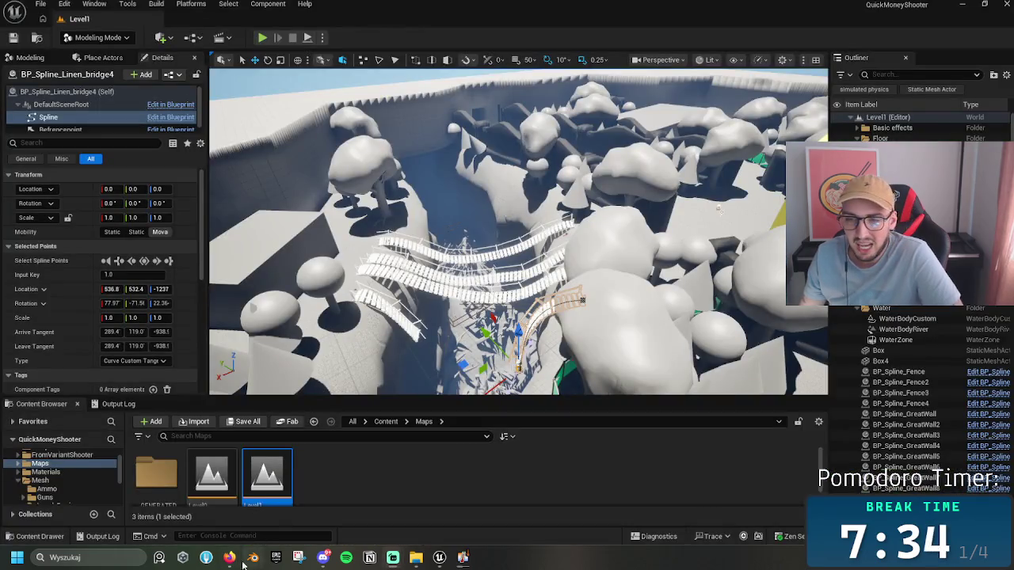
mouse_move(229, 563)
left_click(279, 499)
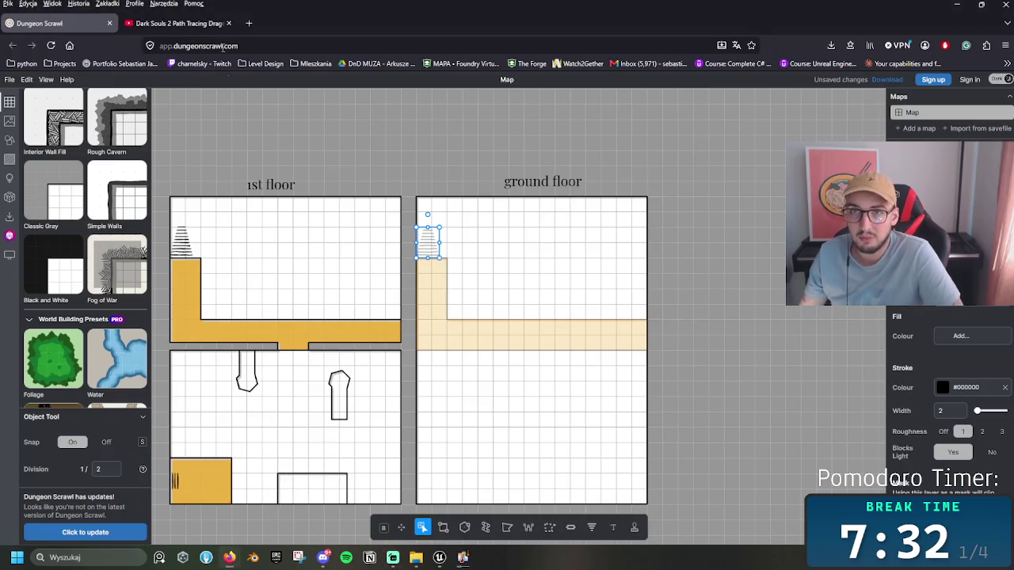
Step: Search Google for 'cakez' and open the r/gamingnews Reddit post about Tangy TD
left_click(202, 23)
left_click(239, 45)
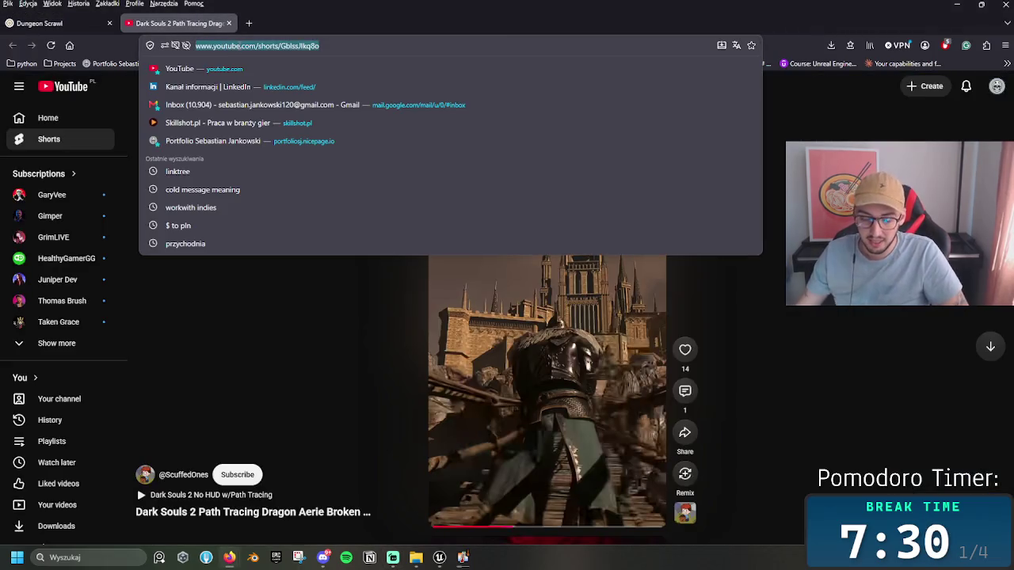
type("caki")
key("BackSpace")
type("ez")
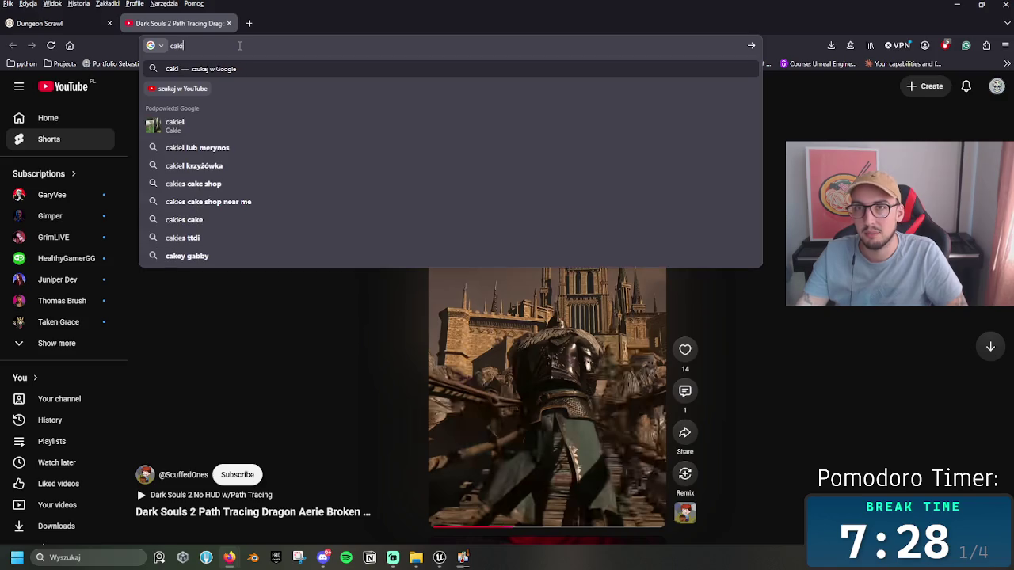
key("Return")
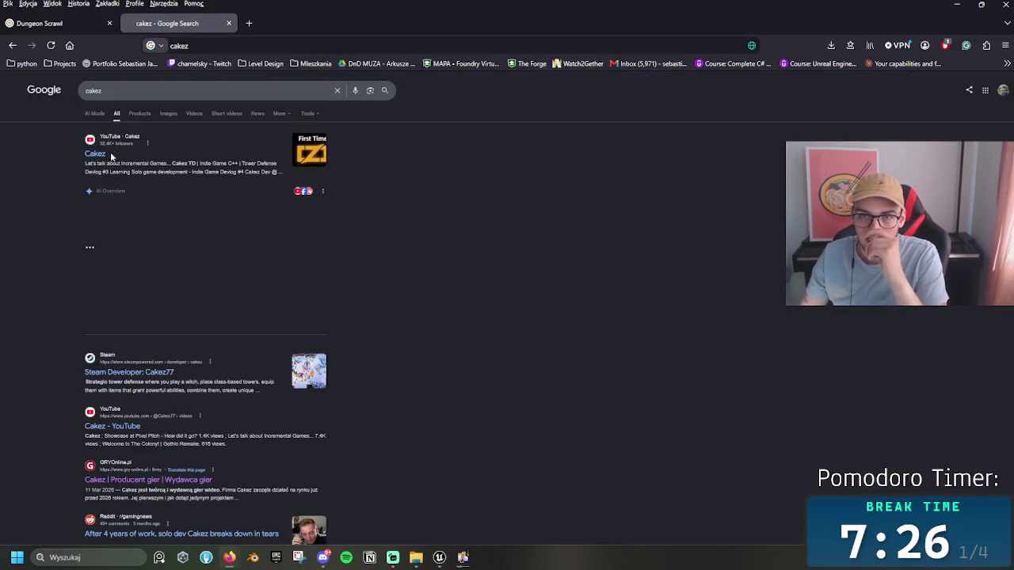
left_click(154, 533)
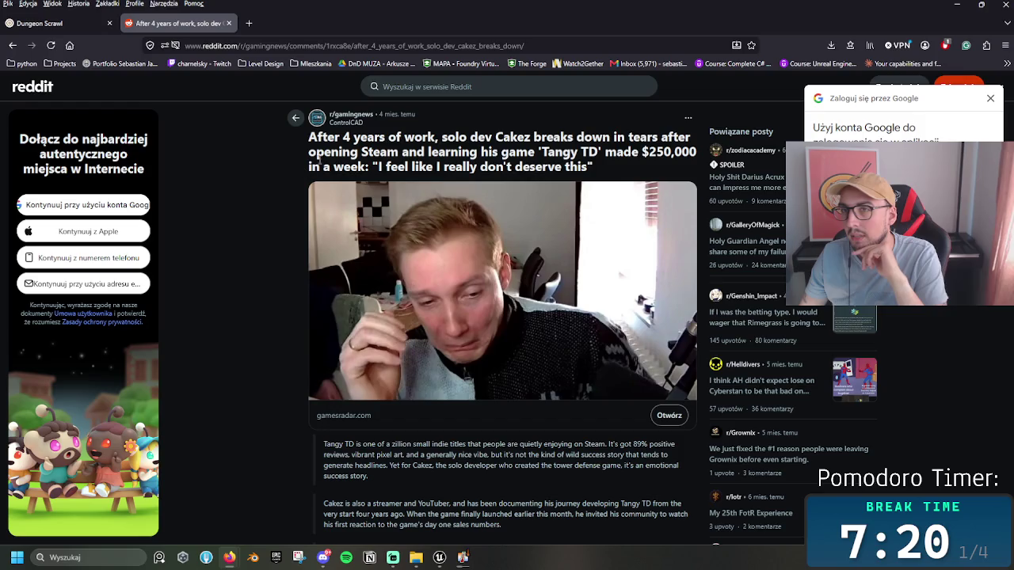
Step: Highlight the headline's '4 years', 'Tangy TD' and '$250,000' parts, then dismiss the Google sign-in prompt
left_click_drag(342, 137, 449, 162)
left_click(450, 166)
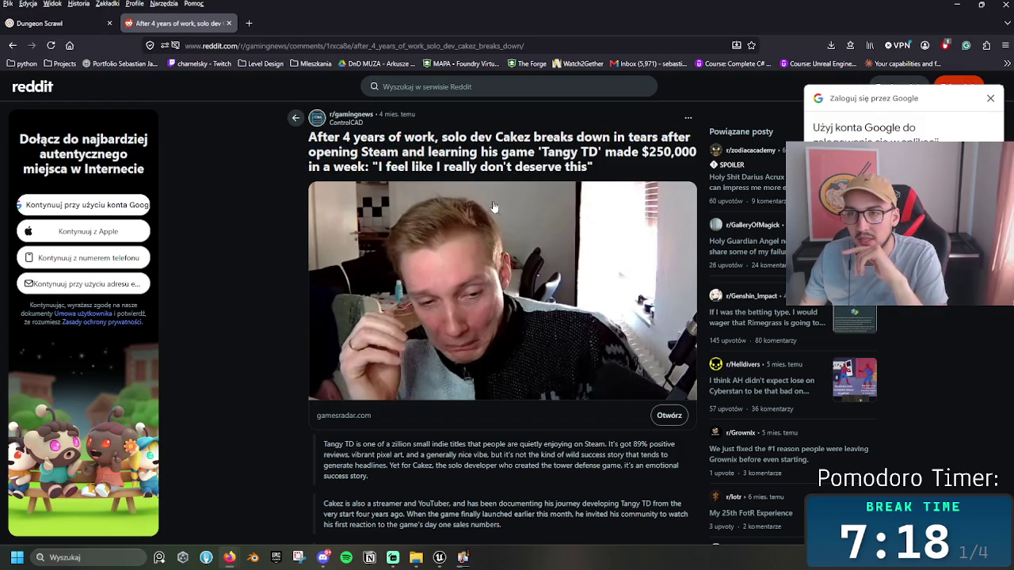
left_click_drag(600, 150, 509, 151)
left_click(593, 151)
left_click_drag(599, 151, 540, 151)
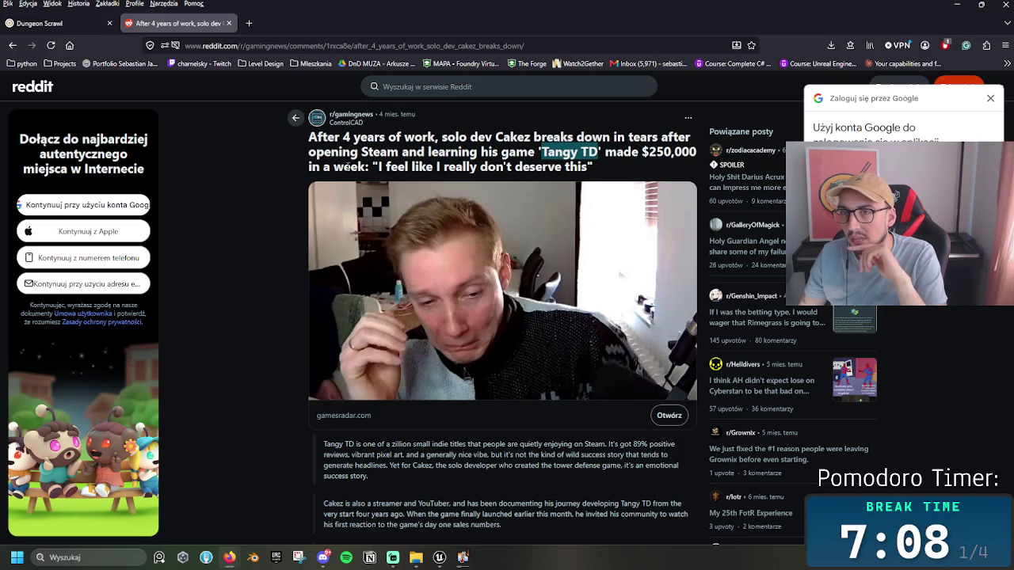
left_click_drag(640, 152, 699, 153)
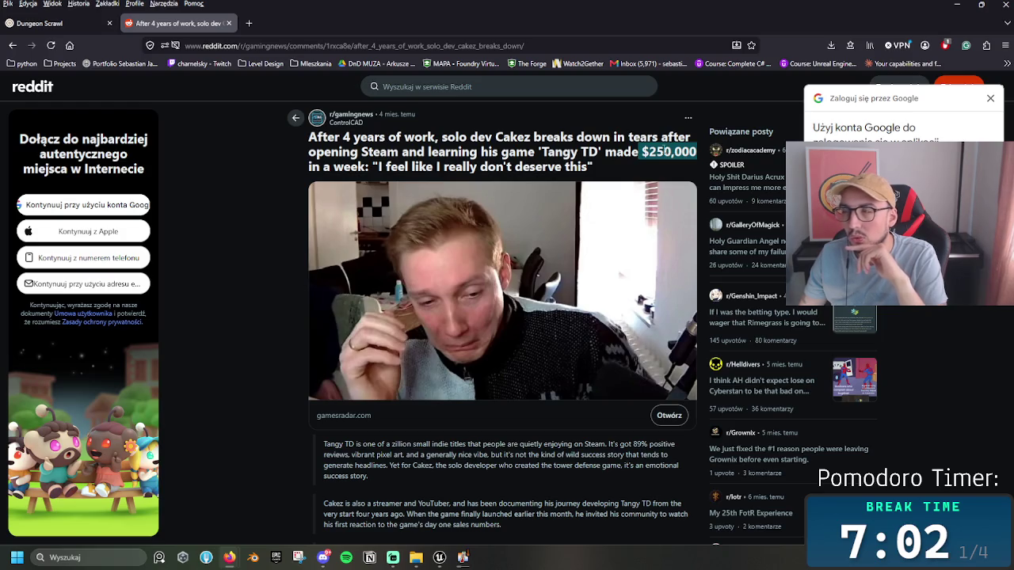
left_click(674, 155)
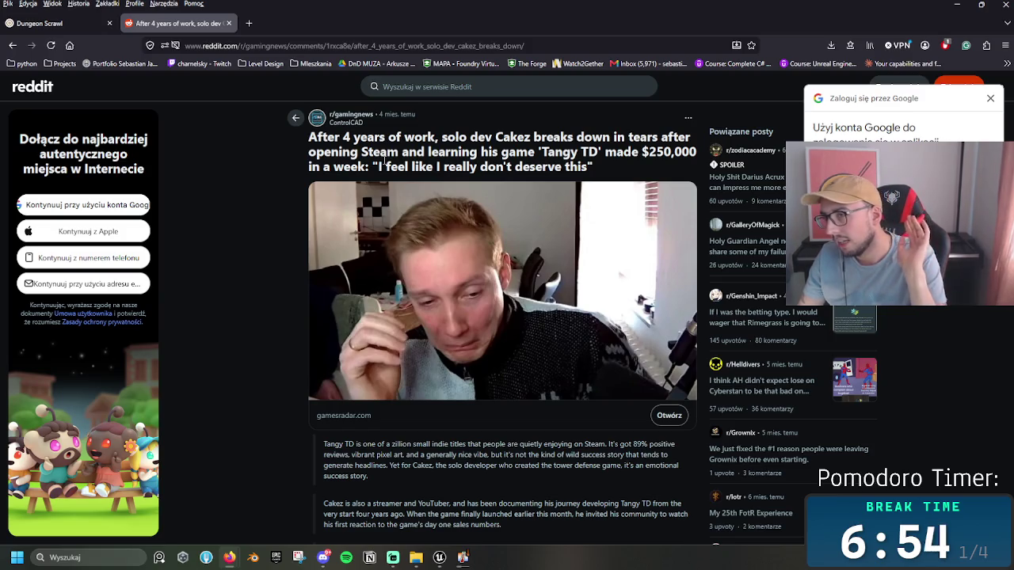
left_click(988, 100)
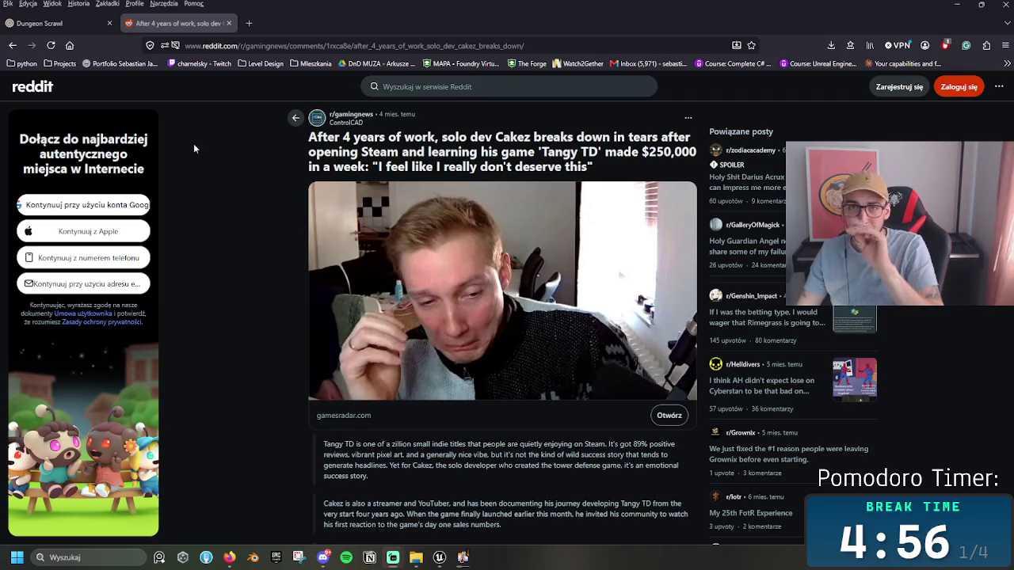
Step: Switch back to the Dungeon Scrawl tab with its 1st floor and ground floor plans
left_click(48, 23)
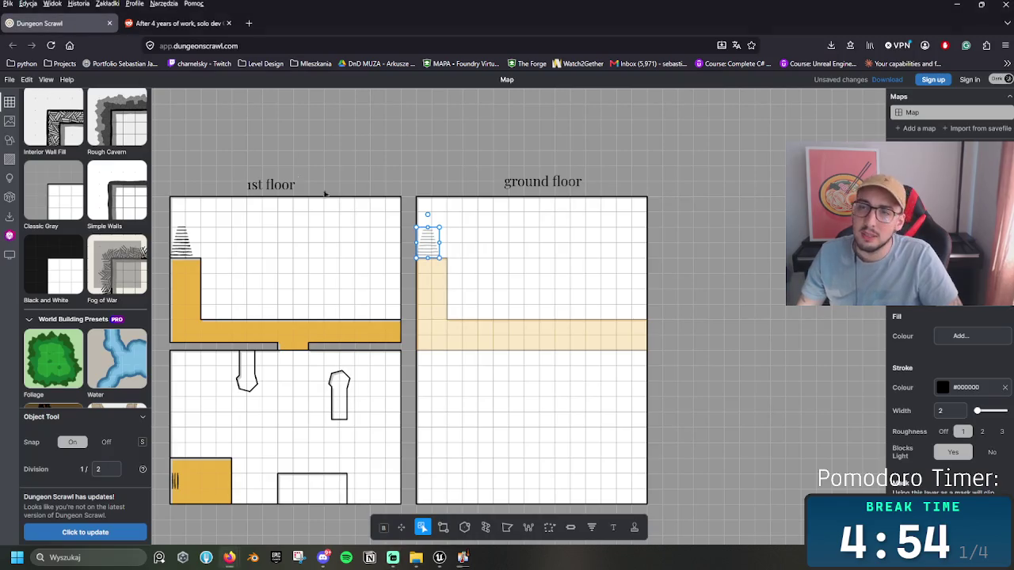
key("ctrl+Tab")
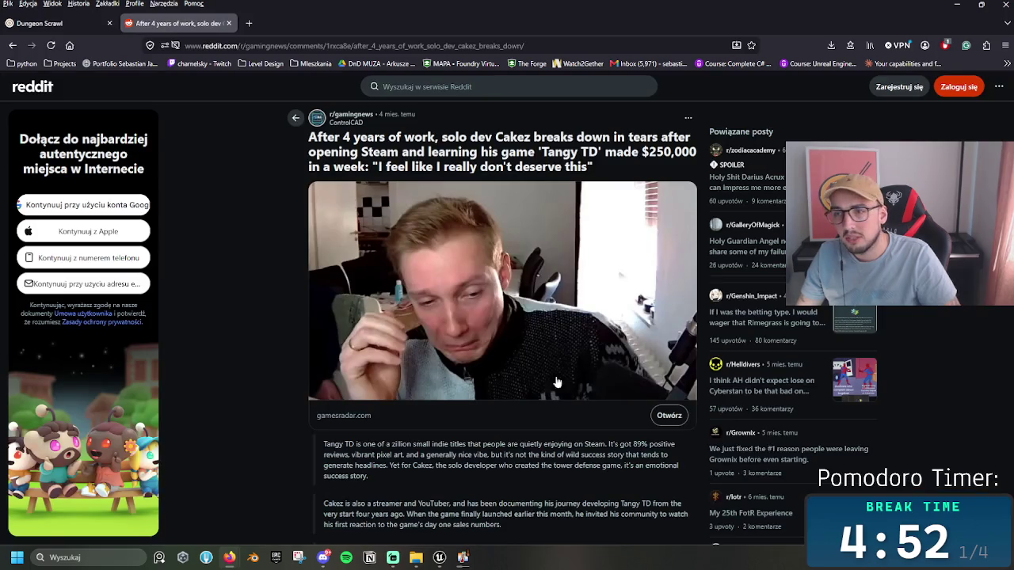
scroll(492, 323, "down", 4)
scroll(492, 323, "down", 3)
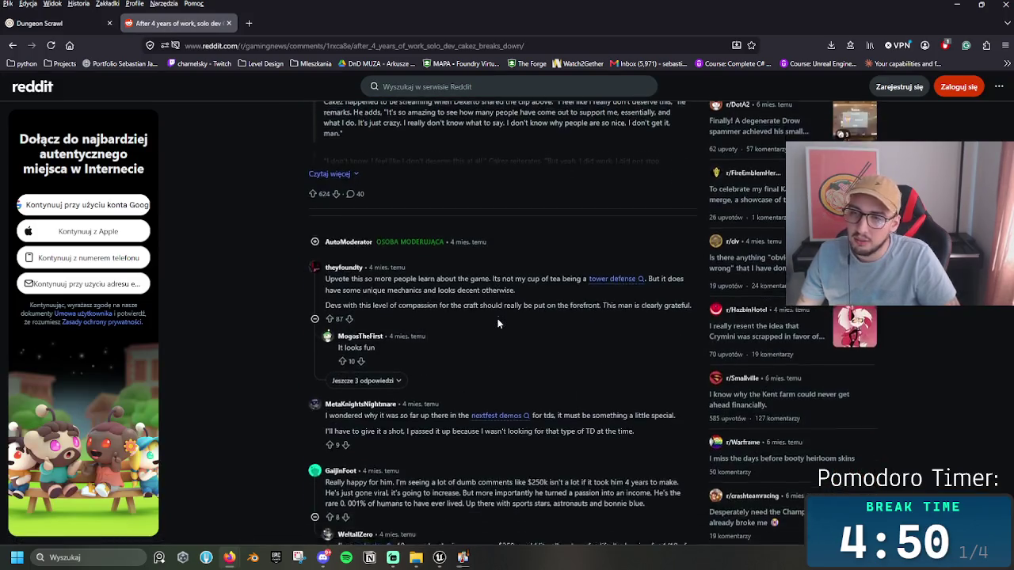
scroll(496, 319, "down", 3)
scroll(498, 321, "up", 10)
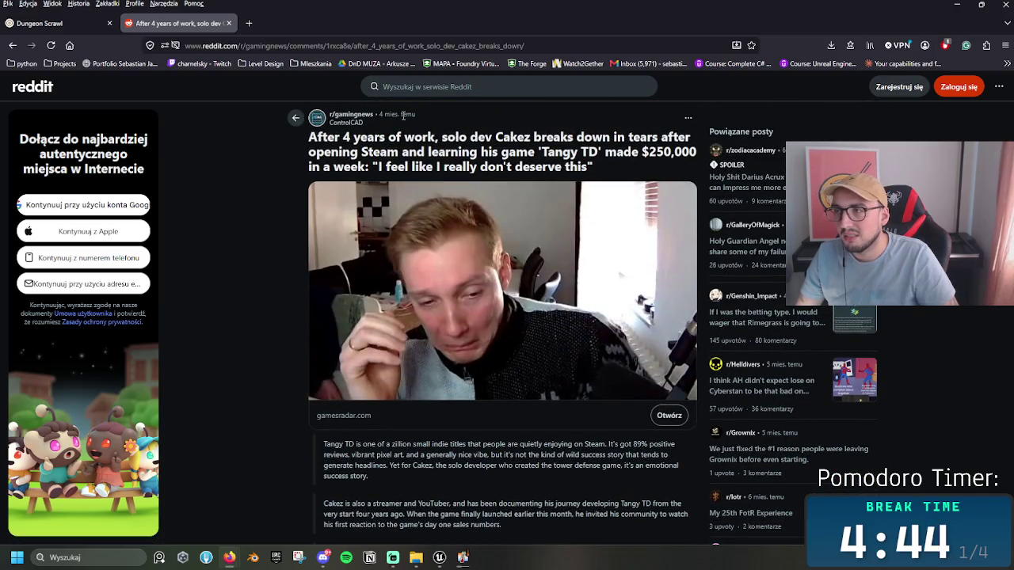
scroll(400, 131, "down", 3)
scroll(396, 138, "up", 3)
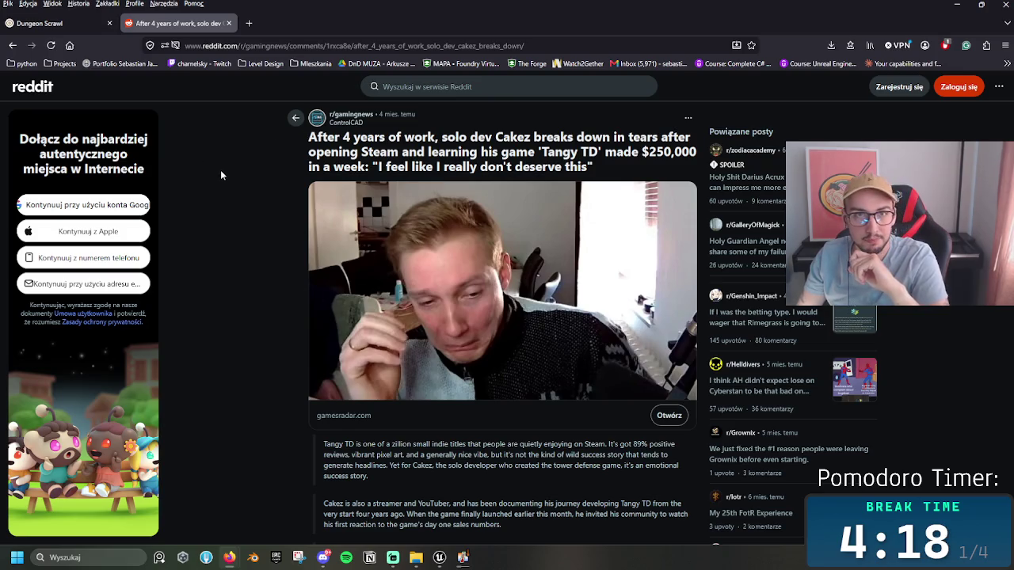
key("alt+Tab")
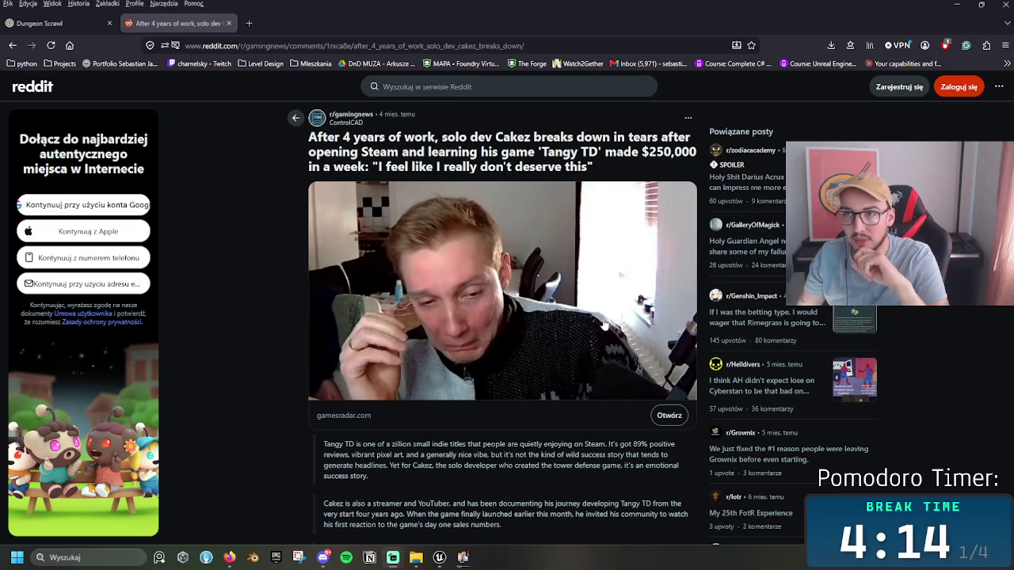
mouse_move(601, 167)
left_mouse_down()
mouse_move(313, 151)
mouse_move(293, 135)
left_mouse_up()
left_click(246, 186)
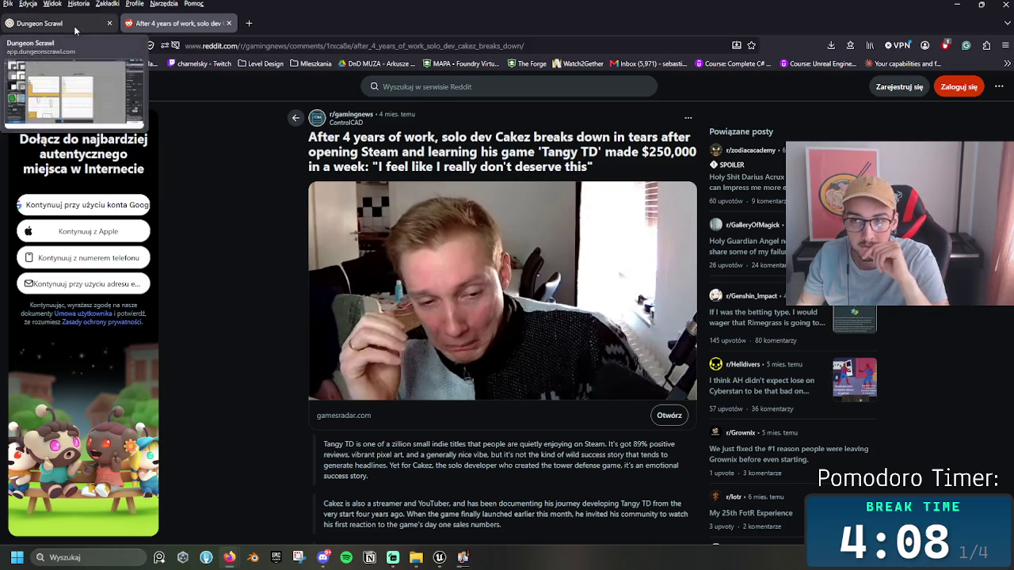
triple_click(351, 162)
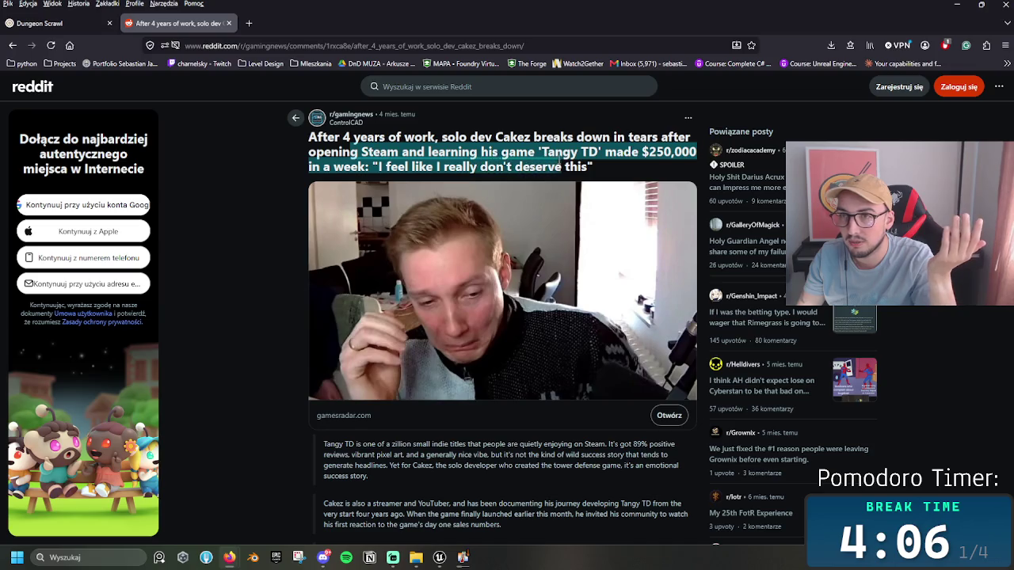
left_click_drag(358, 153, 449, 140)
left_click(449, 139)
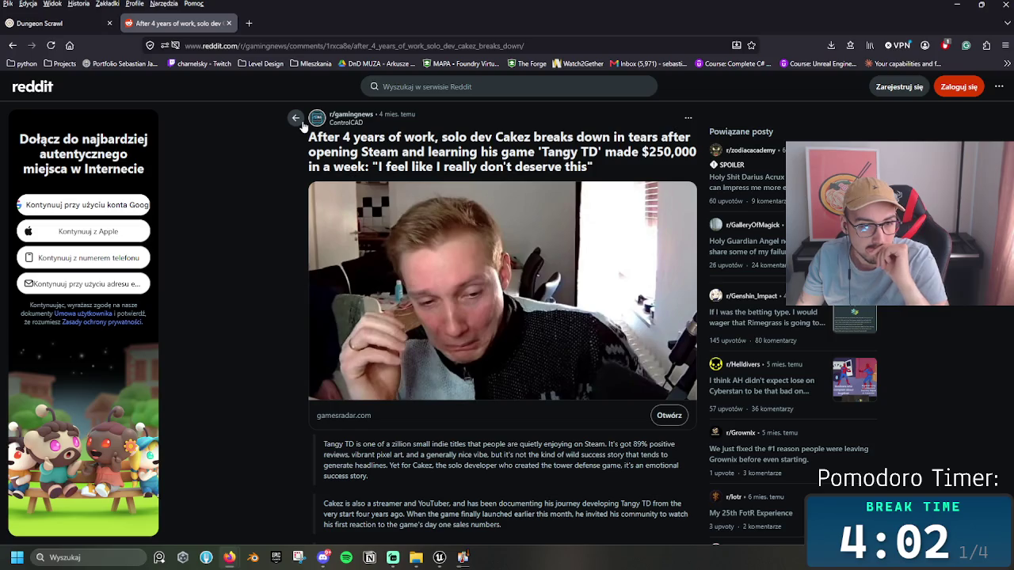
Step: Launch Steam from Windows search and select 'Tangy TD' in the Reddit post title
left_click(89, 556)
type("sd")
key("BackSpace")
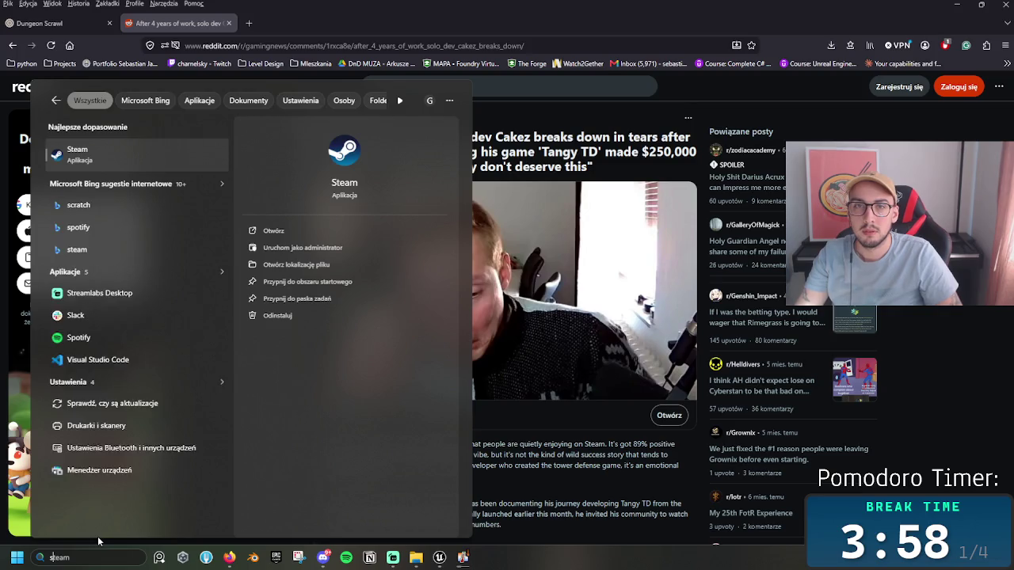
key("Escape")
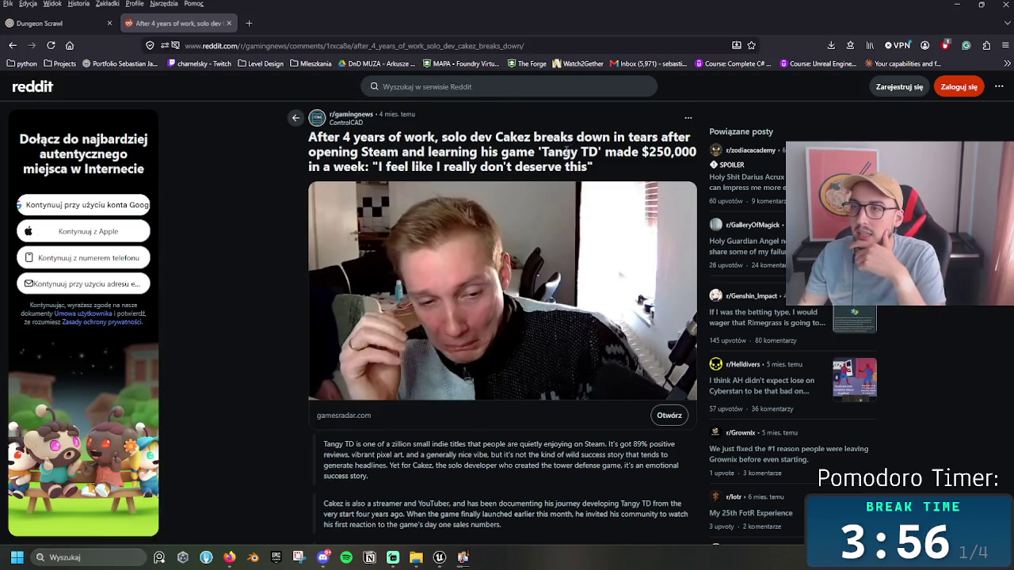
mouse_move(600, 152)
left_mouse_down()
mouse_move(537, 150)
mouse_move(596, 151)
left_mouse_up()
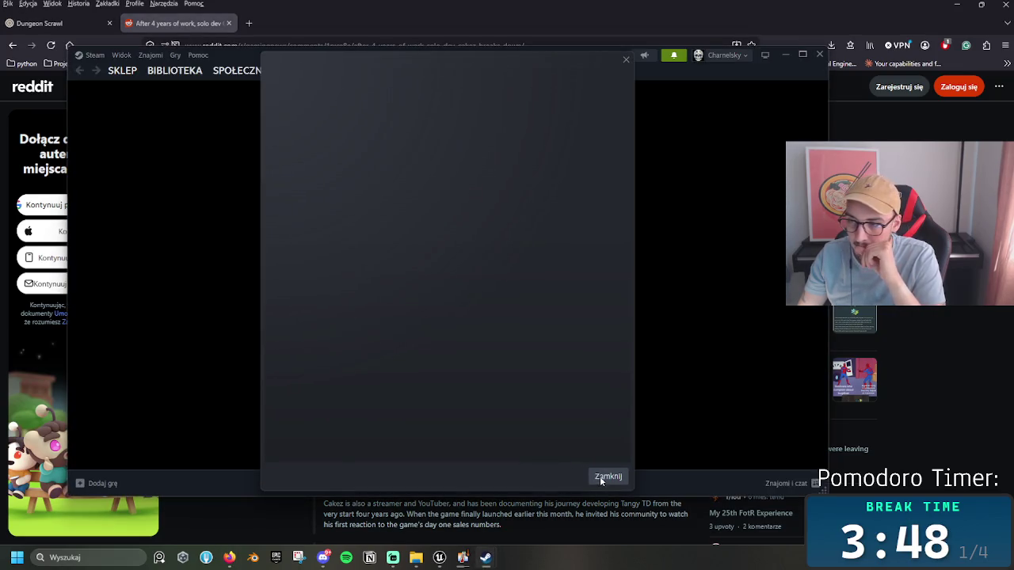
Step: Search the Steam store for 'tangy' and open the Tangy TD store page
mouse_move(138, 76)
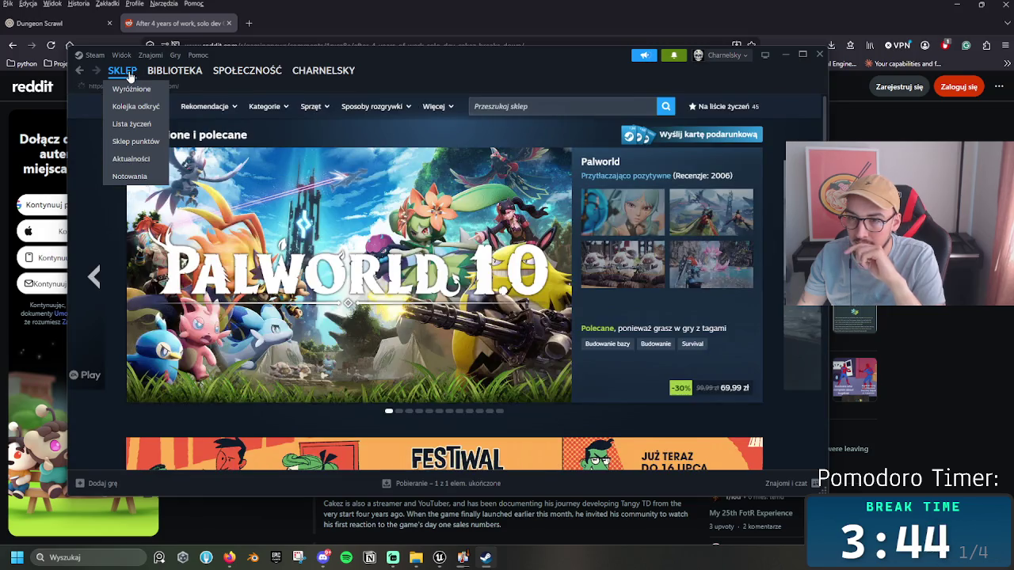
left_click(478, 106)
type("tangy")
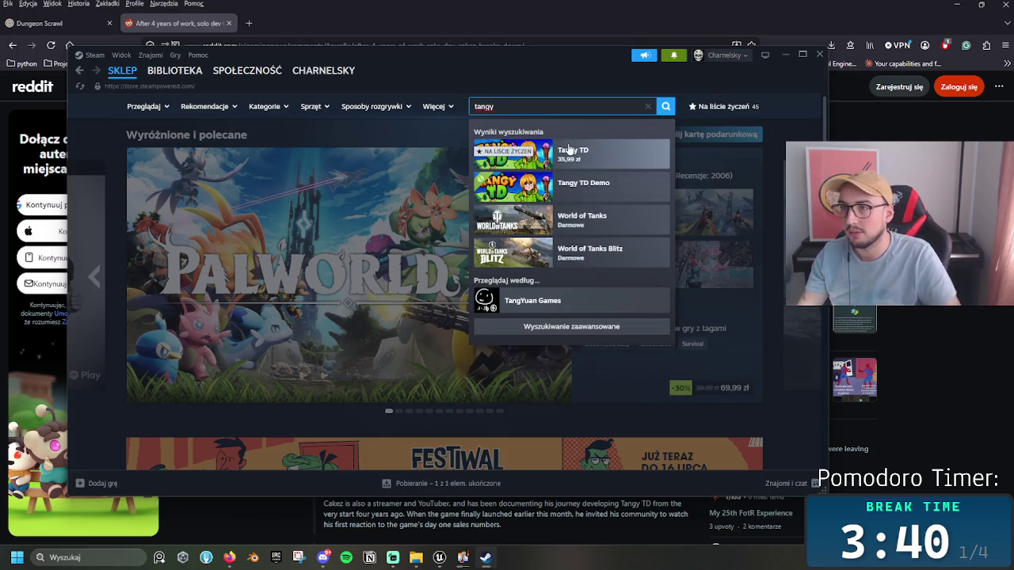
left_click(559, 203)
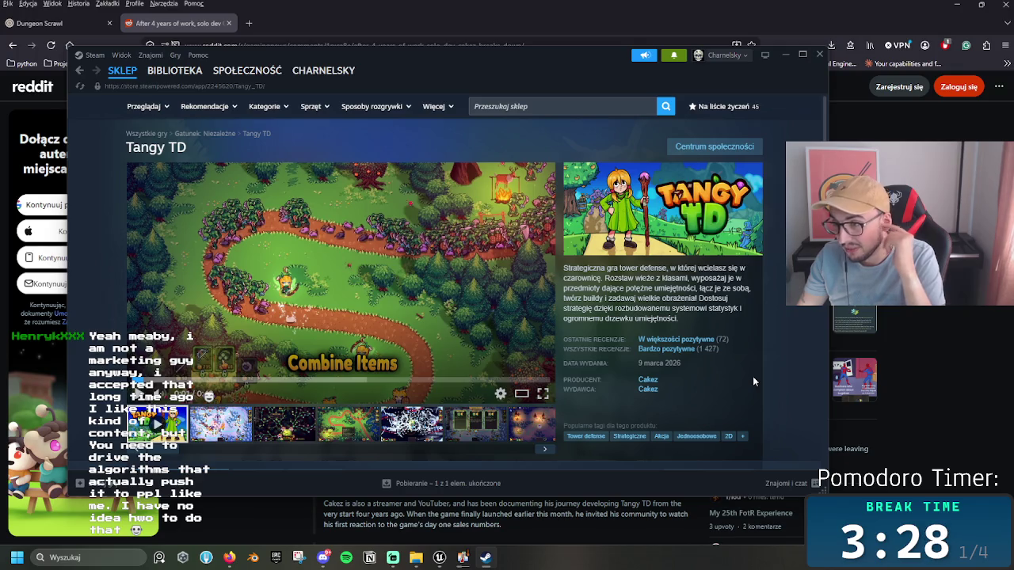
Step: Play the Tangy TD trailer with sound at slightly lowered volume, then pause it
scroll(752, 376, "down", 3)
scroll(715, 380, "up", 1)
scroll(715, 381, "up", 1)
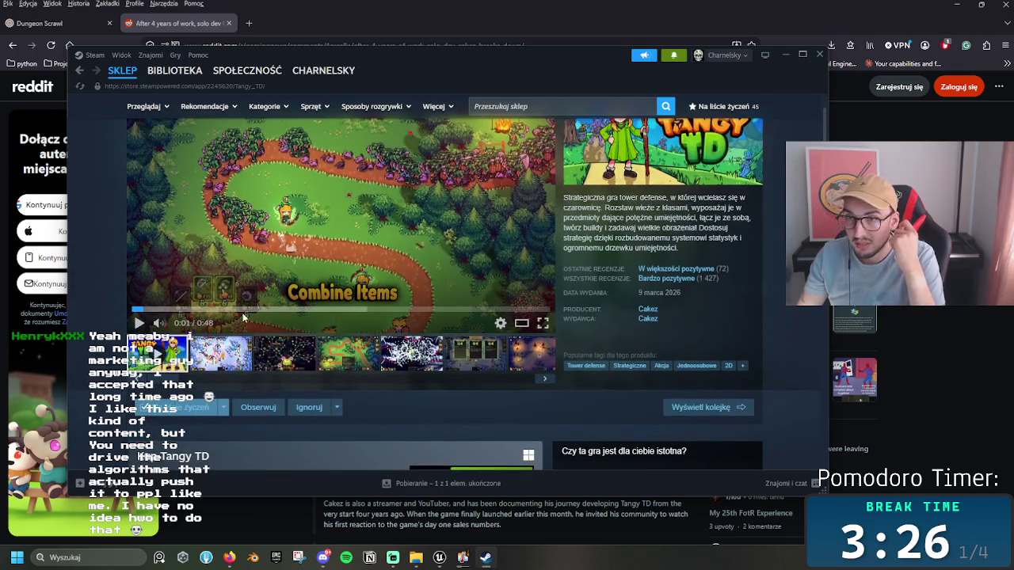
scroll(456, 391, "up", 1)
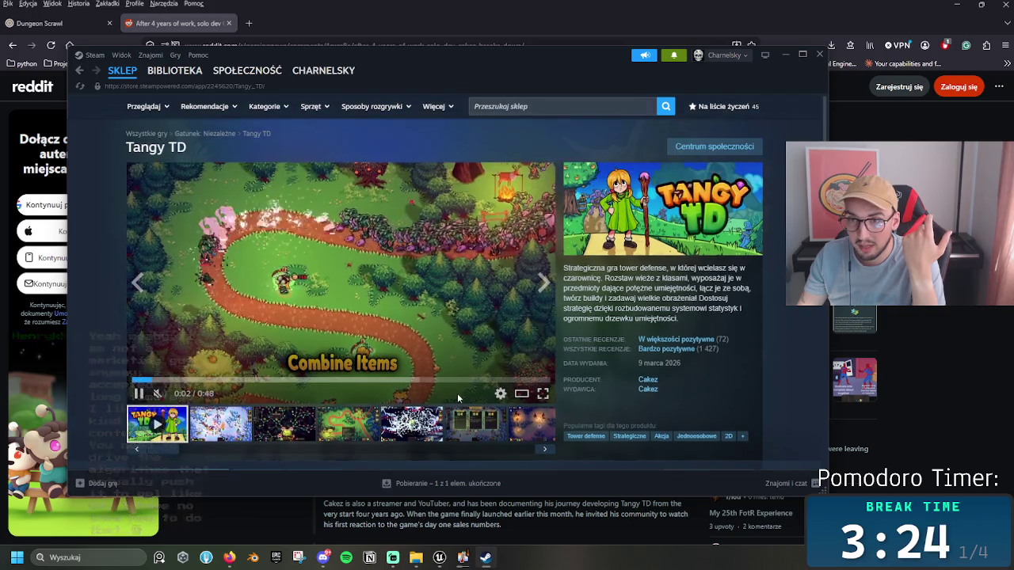
left_click(187, 395)
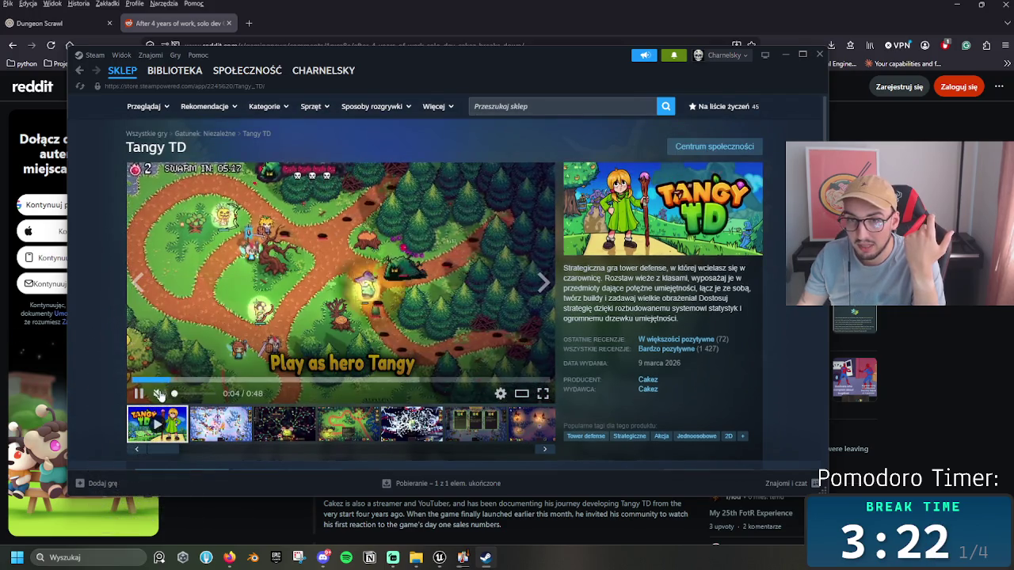
left_click_drag(188, 395, 184, 396)
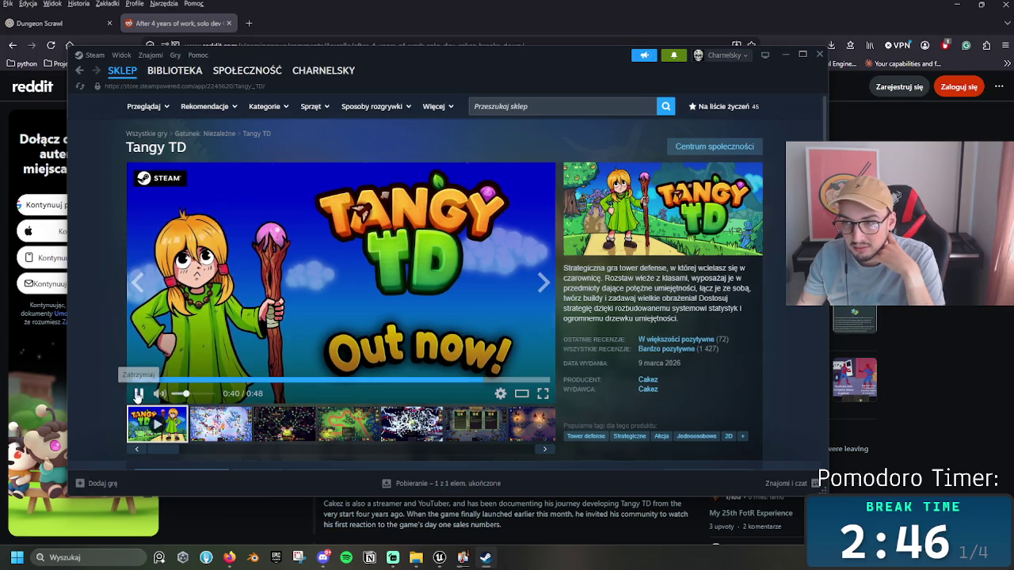
left_click(222, 425)
Step: Page through the screenshots to the night forest map, check purchase options, and close Steam
left_click(290, 428)
left_click(348, 425)
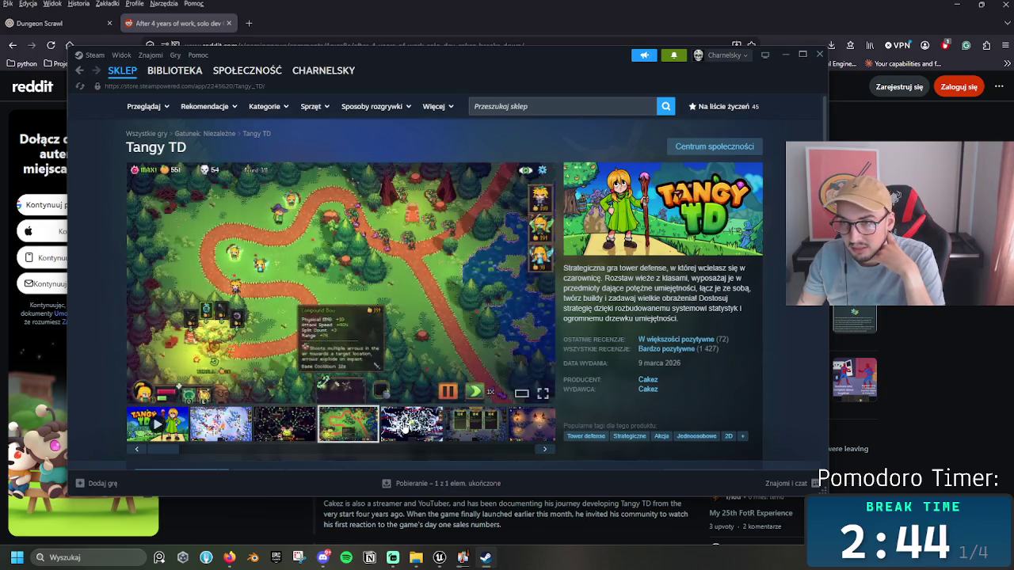
left_click(412, 426)
left_click(475, 425)
left_click(524, 424)
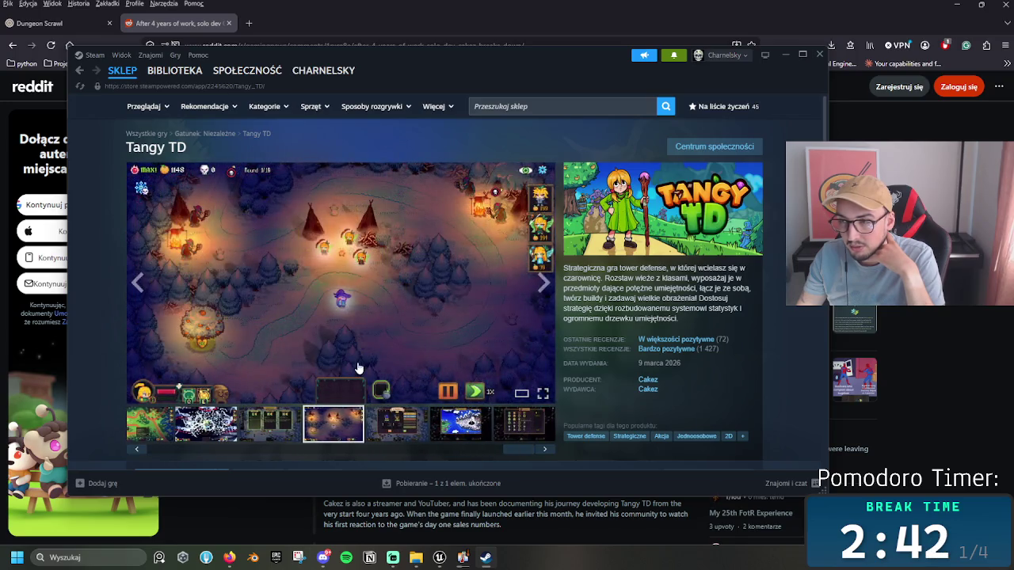
scroll(403, 339, "down", 5)
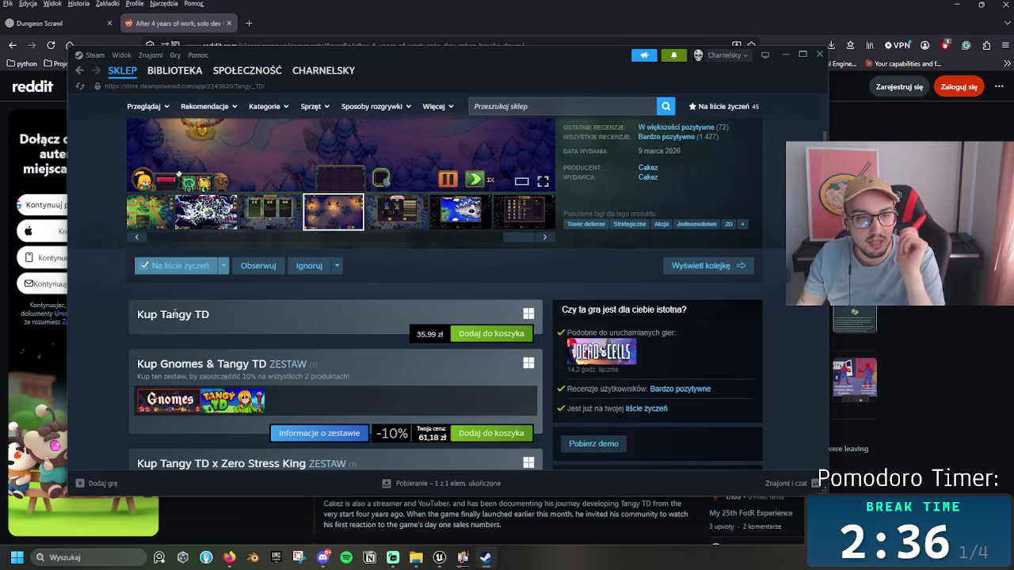
scroll(442, 284, "up", 3)
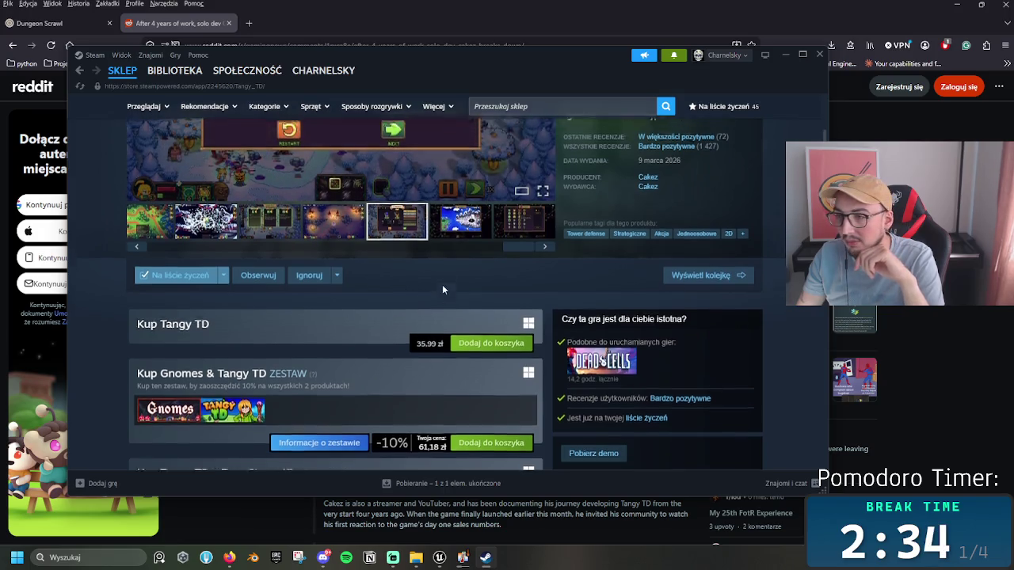
left_click(820, 54)
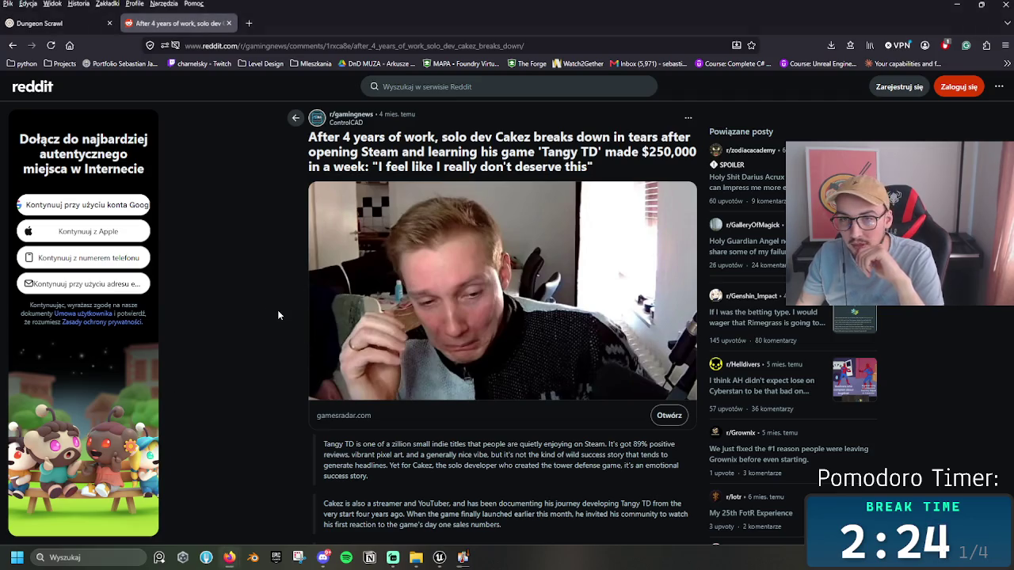
Step: Select '4 years of' in the Reddit post title, switch apps, then clear the selection
mouse_move(342, 137)
left_mouse_down()
mouse_move(424, 137)
mouse_move(339, 138)
mouse_move(399, 137)
left_mouse_up()
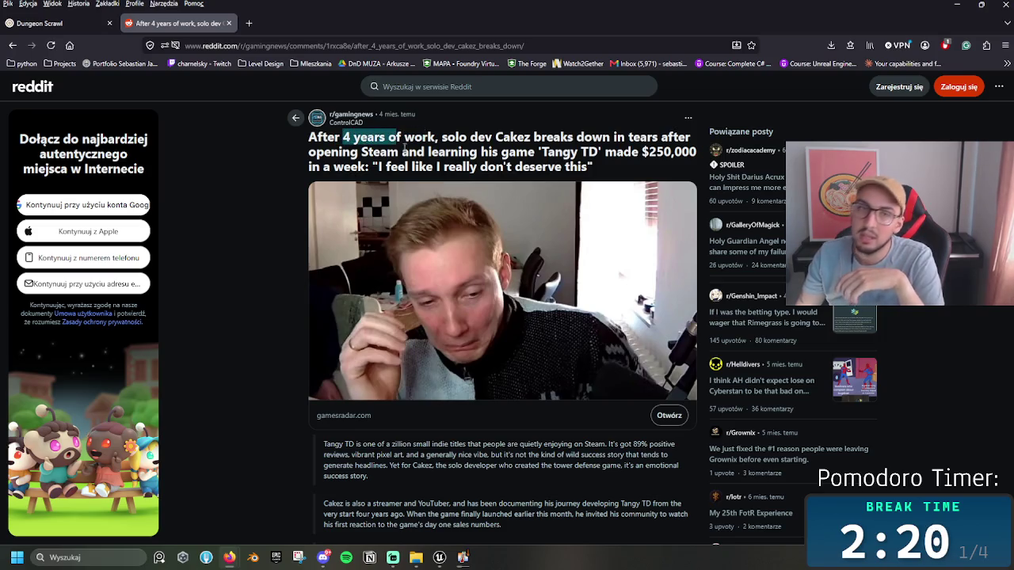
key("alt+Tab")
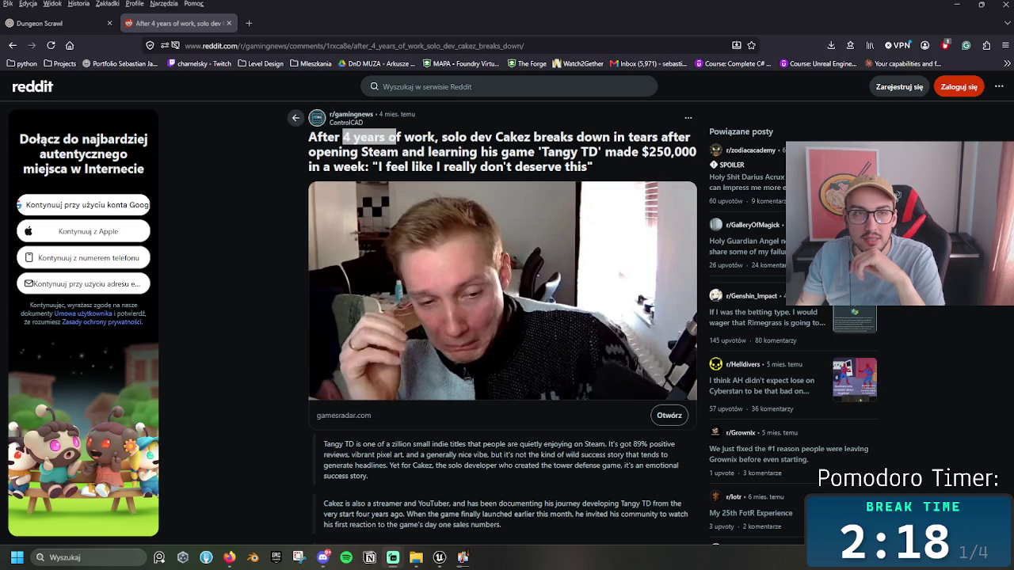
left_click(482, 147)
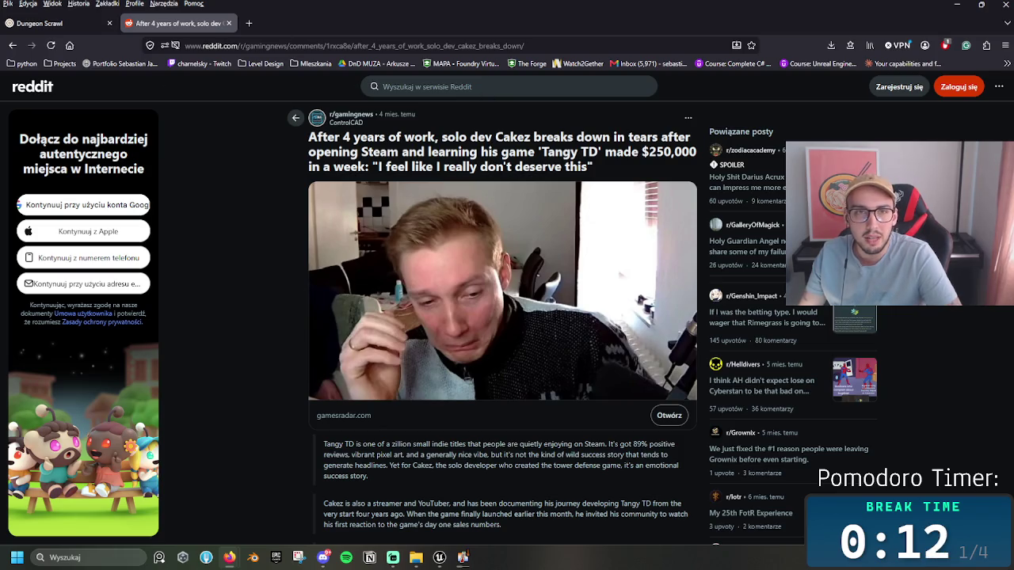
Step: Leave the Tangy TD Reddit post and return to the Dungeon Scrawl map tab
key("alt+Tab")
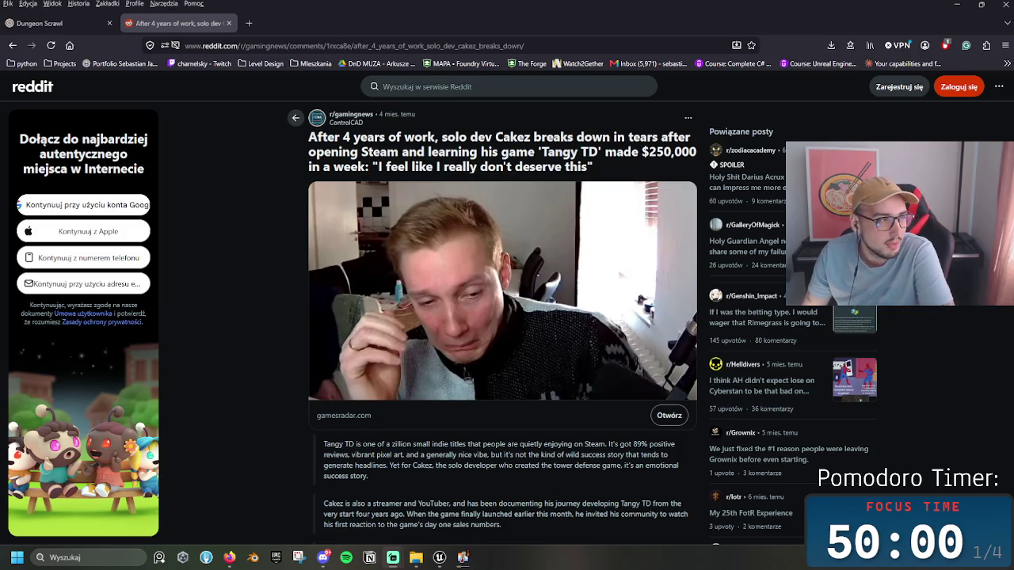
left_click(229, 23)
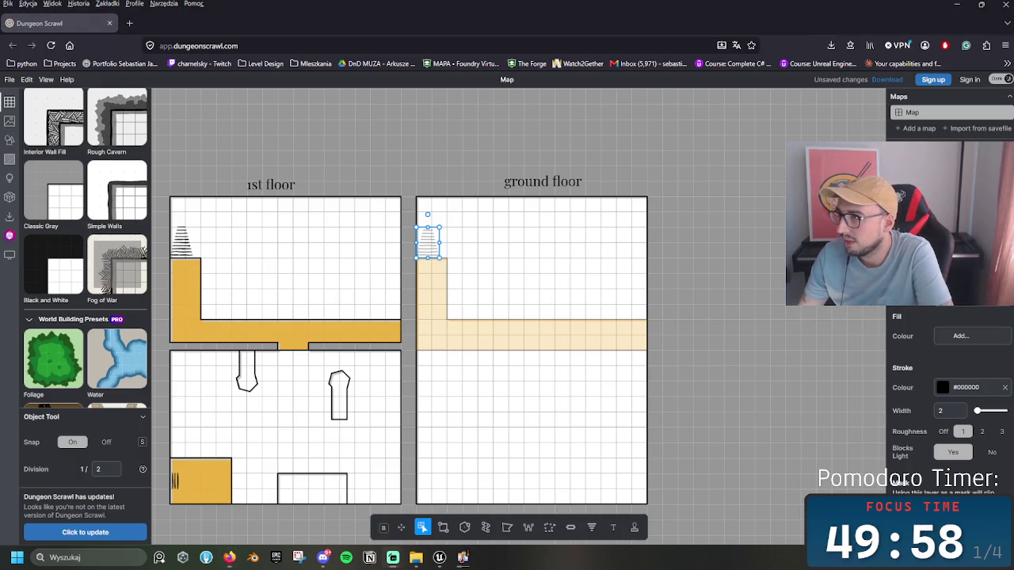
Step: Deselect the ground-floor stairs, recentre both floor maps, and choose the Wall tool
scroll(86, 238, "up", 1)
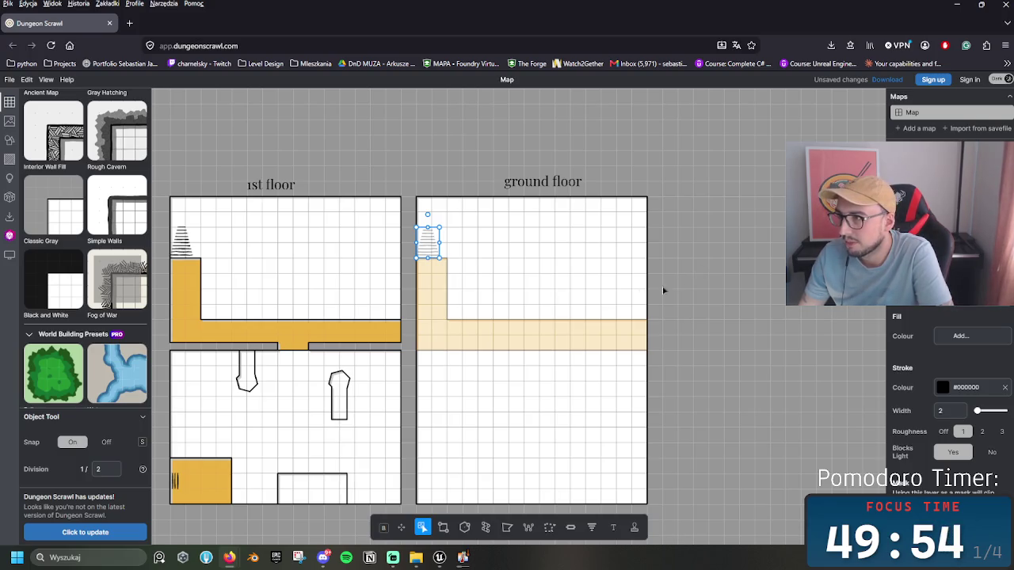
scroll(665, 261, "up", 2)
scroll(568, 332, "down", 2)
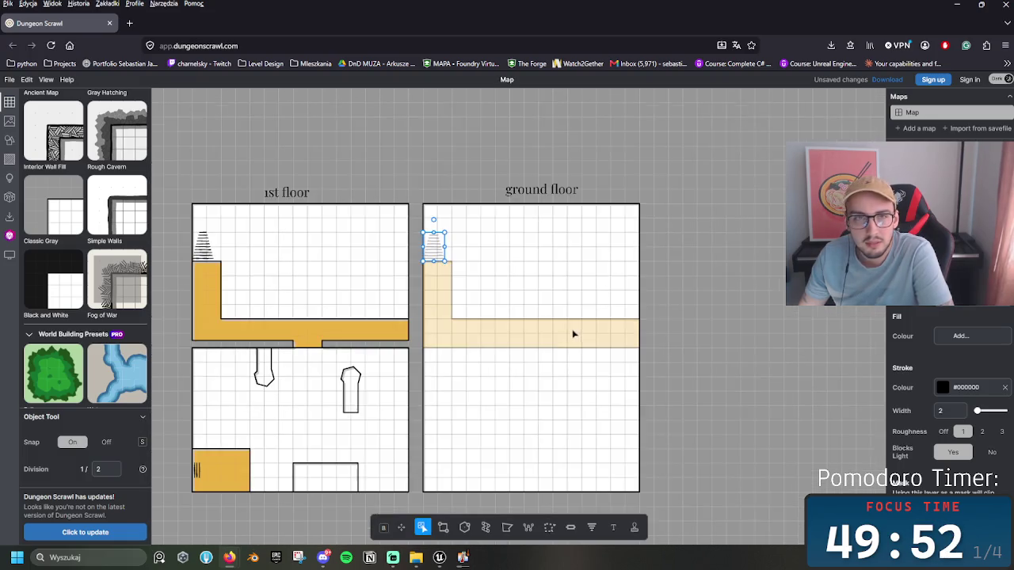
left_click(593, 333)
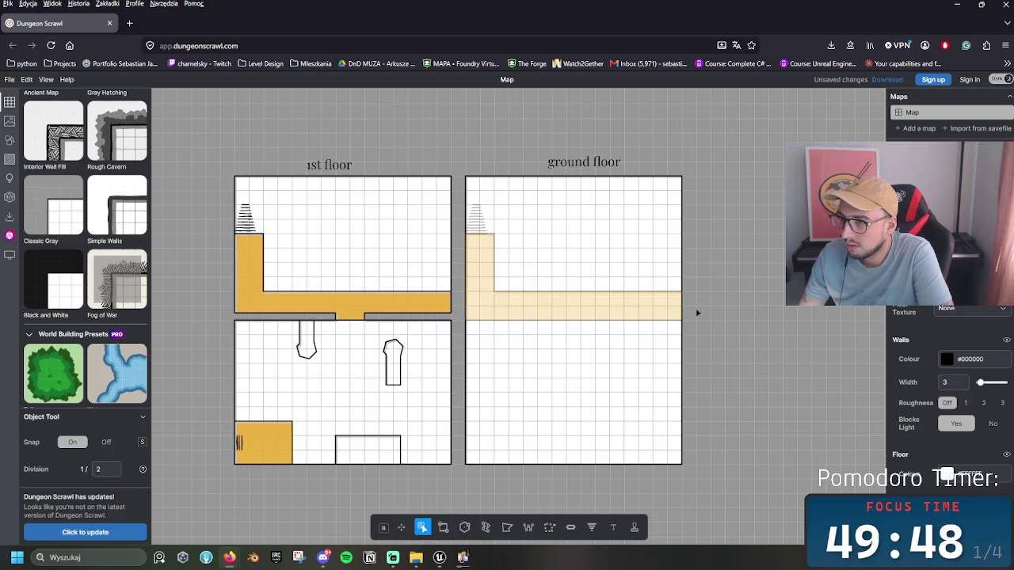
left_click_drag(699, 313, 674, 328)
left_click(529, 527)
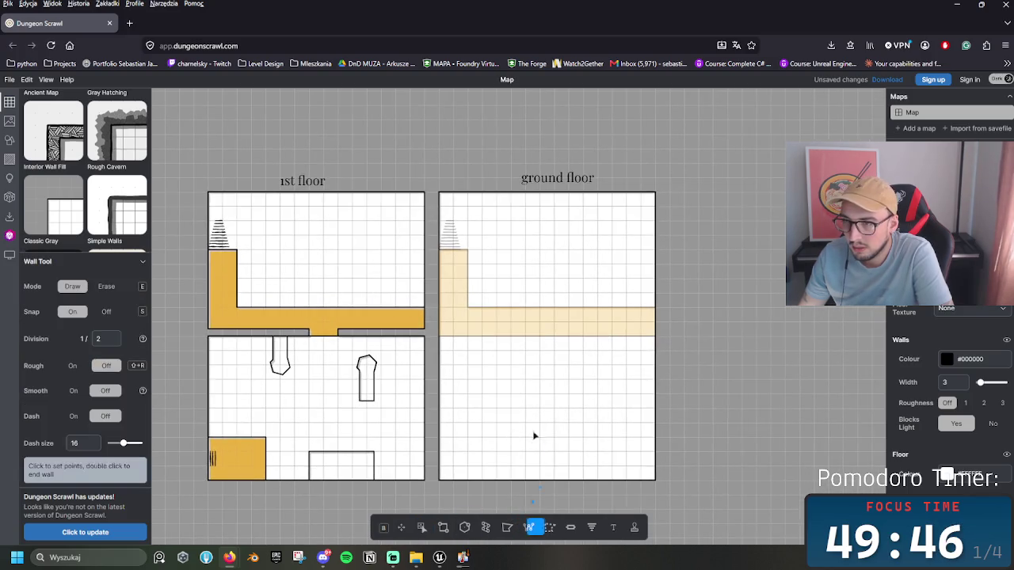
Step: Reframe the view over both floors and set the Wall tool to Erase mode
mouse_move(534, 418)
left_mouse_down()
mouse_move(555, 452)
mouse_move(563, 430)
left_mouse_up()
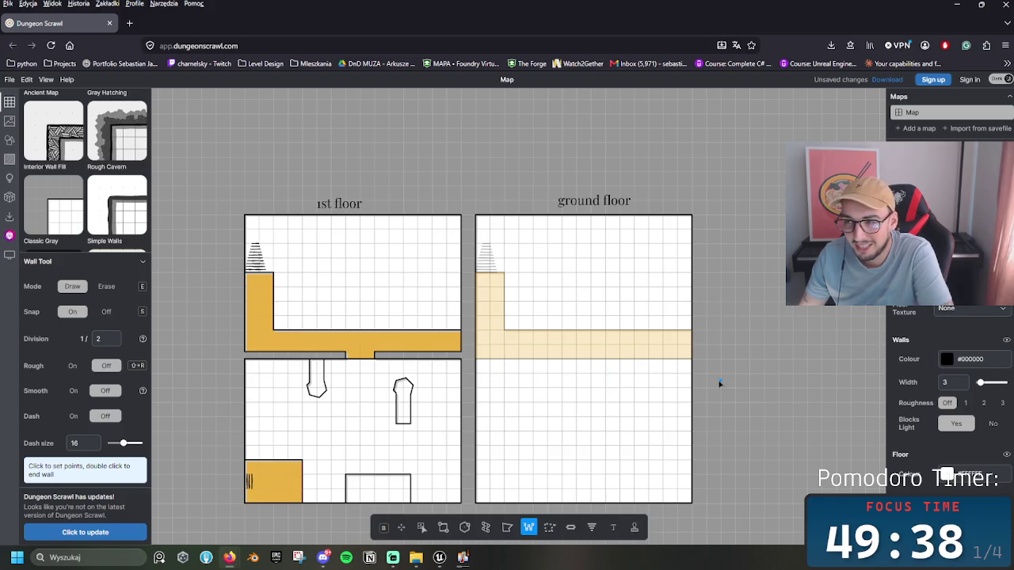
left_click_drag(719, 383, 652, 373)
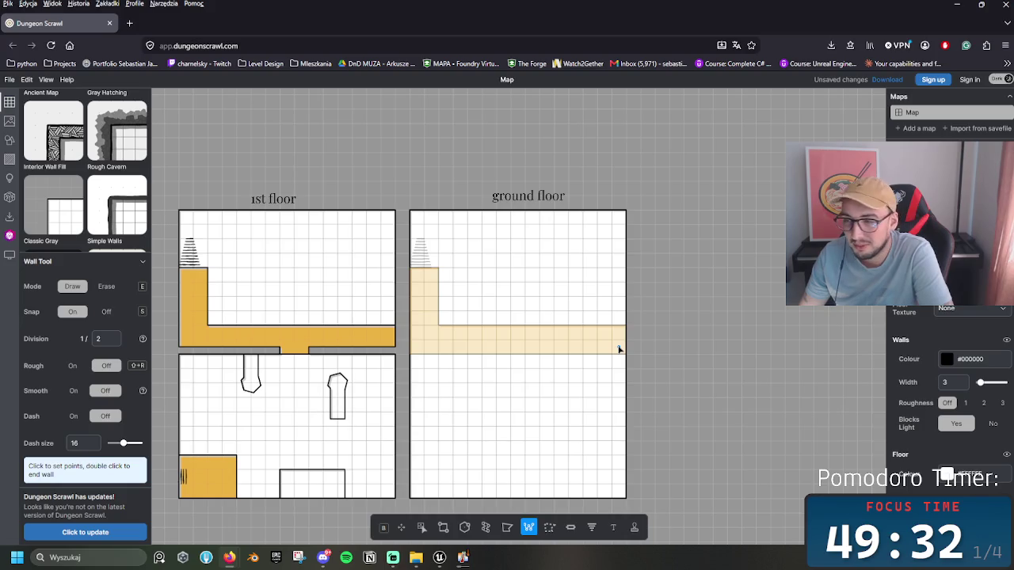
scroll(620, 375, "up", 5)
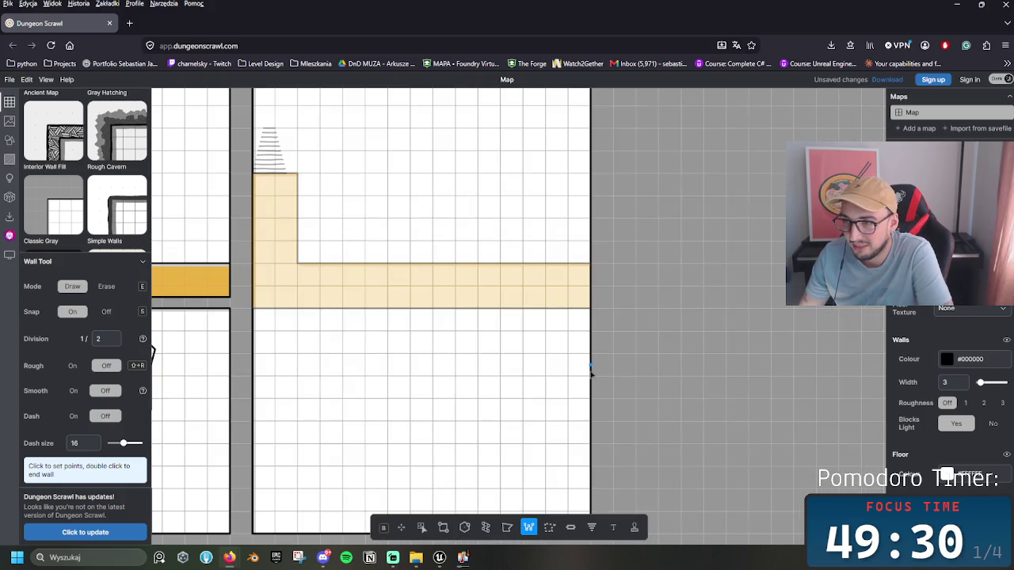
scroll(590, 370, "down", 3)
mouse_move(560, 373)
left_mouse_down()
mouse_move(584, 389)
mouse_move(618, 378)
left_mouse_up()
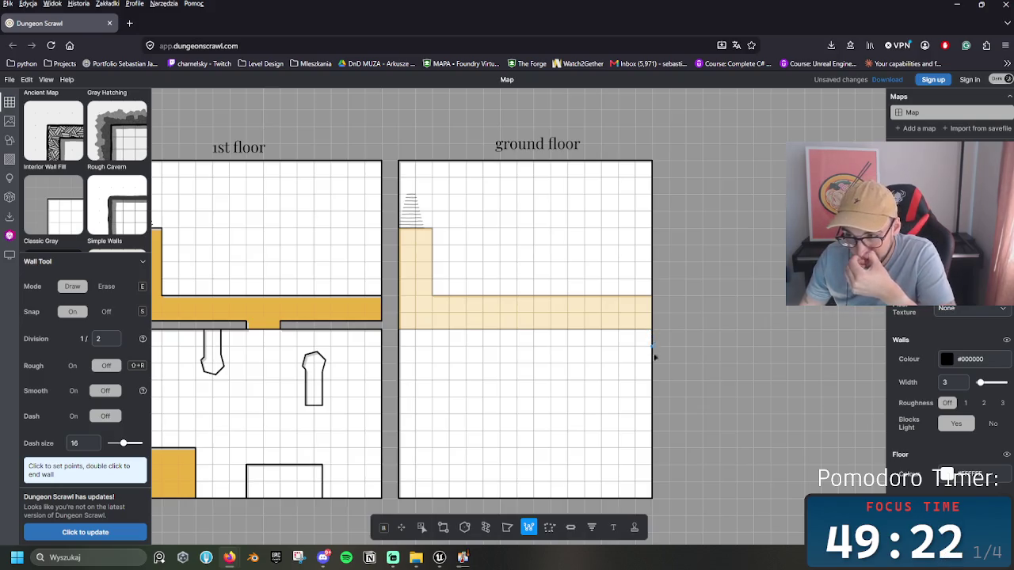
scroll(662, 412, "down", 3)
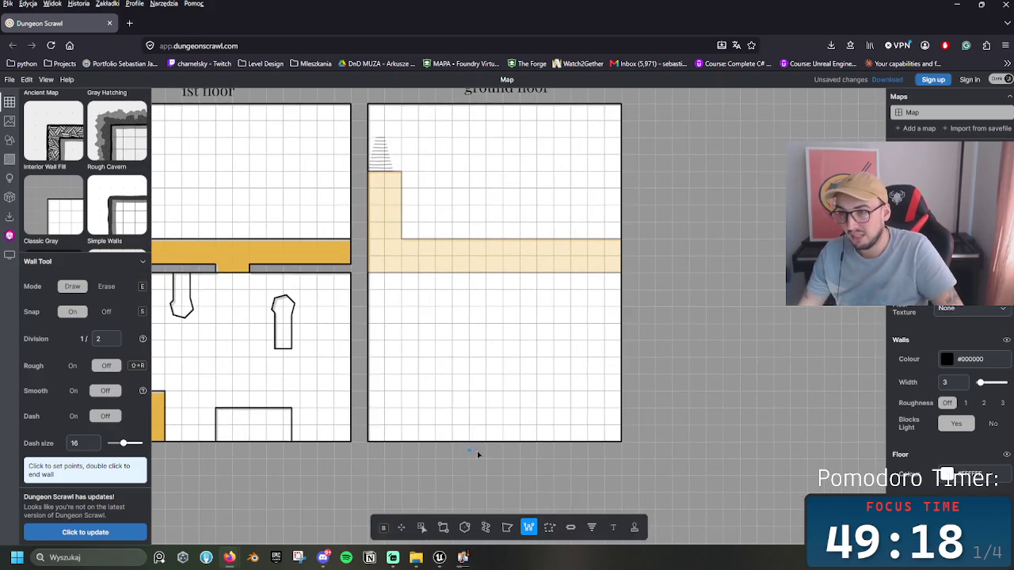
key("e")
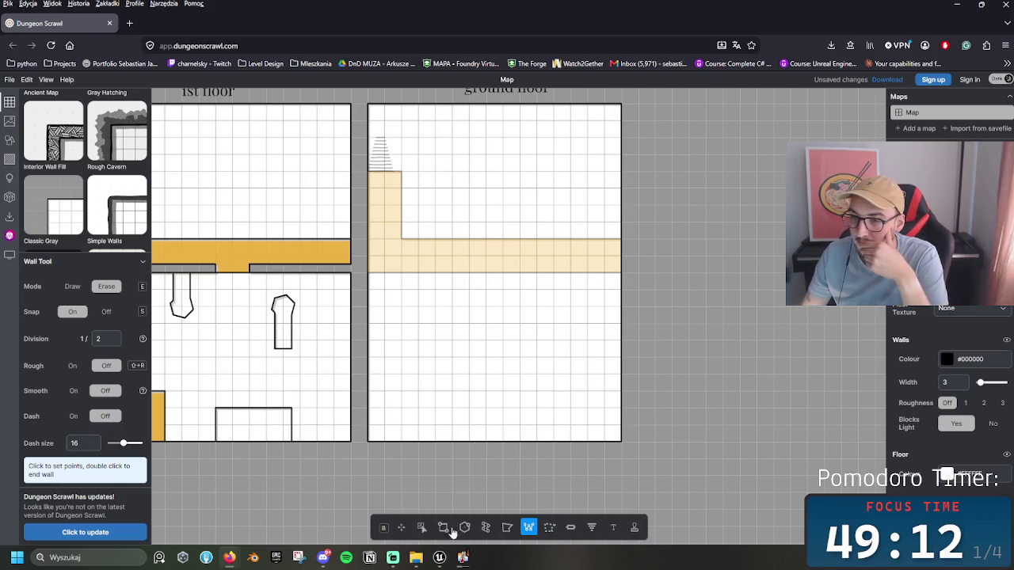
Step: Choose the Door tool, check the door variants, and place a door on the bottom wall, undoing the slanted one
left_click(570, 527)
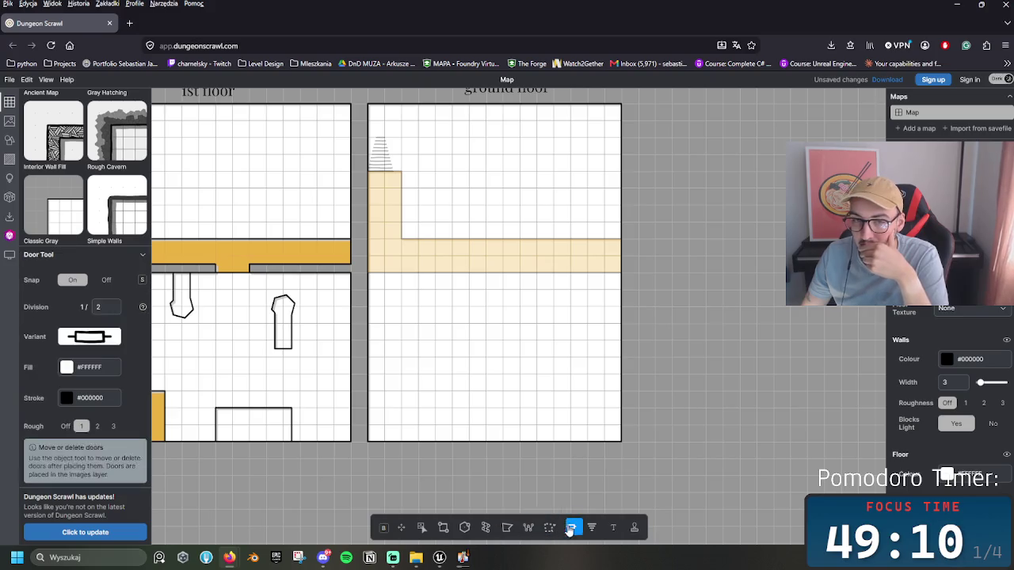
left_click(84, 341)
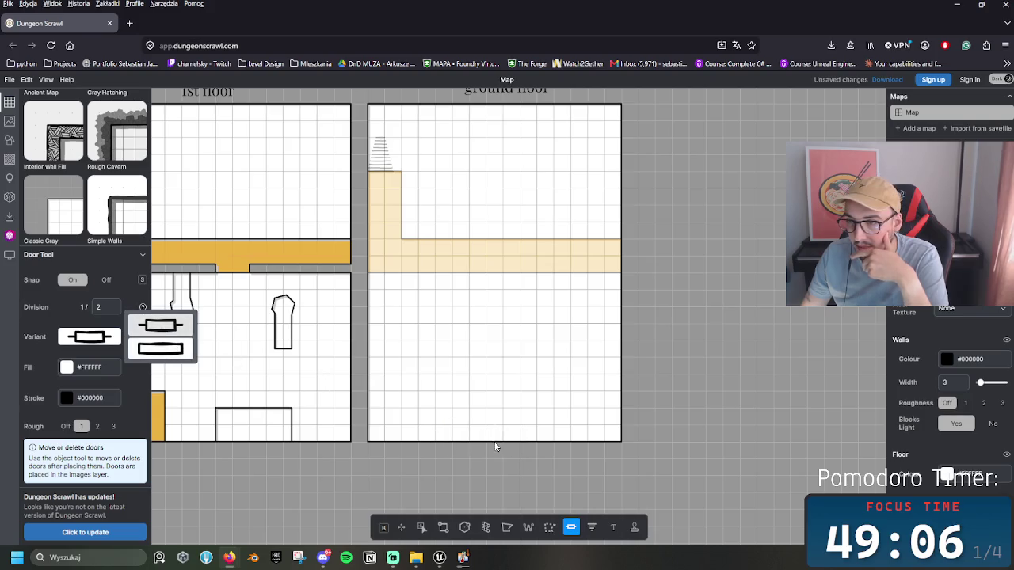
left_click(469, 444)
left_click_drag(469, 444, 529, 460)
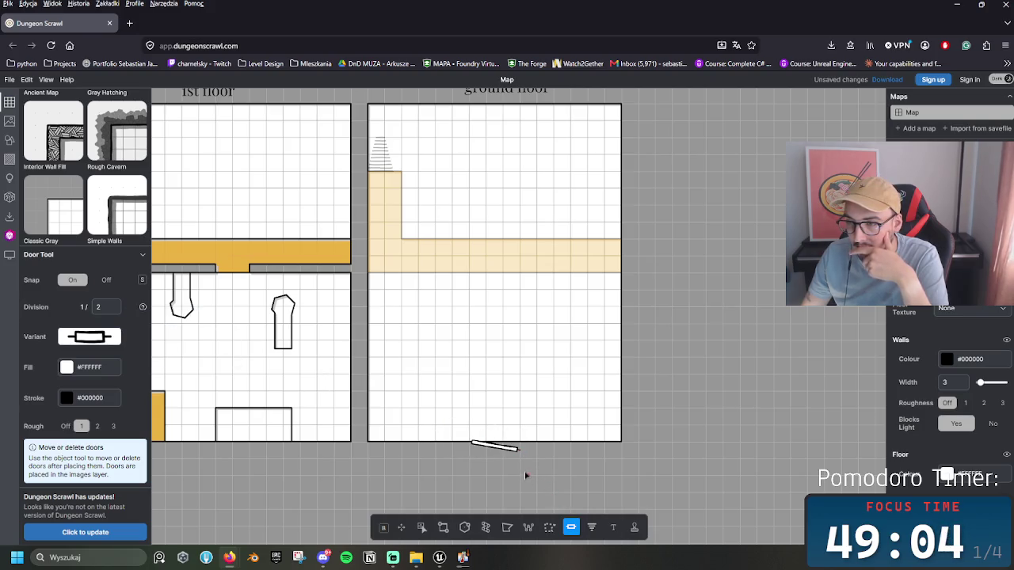
key("ctrl+z")
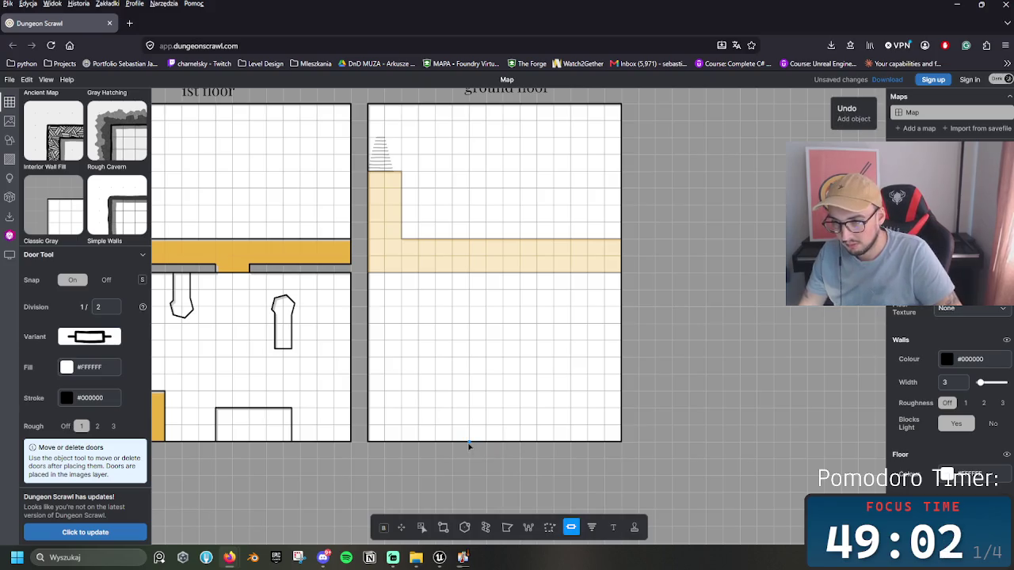
Step: Survey the ground floor's walls and select the Rectangle tool
scroll(514, 463, "up", 3)
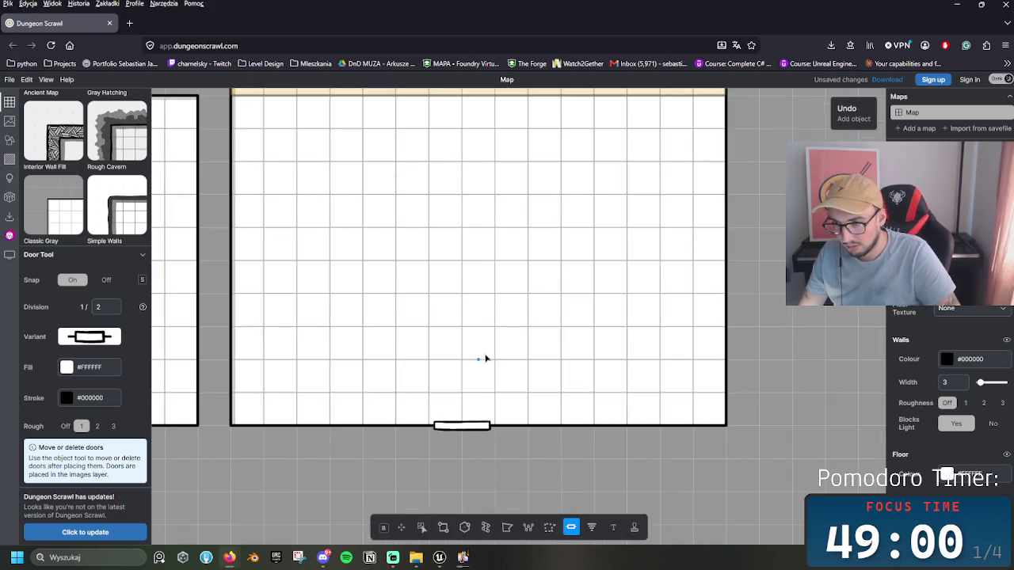
scroll(481, 358, "down", 1)
scroll(502, 383, "down", 3)
scroll(505, 396, "up", 2)
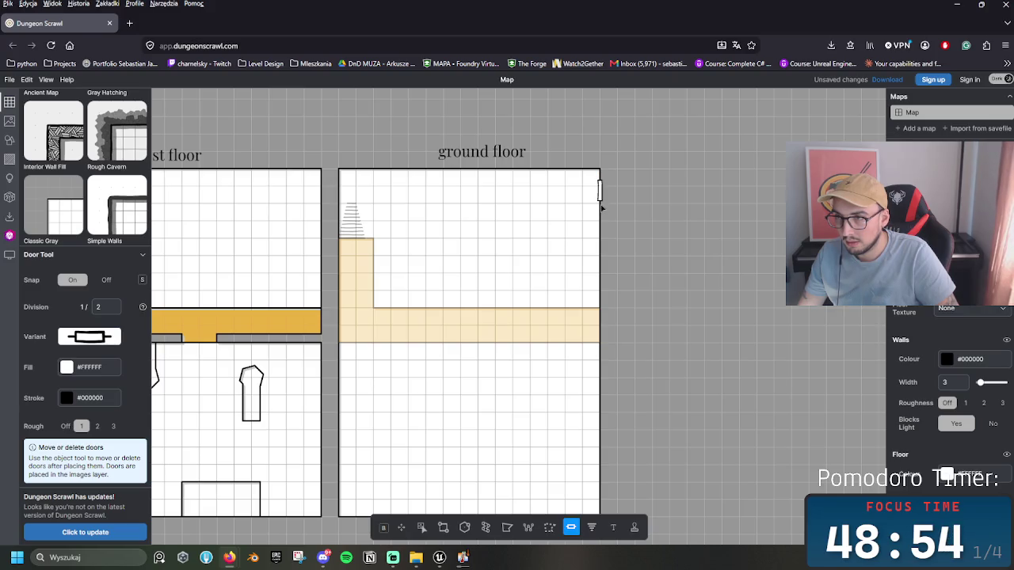
scroll(646, 232, "up", 1)
scroll(665, 269, "down", 2)
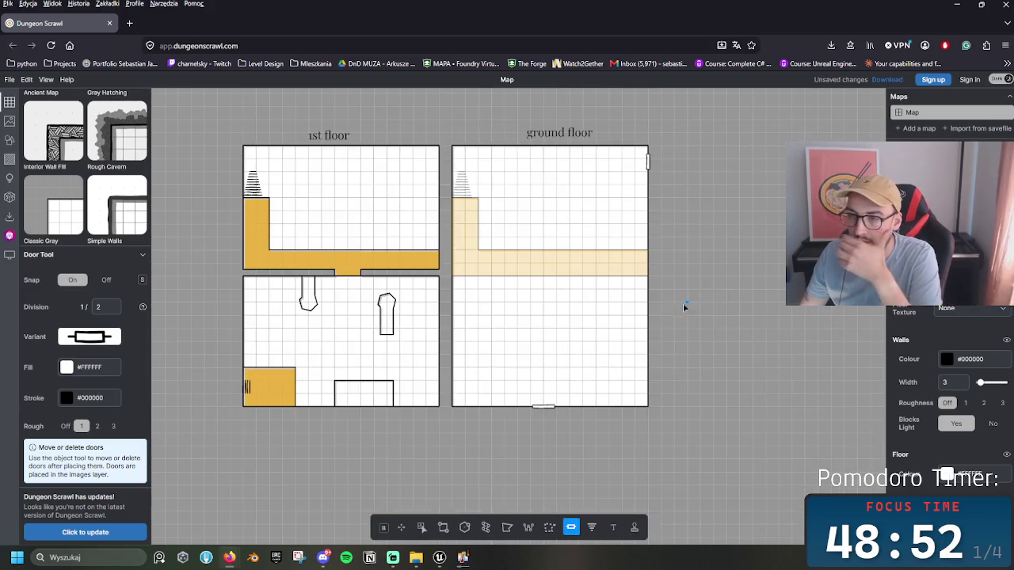
scroll(457, 392, "up", 3)
scroll(475, 393, "left", 2)
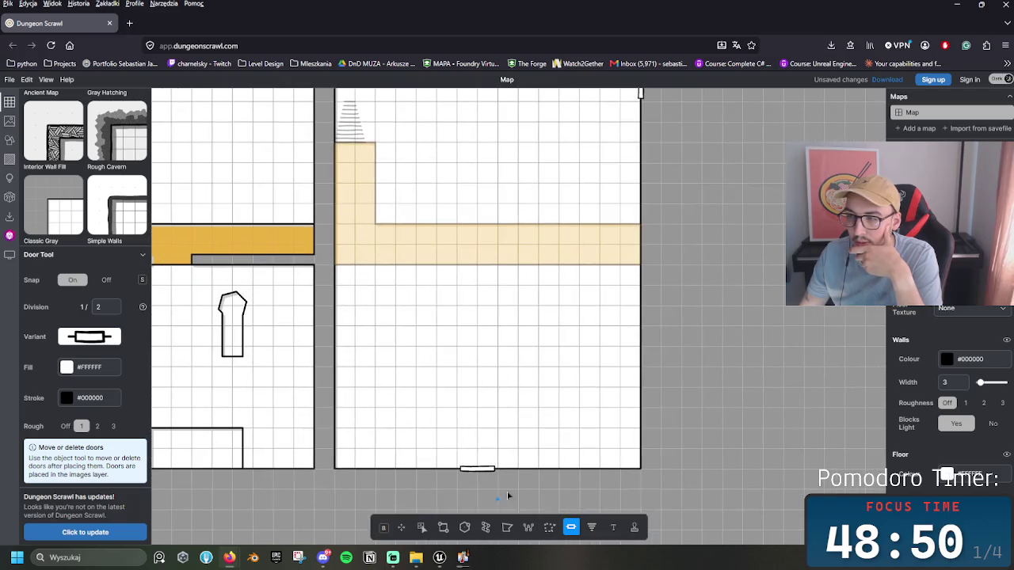
scroll(573, 351, "left", 1)
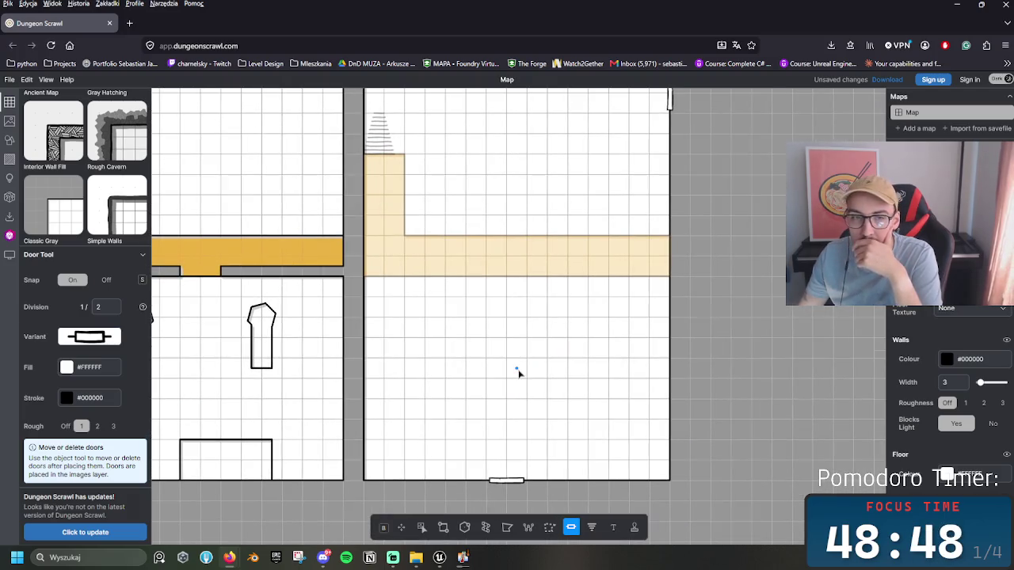
left_click(443, 528)
scroll(475, 396, "right", 1)
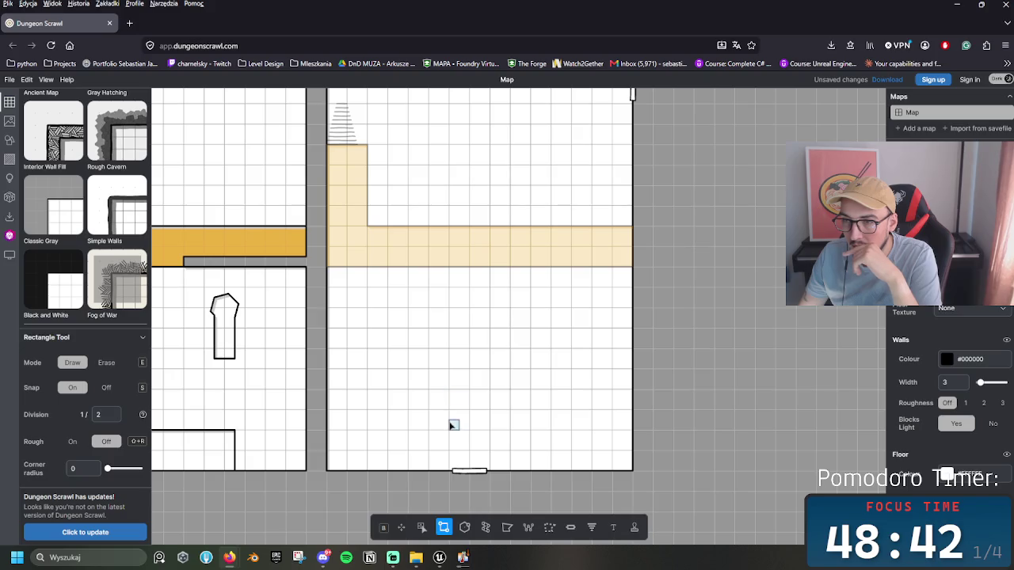
Step: Draw a small rectangle and two thin horizontal wall strips above the corridor
mouse_move(453, 423)
left_mouse_down()
mouse_move(469, 399)
mouse_move(519, 381)
mouse_move(475, 400)
mouse_move(462, 389)
mouse_move(474, 410)
mouse_move(529, 429)
mouse_move(413, 370)
left_mouse_up()
key("e")
key("e")
key("e")
scroll(468, 335, "up", 1)
key("e")
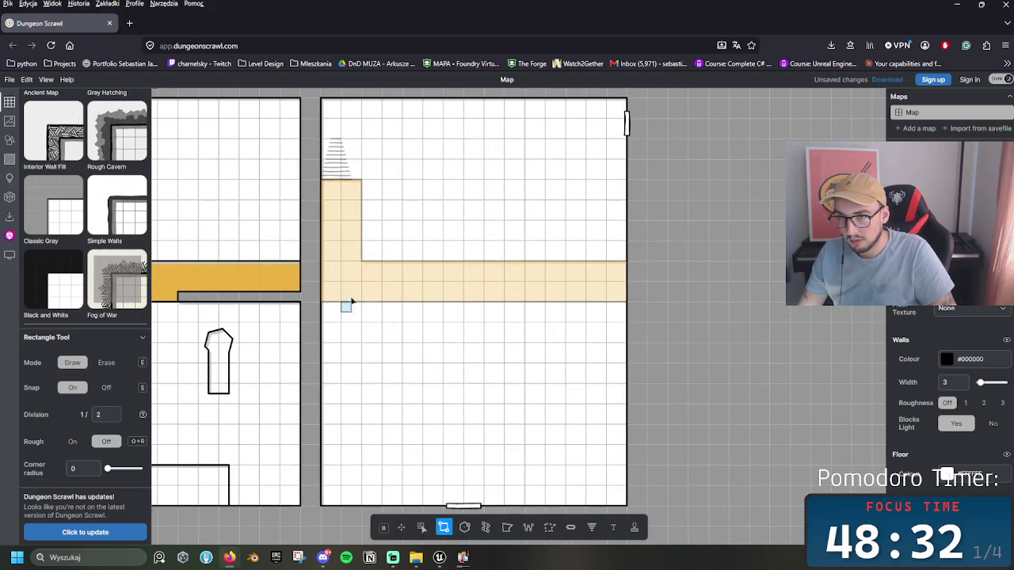
left_click_drag(349, 244, 433, 250)
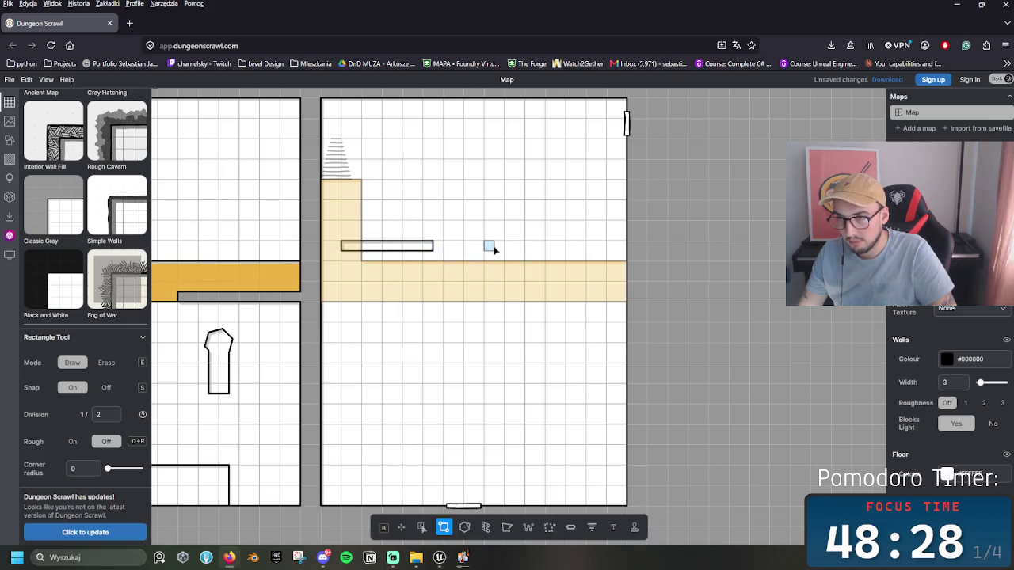
left_click_drag(489, 248, 581, 250)
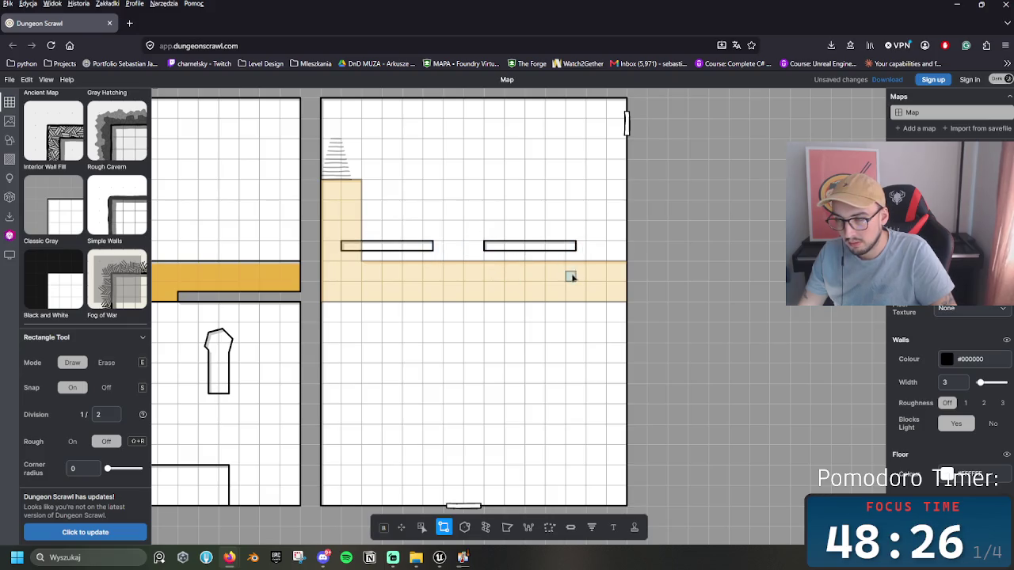
Step: Extend the right and left horizontal walls downward into T shapes
scroll(581, 305, "up", 1)
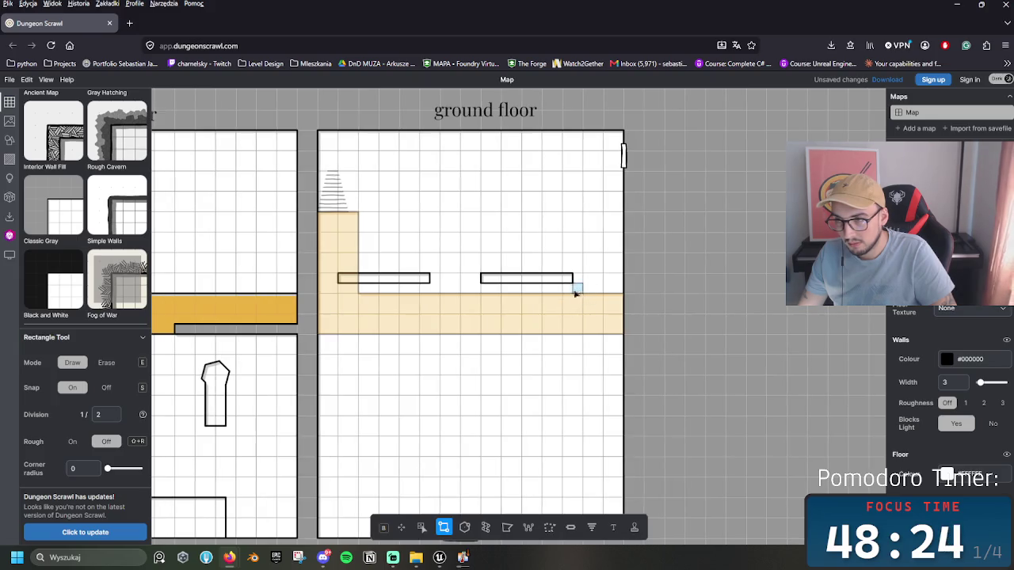
left_click_drag(531, 291, 532, 364)
scroll(546, 330, "down", 2)
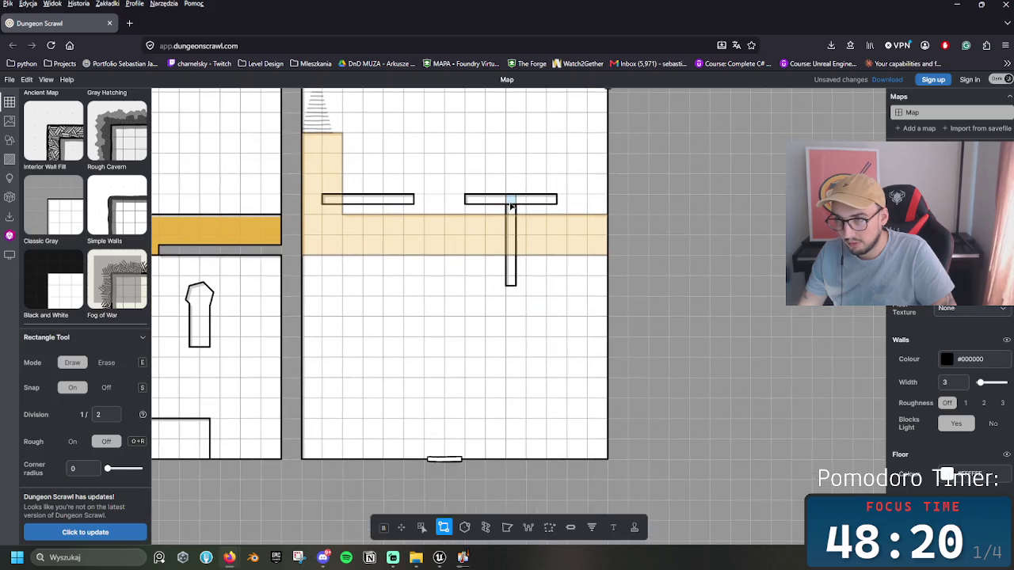
scroll(555, 356, "up", 1)
scroll(554, 355, "left", 2)
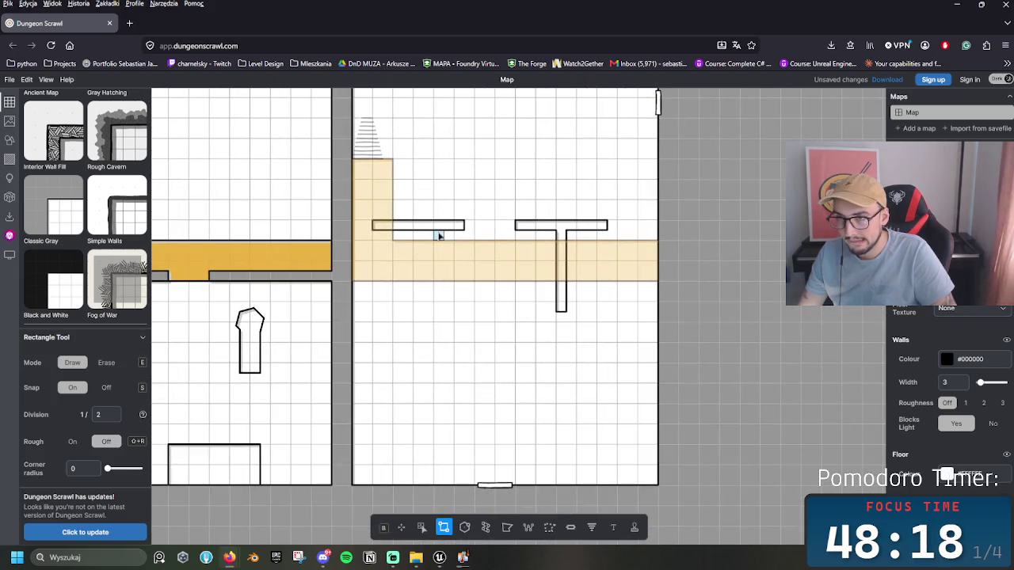
mouse_move(435, 231)
left_mouse_down()
mouse_move(441, 280)
mouse_move(395, 251)
mouse_move(385, 230)
mouse_move(367, 236)
left_mouse_up()
Step: Draw a small rectangular room below the left T wall
scroll(408, 247, "down", 2)
scroll(404, 317, "up", 2)
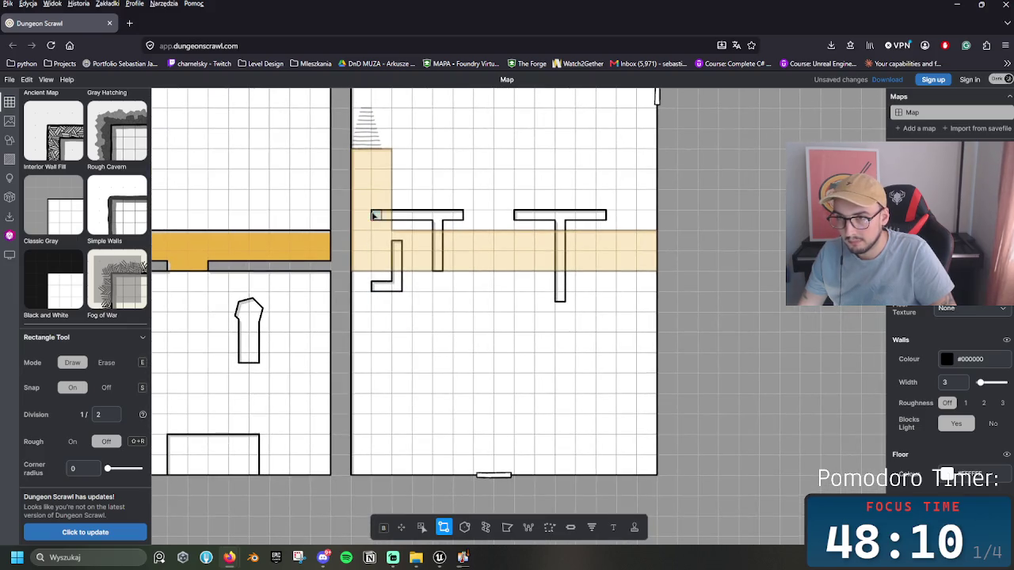
scroll(410, 356, "down", 2)
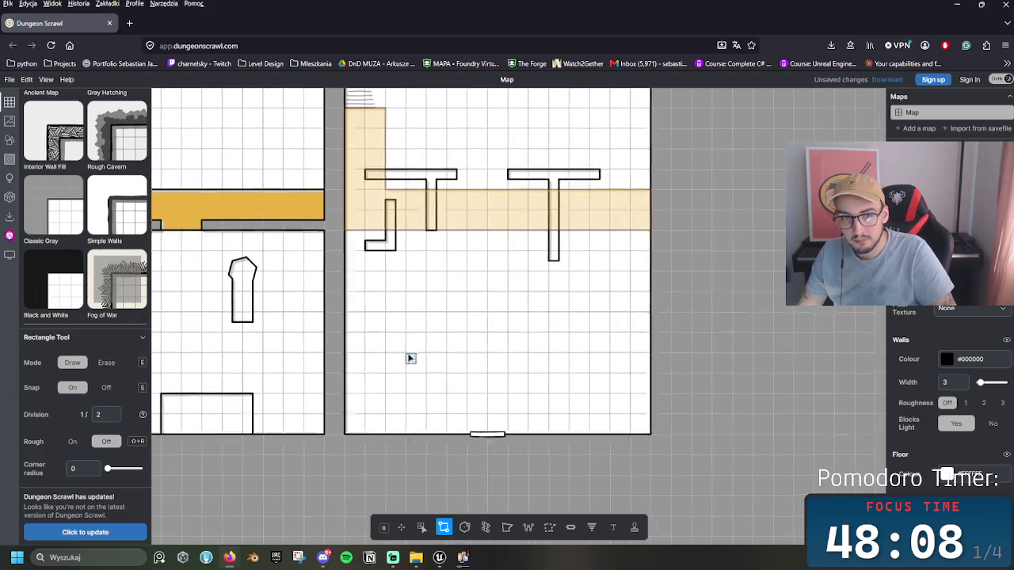
scroll(398, 401, "up", 2)
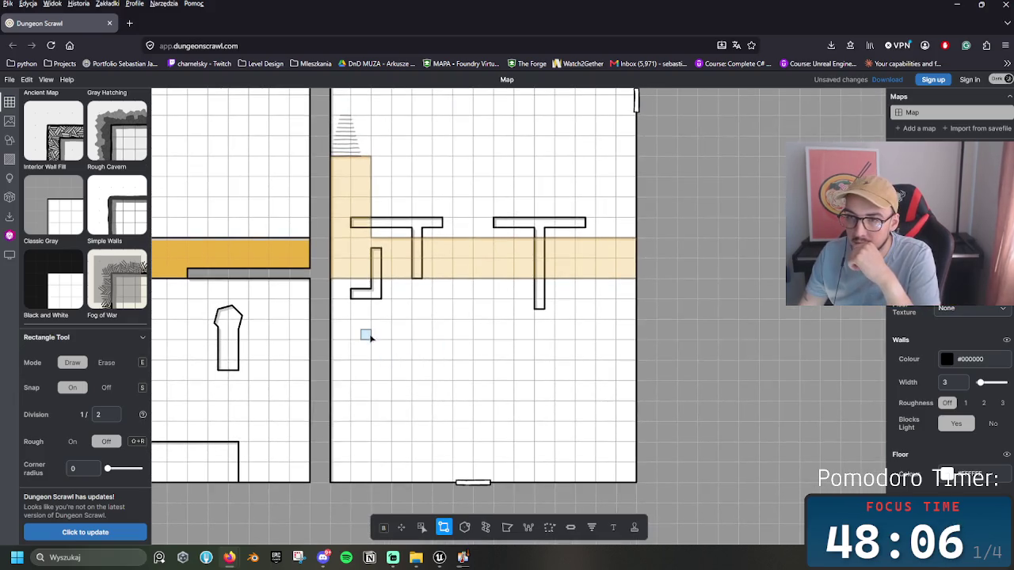
mouse_move(365, 336)
left_mouse_down()
mouse_move(392, 362)
mouse_move(484, 405)
left_mouse_up()
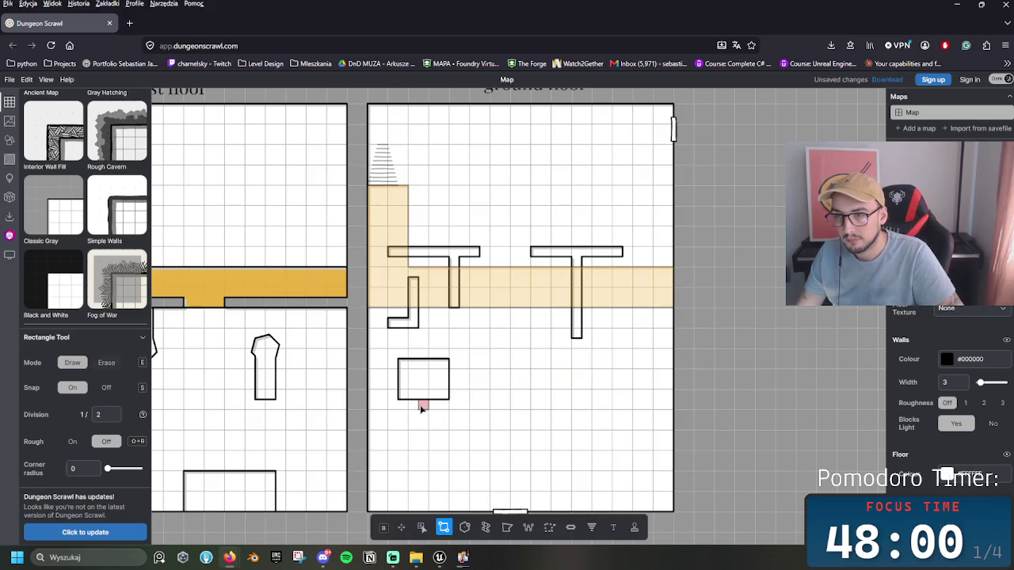
Step: Cut a notch in the small room's bottom wall and redraw the room over it
key("e")
left_click_drag(423, 407, 418, 379)
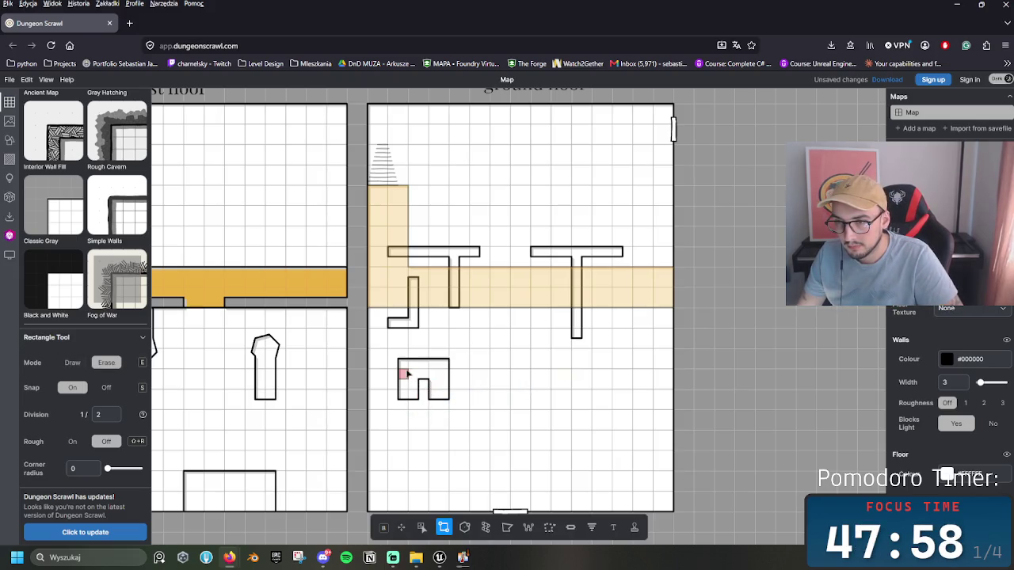
key("e")
mouse_move(405, 368)
left_mouse_down()
mouse_move(464, 404)
mouse_move(467, 428)
mouse_move(444, 426)
mouse_move(437, 379)
mouse_move(408, 370)
left_mouse_up()
key("e")
scroll(475, 396, "right", 1)
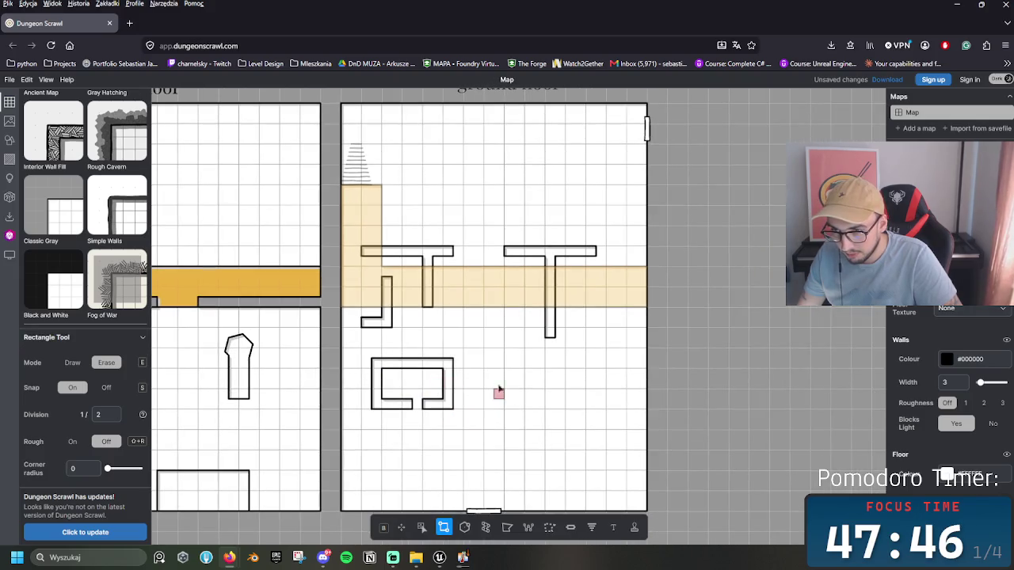
scroll(394, 382, "right", 3)
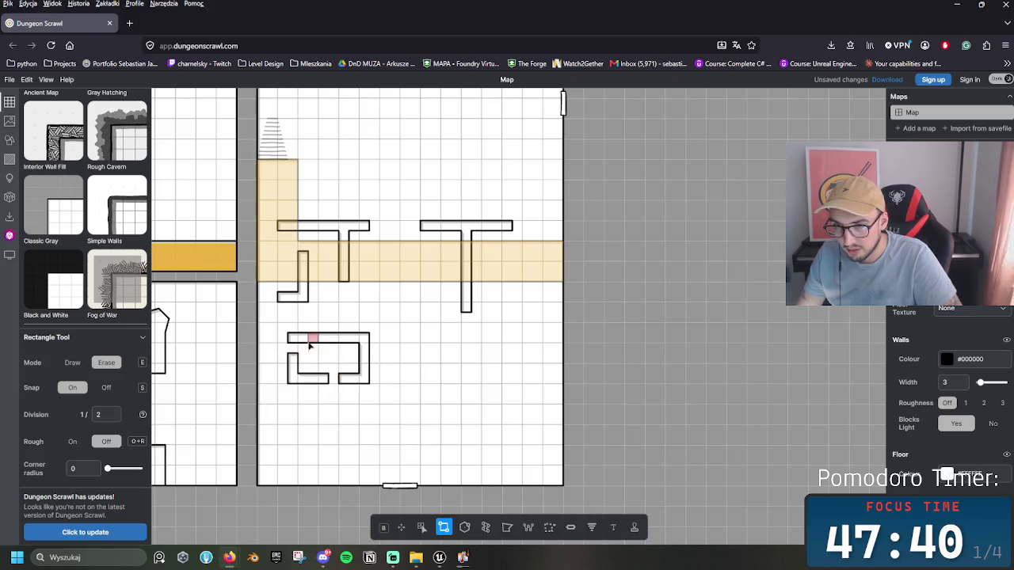
Step: Erase part of the small room's top wall and redraw a wall strip across it
left_click_drag(300, 338, 358, 341)
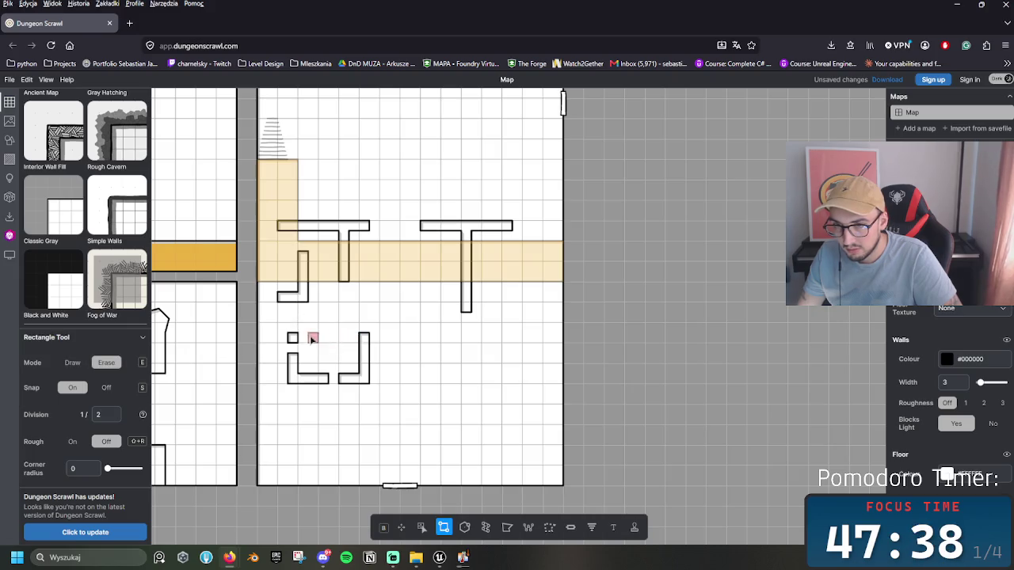
key("e")
left_click_drag(289, 325, 368, 332)
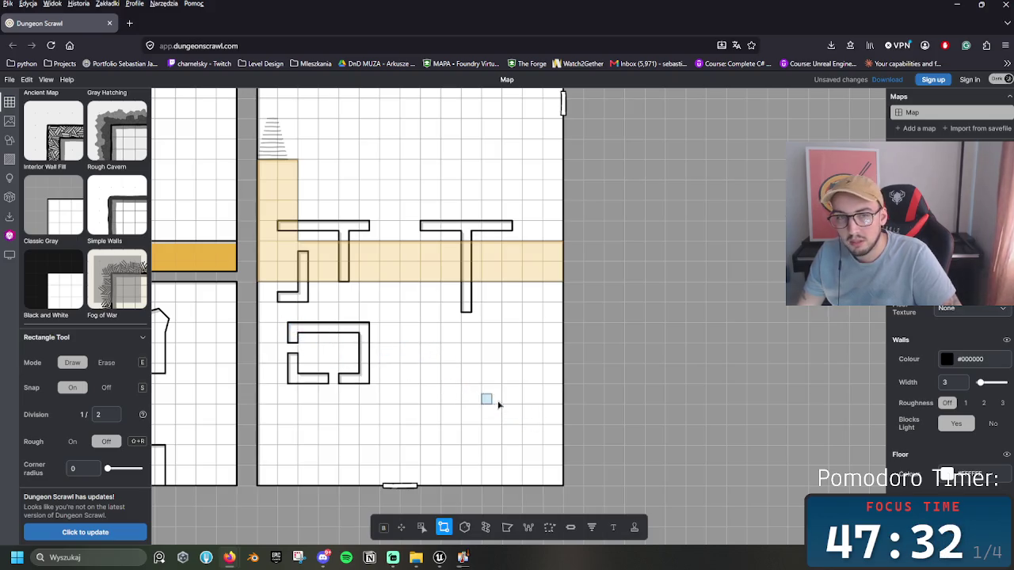
Step: Draw a new walled room below the right T wall
scroll(492, 402, "up", 1)
scroll(502, 407, "up", 1)
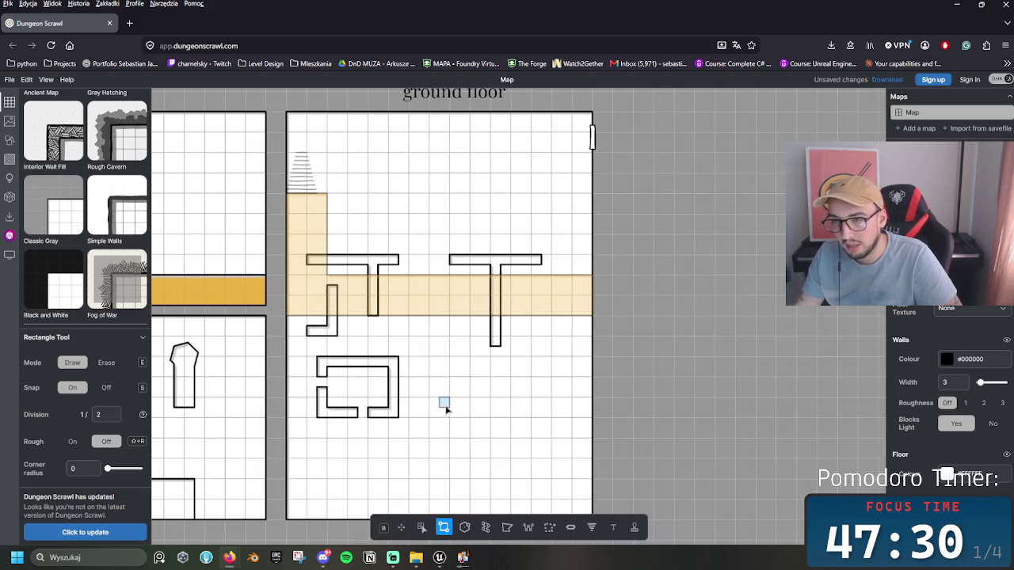
scroll(445, 416, "right", 1)
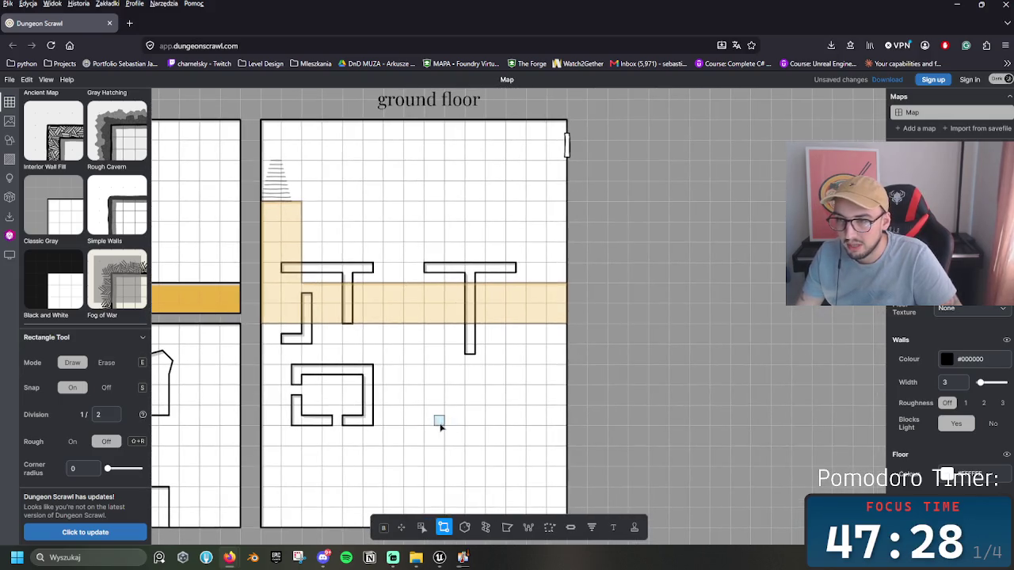
scroll(554, 294, "down", 2)
scroll(554, 293, "left", 2)
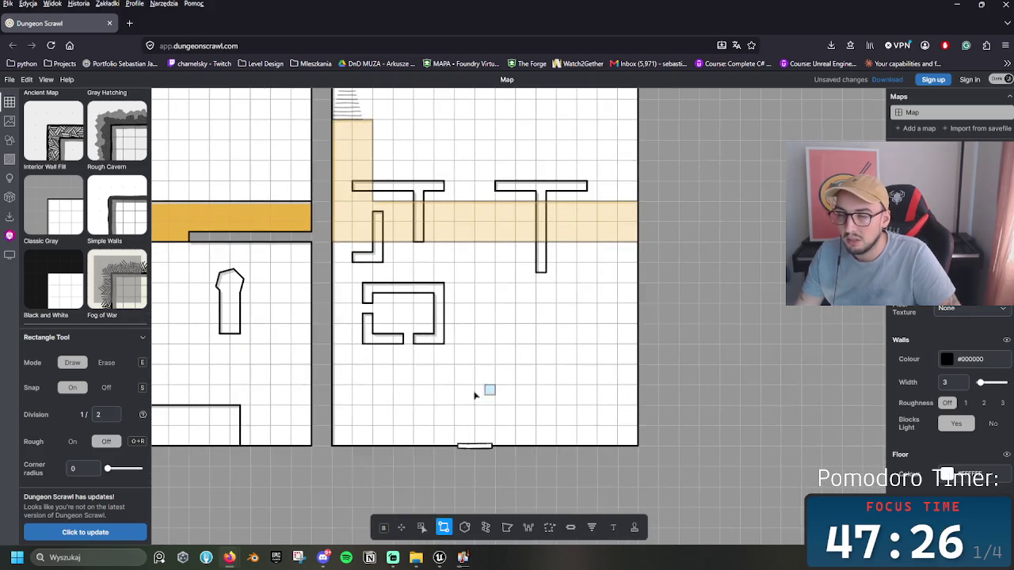
scroll(506, 400, "right", 3)
mouse_move(400, 279)
left_mouse_down()
mouse_move(400, 354)
mouse_move(499, 373)
mouse_move(427, 342)
mouse_move(466, 339)
mouse_move(462, 311)
mouse_move(501, 347)
mouse_move(526, 353)
left_mouse_up()
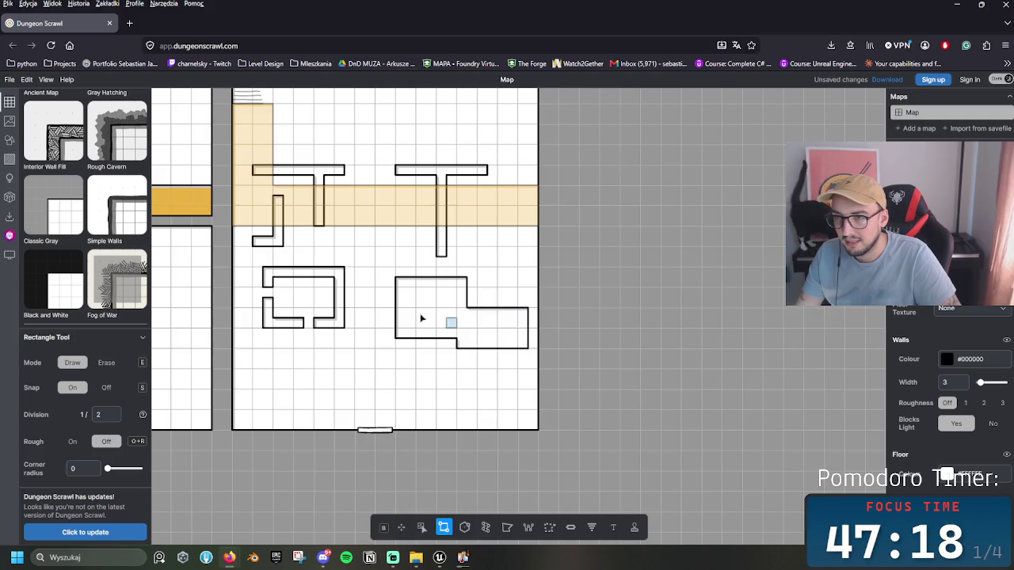
Step: Carve an inner passage into the right block, undoing a mistaken notch and widening the corridor
key("e")
mouse_move(396, 287)
left_mouse_down()
mouse_move(459, 328)
mouse_move(514, 333)
mouse_move(472, 334)
mouse_move(509, 342)
mouse_move(506, 358)
mouse_move(488, 350)
left_mouse_up()
key("ctrl+z")
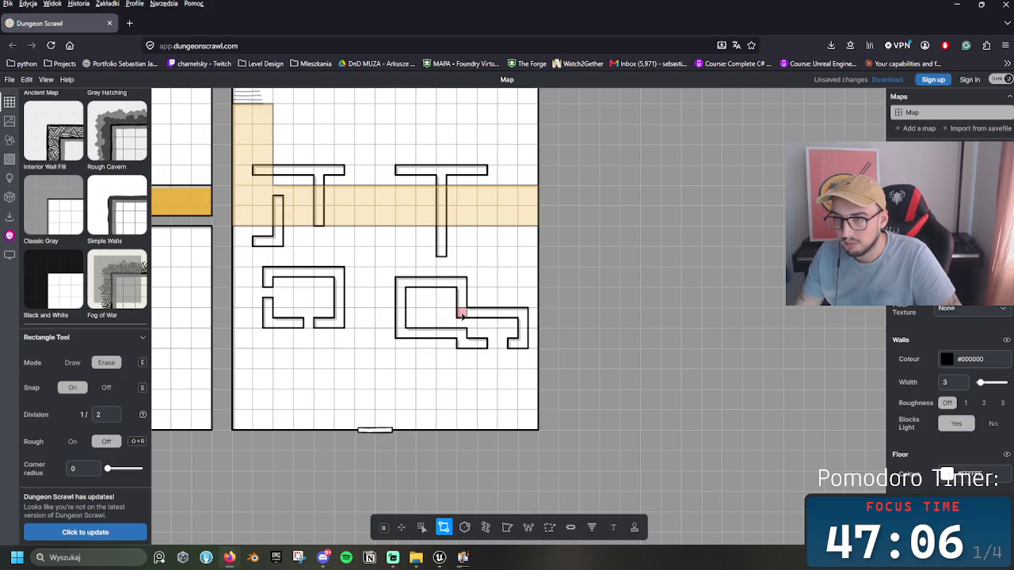
key("e")
mouse_move(475, 314)
left_mouse_down()
mouse_move(486, 320)
mouse_move(473, 339)
mouse_move(452, 297)
left_mouse_up()
key("e")
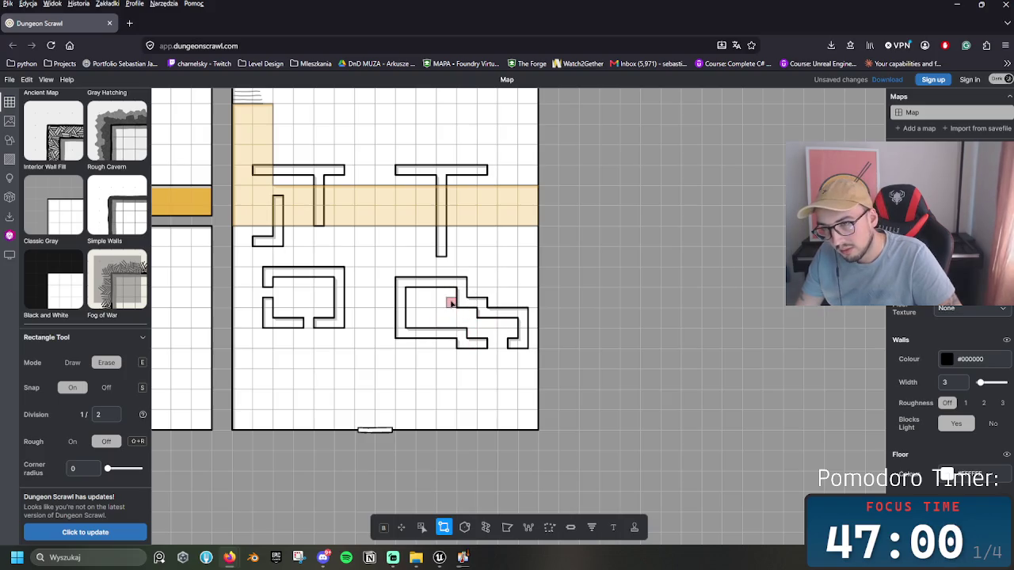
key("e")
key("e")
key("e")
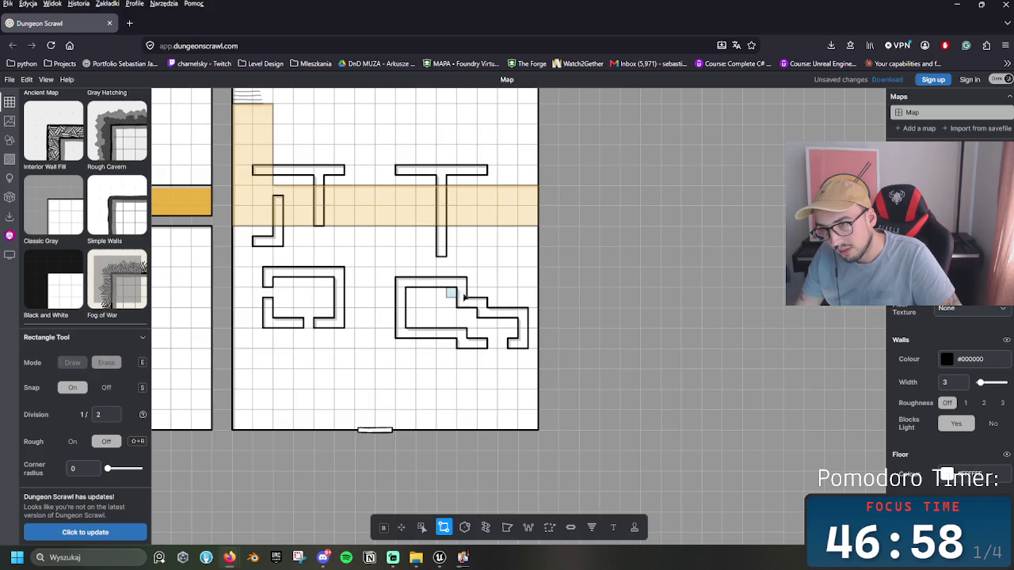
mouse_move(463, 296)
left_mouse_down()
mouse_move(487, 299)
mouse_move(479, 316)
mouse_move(475, 283)
mouse_move(484, 285)
mouse_move(486, 329)
mouse_move(458, 348)
left_mouse_up()
key("e")
key("e")
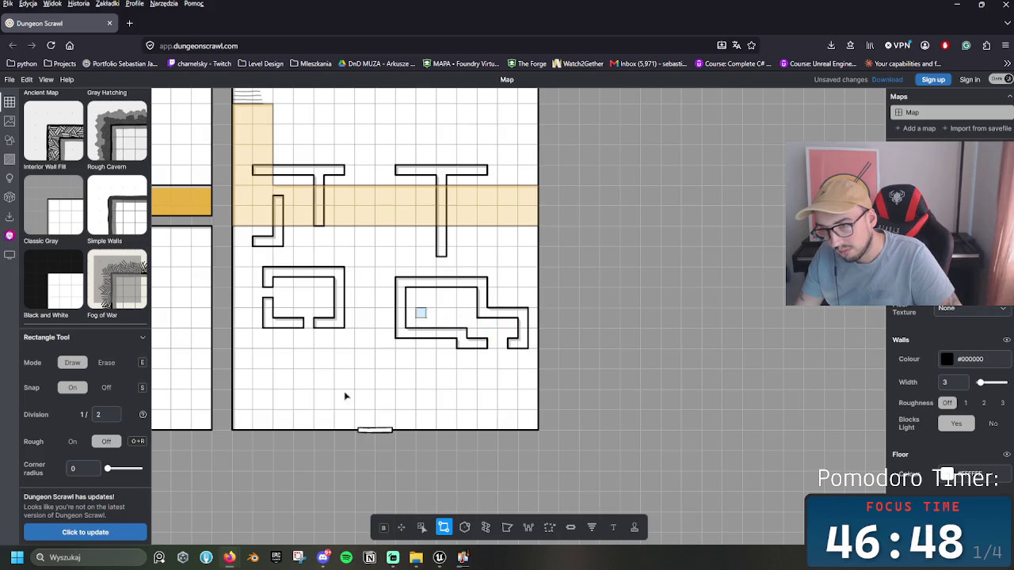
Step: Erase a small gap in the right block's left wall using the Rectangle tool
left_click(528, 528)
left_click(449, 327)
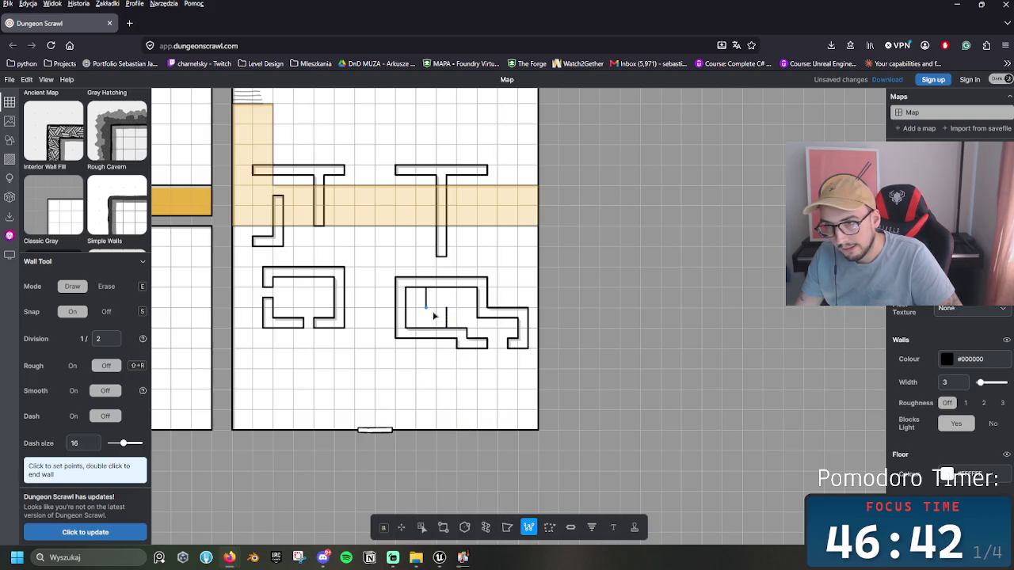
key("e")
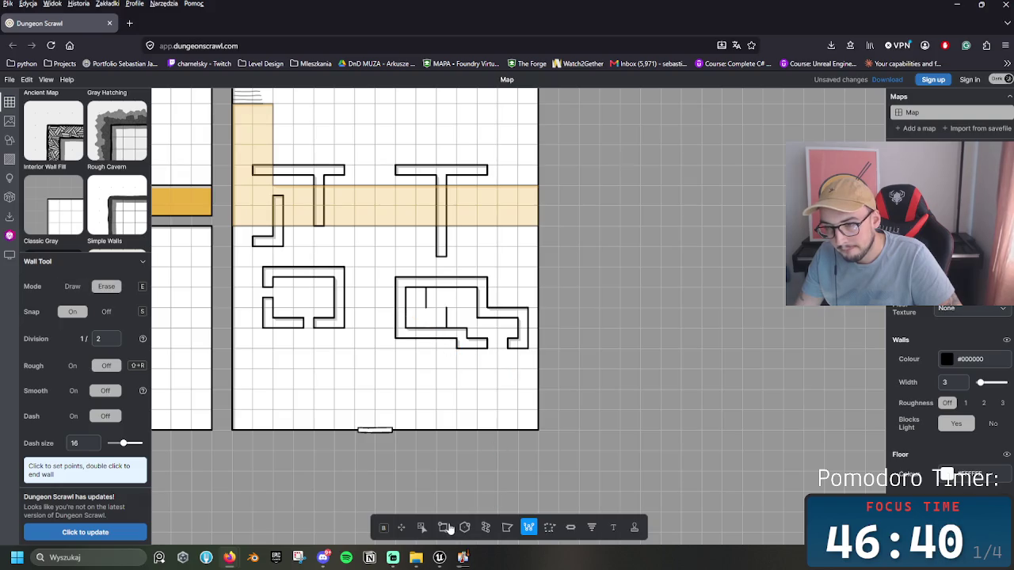
left_click(444, 527)
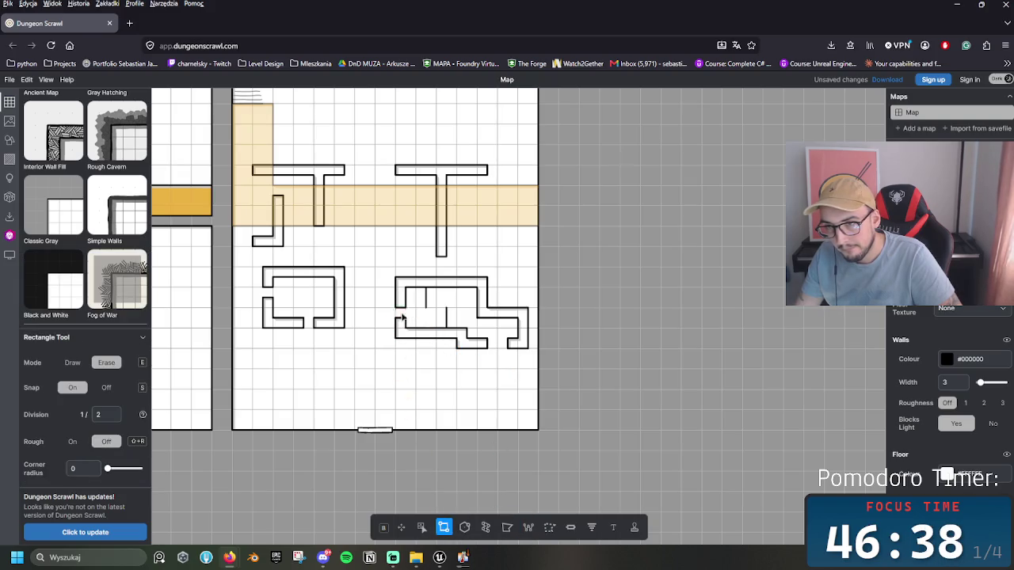
left_click_drag(403, 316, 409, 312)
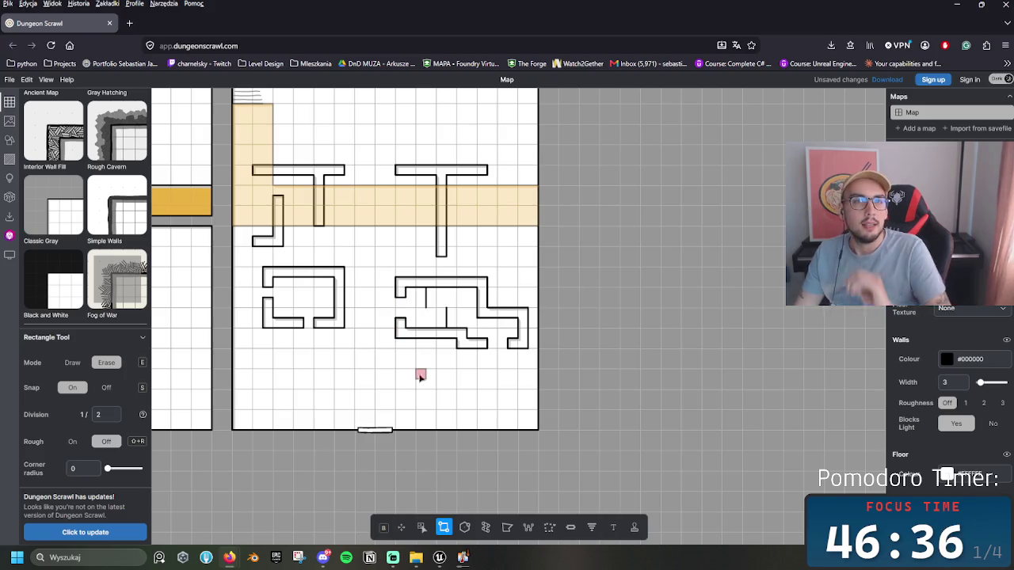
left_click_drag(418, 373, 507, 385)
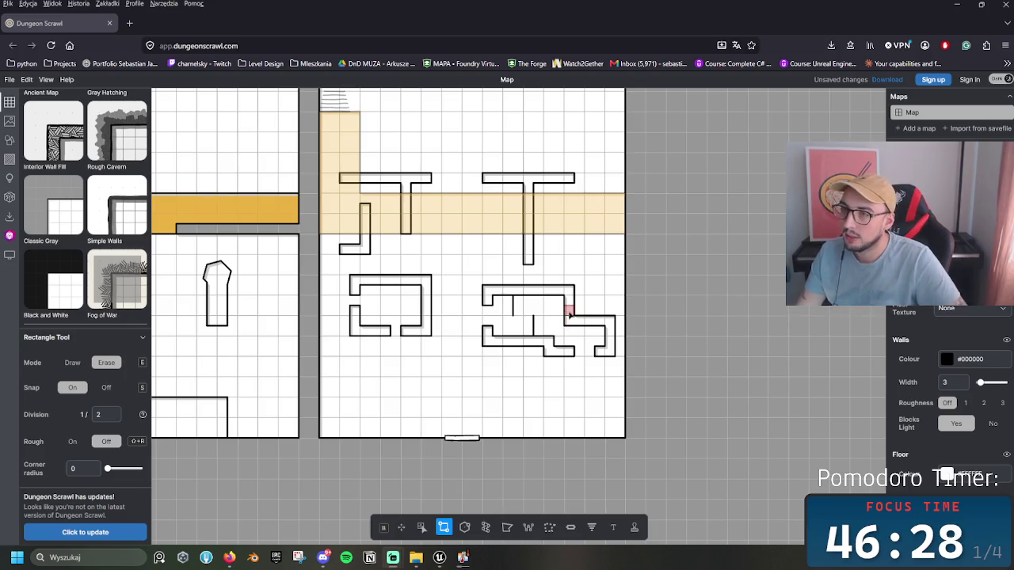
Step: Erase a short section of the room's wall and recentre the ground floor map
mouse_move(566, 306)
left_mouse_down()
mouse_move(613, 316)
mouse_move(550, 323)
mouse_move(599, 321)
mouse_move(612, 308)
mouse_move(608, 333)
left_mouse_up()
key("e")
key("e")
key("e")
key("e")
key("e")
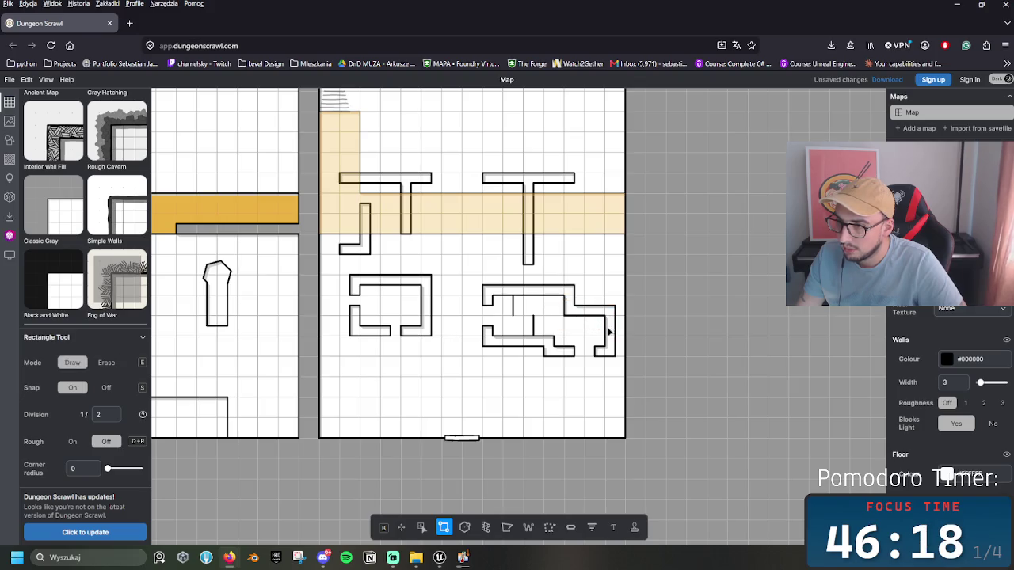
left_click_drag(536, 307, 455, 355)
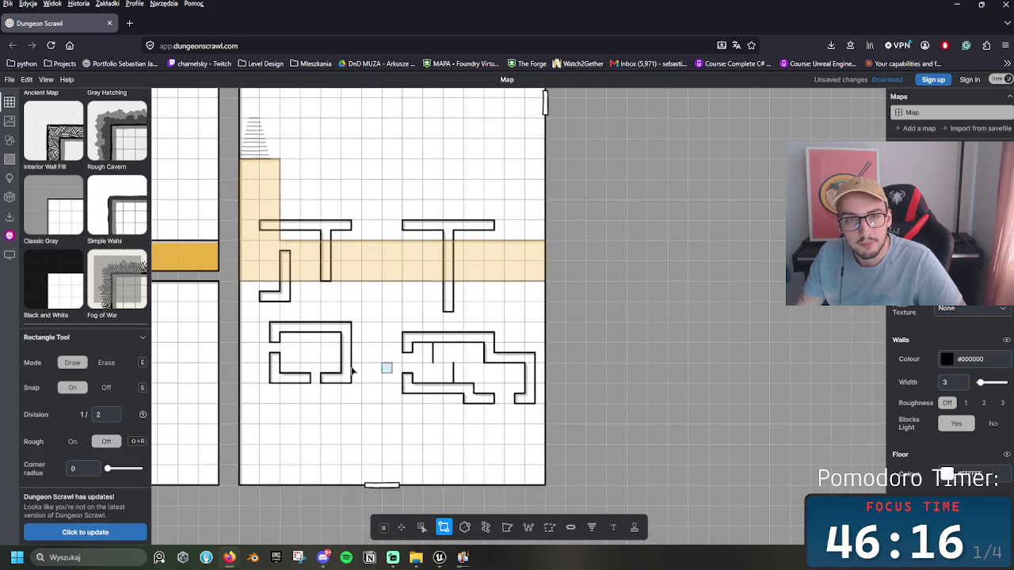
scroll(362, 370, "up", 2)
scroll(507, 364, "down", 3)
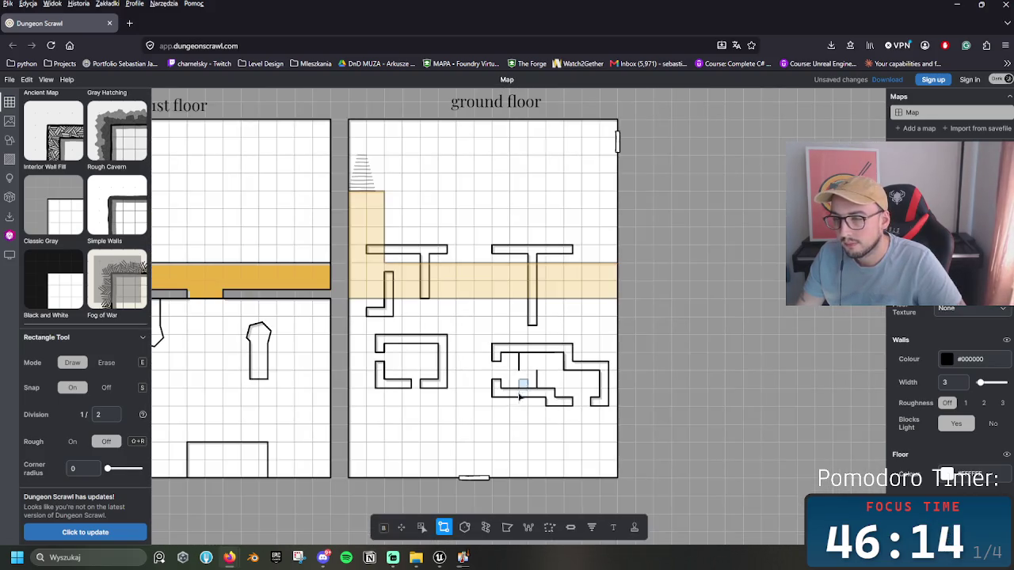
Step: Place a flight of stairs leading down from the lower-right room
scroll(520, 396, "down", 3)
scroll(444, 337, "left", 1)
scroll(407, 373, "right", 2)
scroll(407, 373, "up", 1)
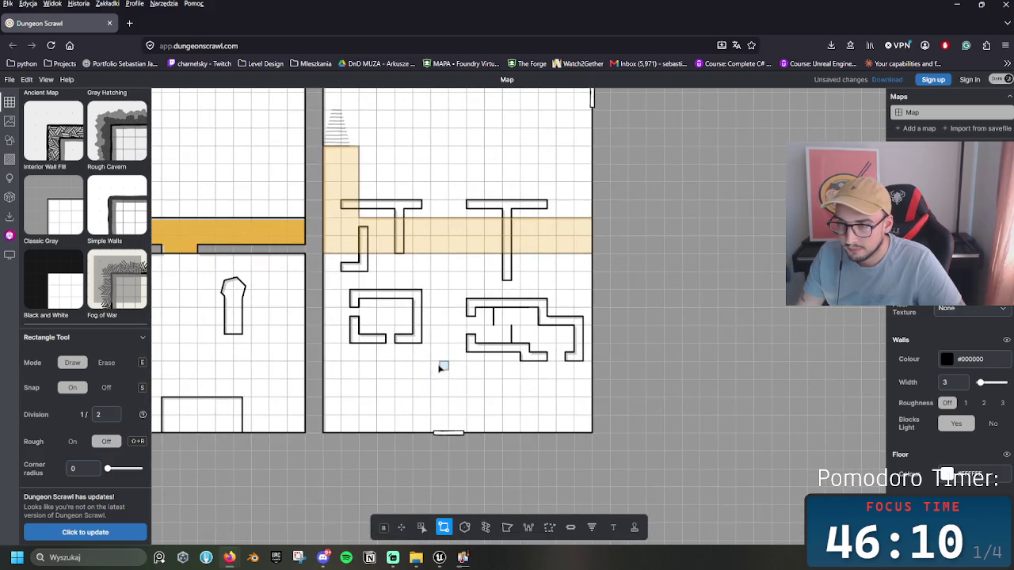
left_click(591, 529)
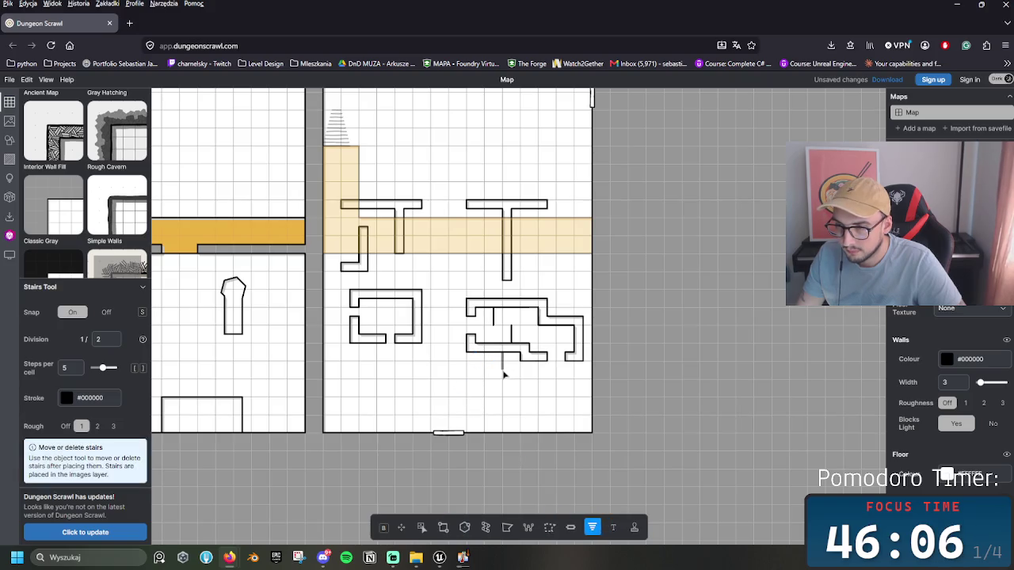
left_click_drag(478, 370, 467, 368)
left_click(467, 366)
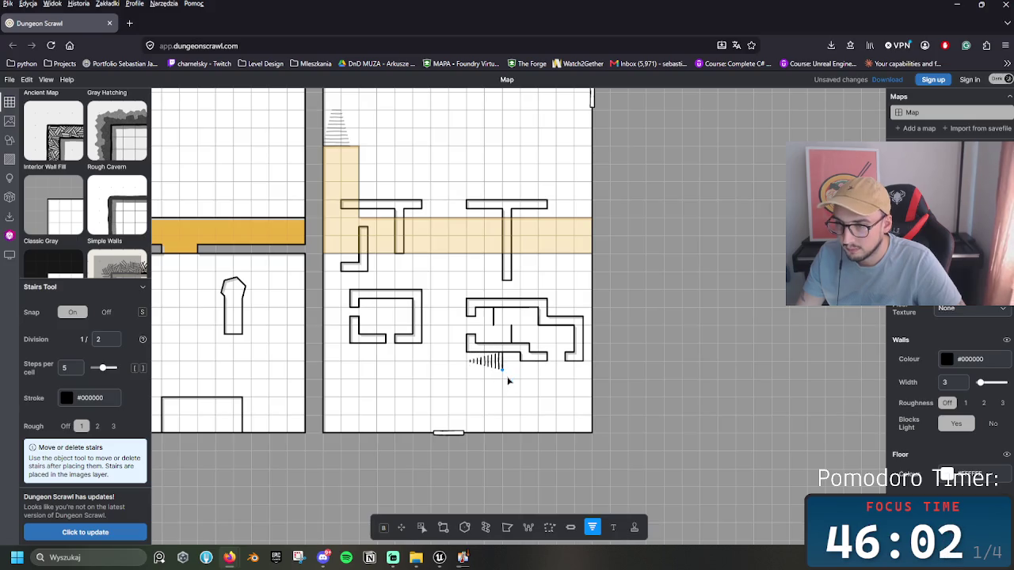
Step: Draw a one-cell floor square beside the stairs with the Rectangle tool
scroll(486, 373, "right", 1)
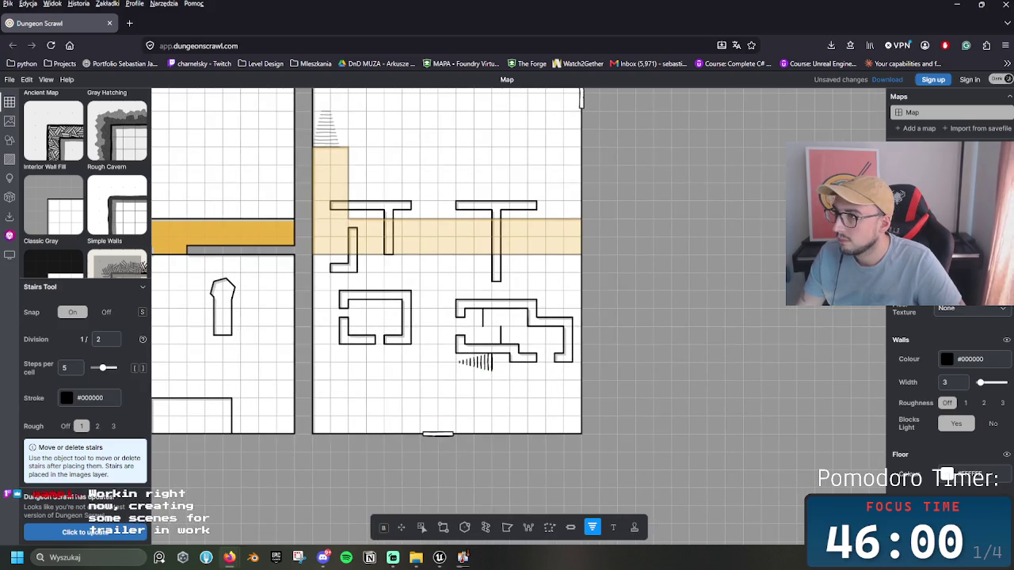
left_click(443, 528)
left_click_drag(493, 370, 510, 353)
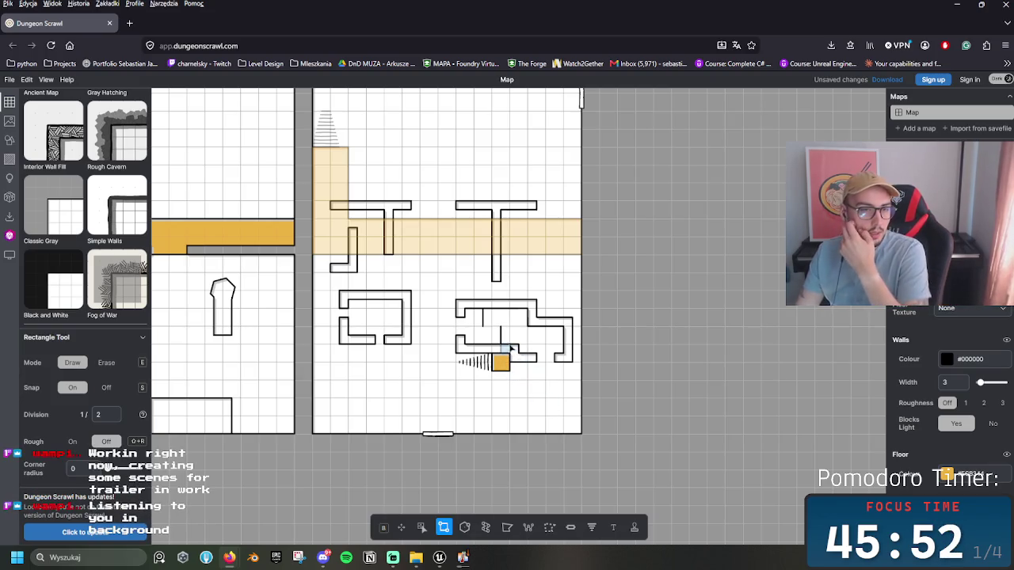
scroll(499, 352, "right", 1)
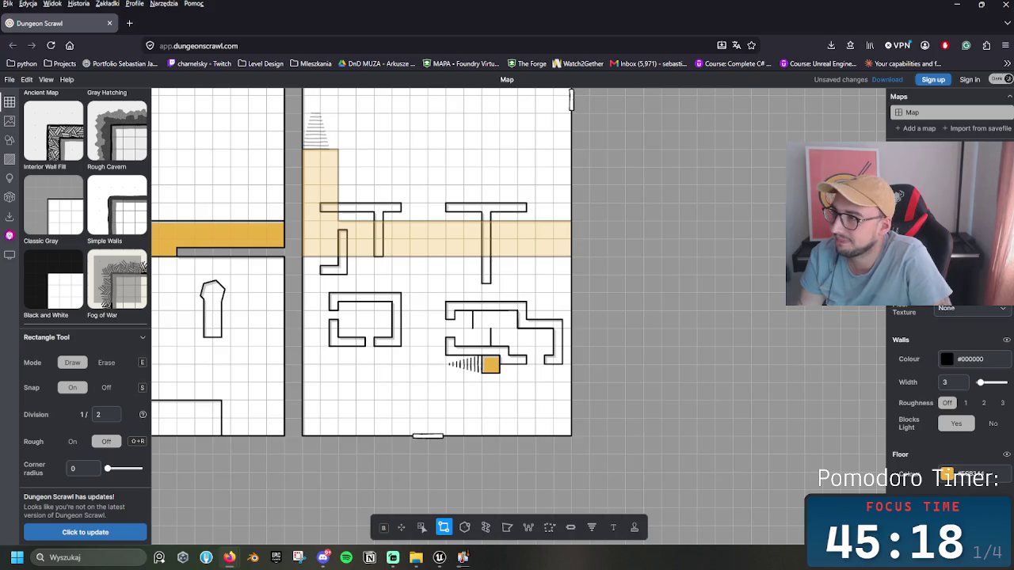
Step: Fill the lower-right room with a raised floor rectangle next to the stairs
left_click_drag(460, 351, 526, 309)
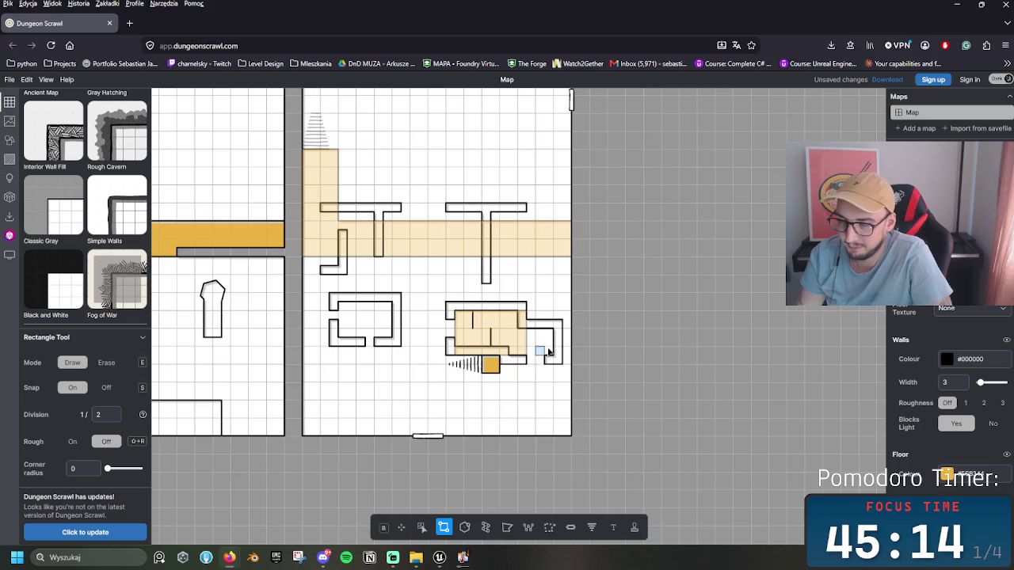
scroll(548, 352, "left", 2)
scroll(525, 351, "down", 3)
scroll(484, 311, "up", 2)
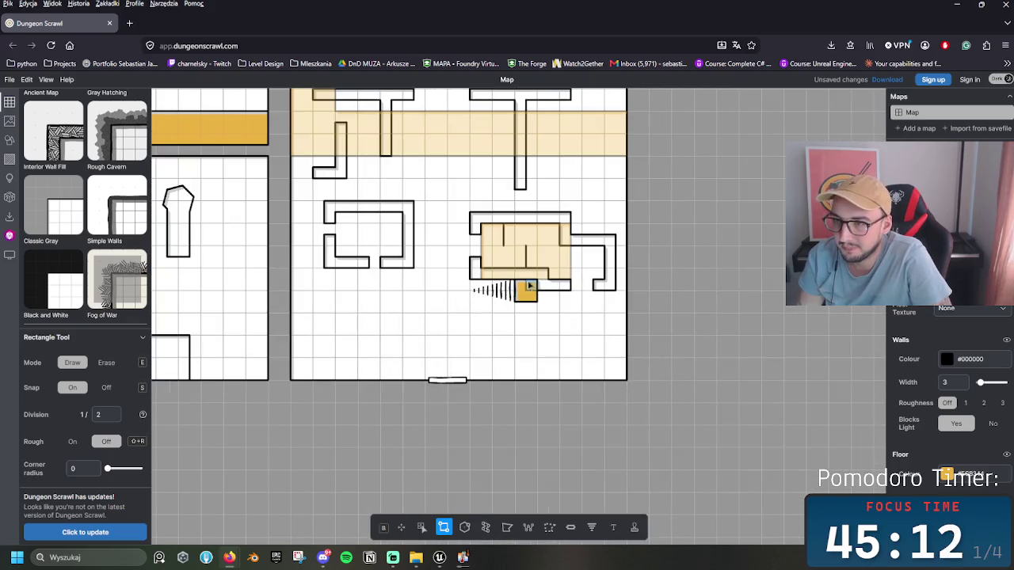
scroll(525, 354, "up", 3)
scroll(485, 362, "right", 2)
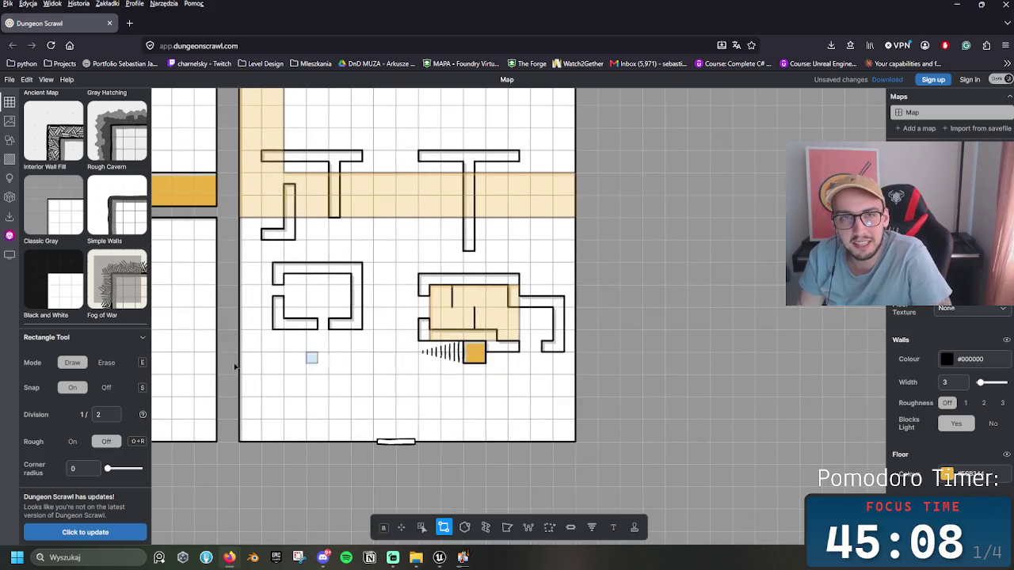
scroll(393, 390, "left", 2)
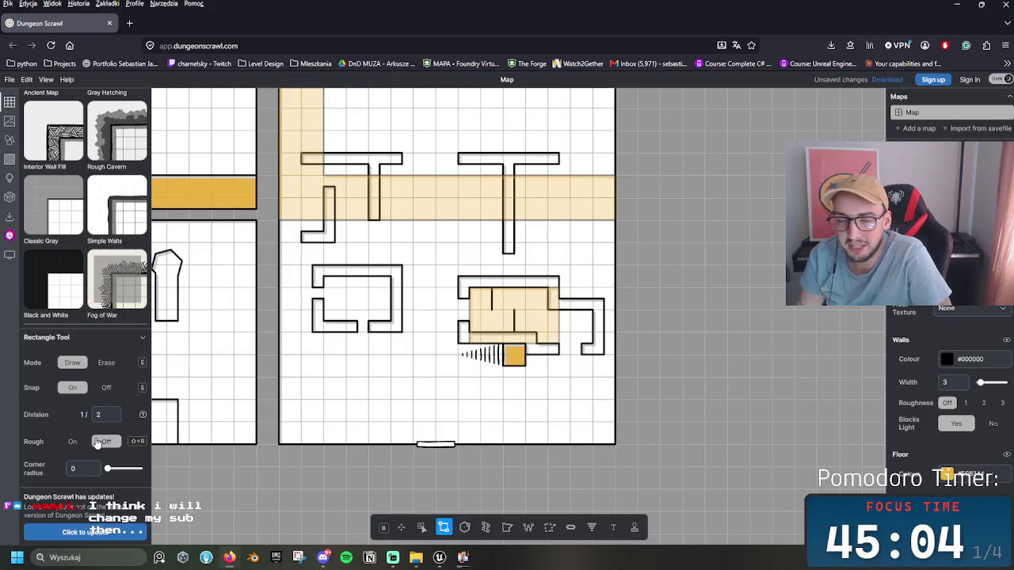
left_click(507, 528)
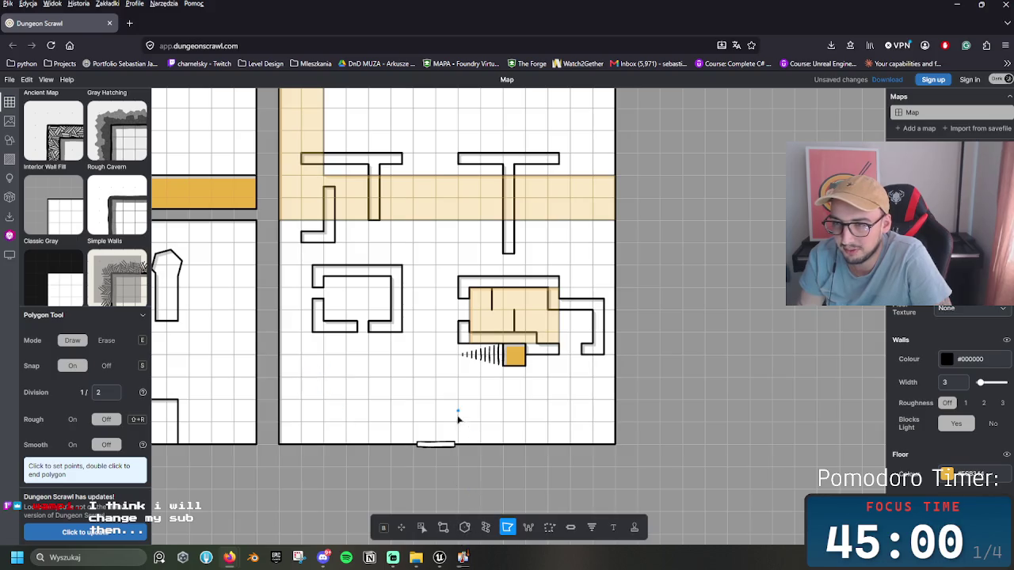
scroll(458, 419, "up", 1)
scroll(475, 443, "down", 1)
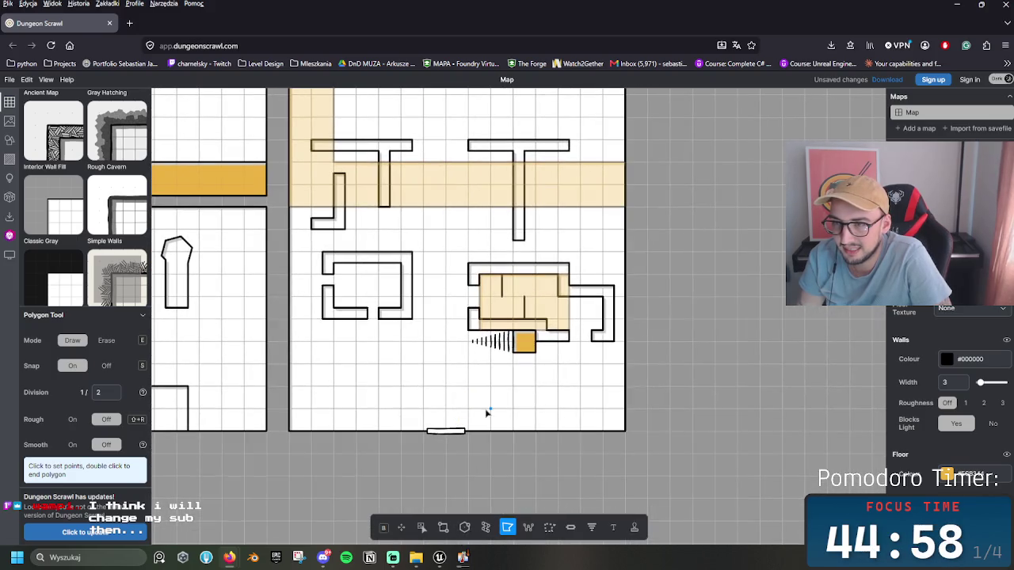
scroll(484, 414, "up", 3)
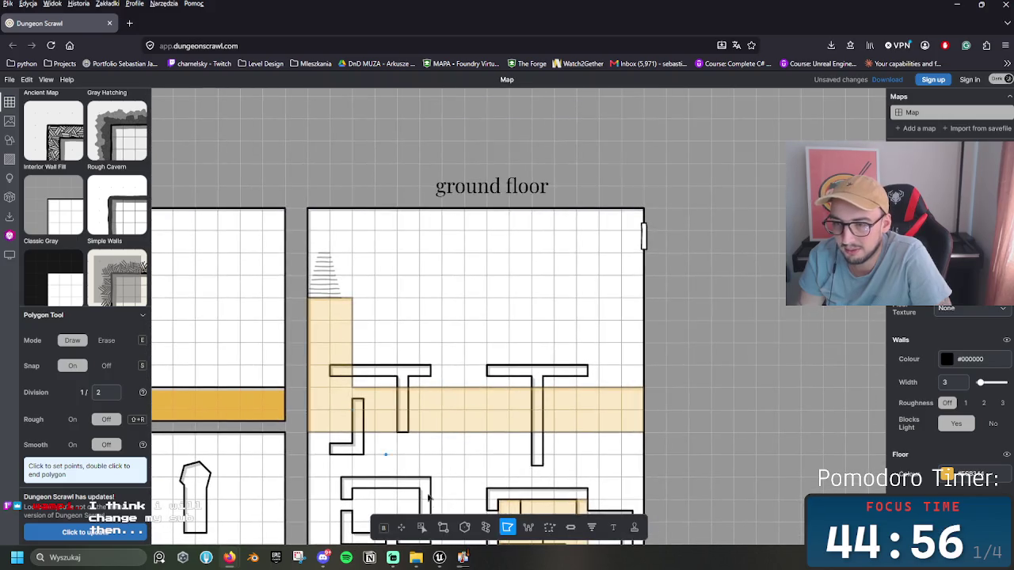
left_click(444, 528)
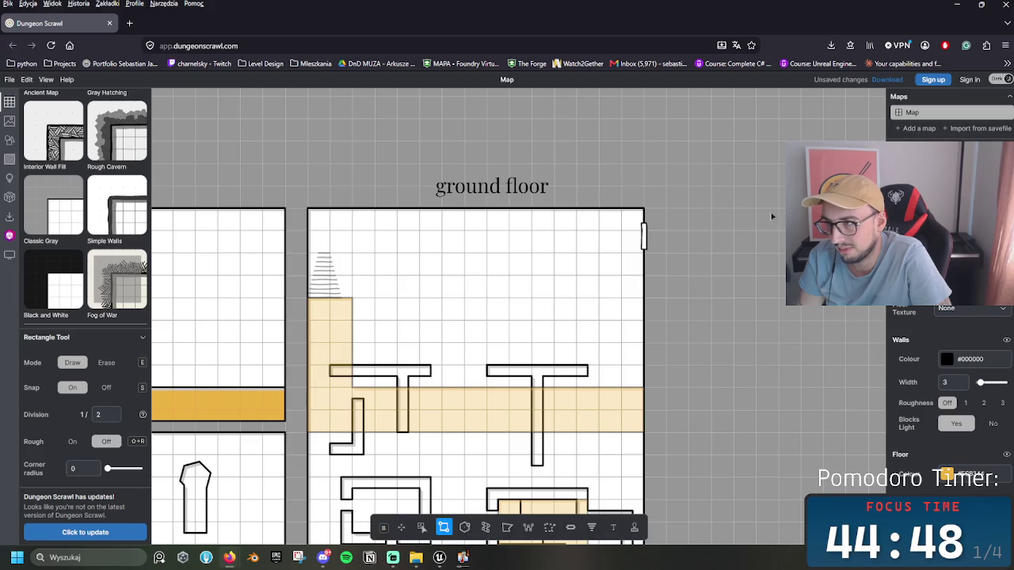
Step: Draw a block near the top of the ground floor, then erase it again
mouse_move(425, 308)
left_mouse_down()
mouse_move(502, 269)
mouse_move(509, 252)
left_mouse_up()
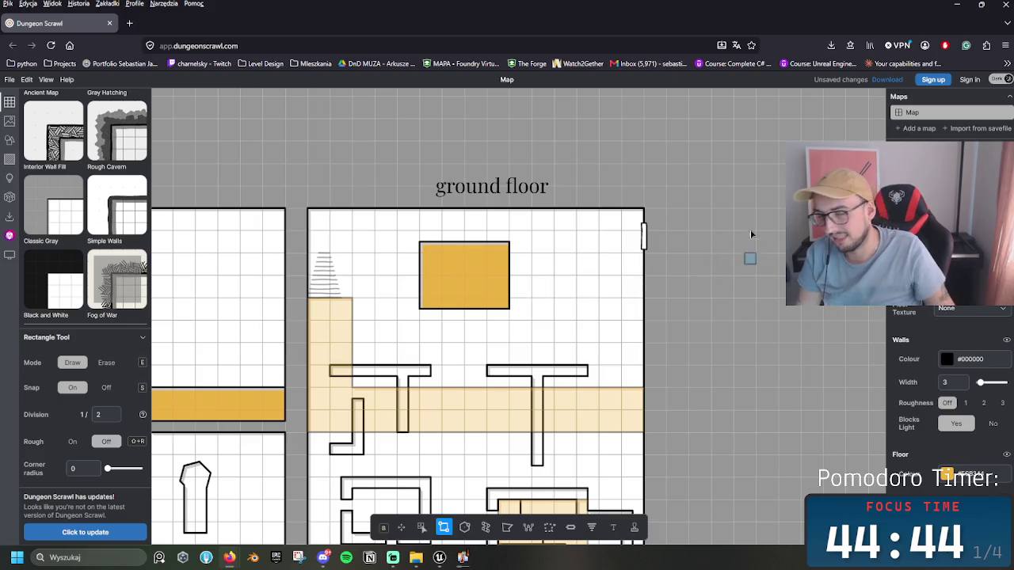
key("e")
left_click_drag(510, 309, 414, 242)
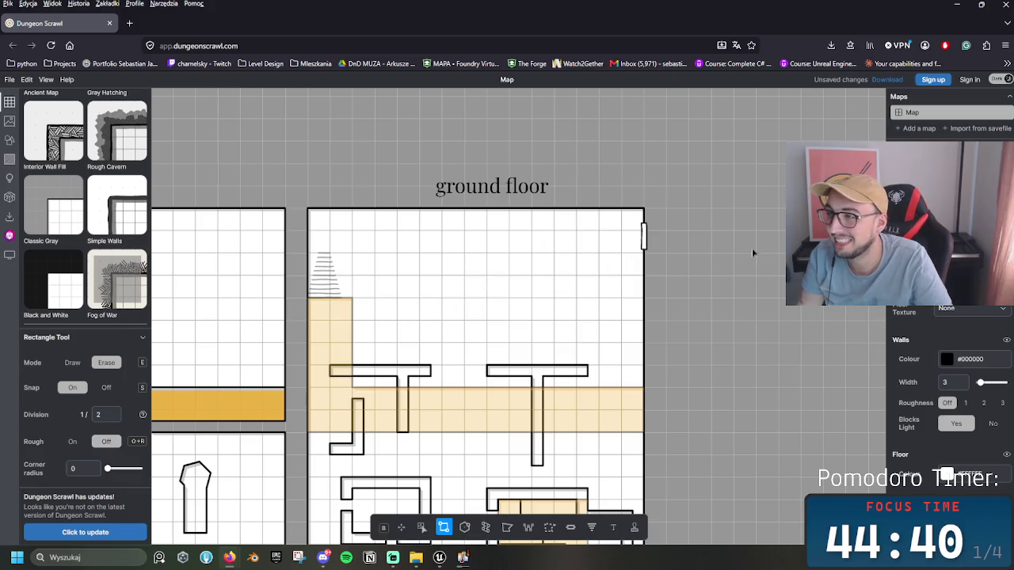
key("e")
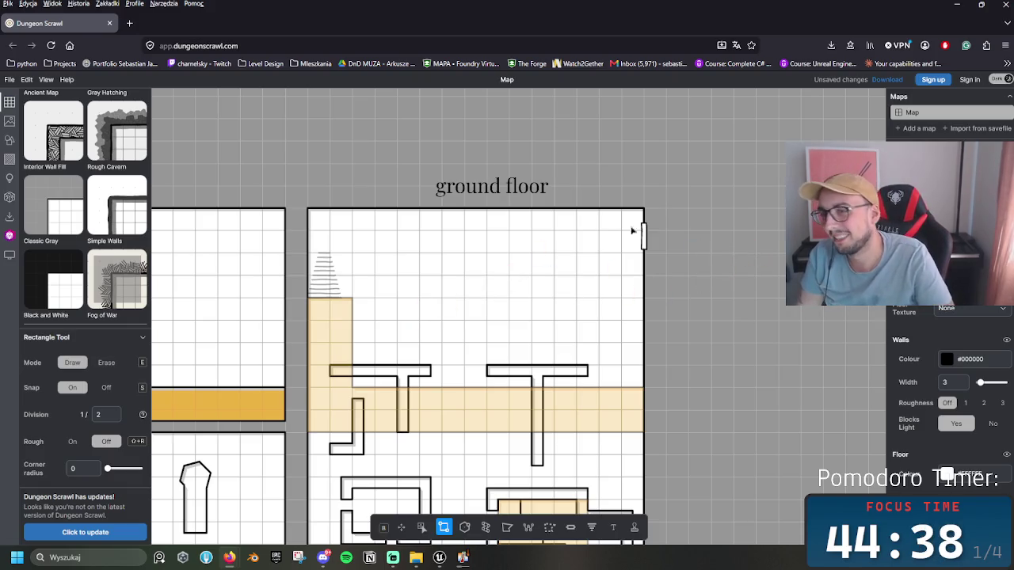
Step: Draw a 7 × 1.5 room near the top, split it with a 1 × 3 gap, and trim both halves
mouse_move(406, 292)
left_mouse_down()
mouse_move(547, 280)
mouse_move(545, 257)
left_mouse_up()
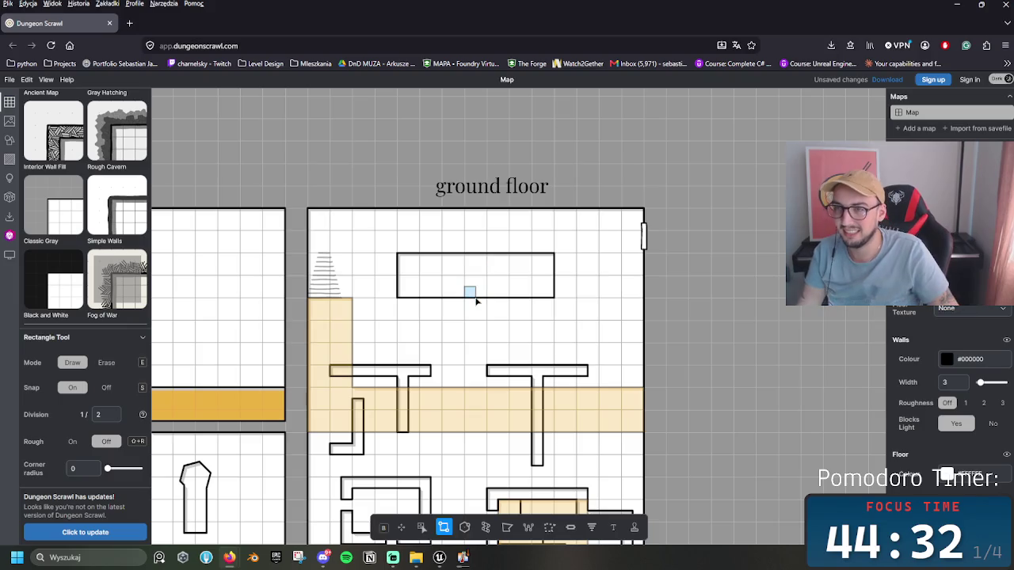
key("e")
left_click_drag(469, 305, 484, 248)
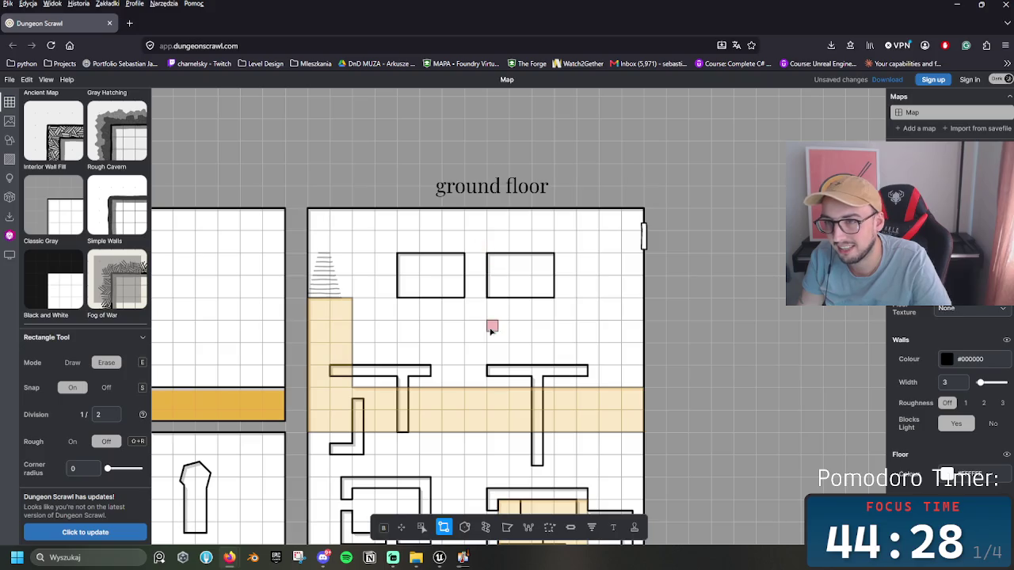
scroll(480, 315, "up", 1)
left_click_drag(449, 347, 434, 292)
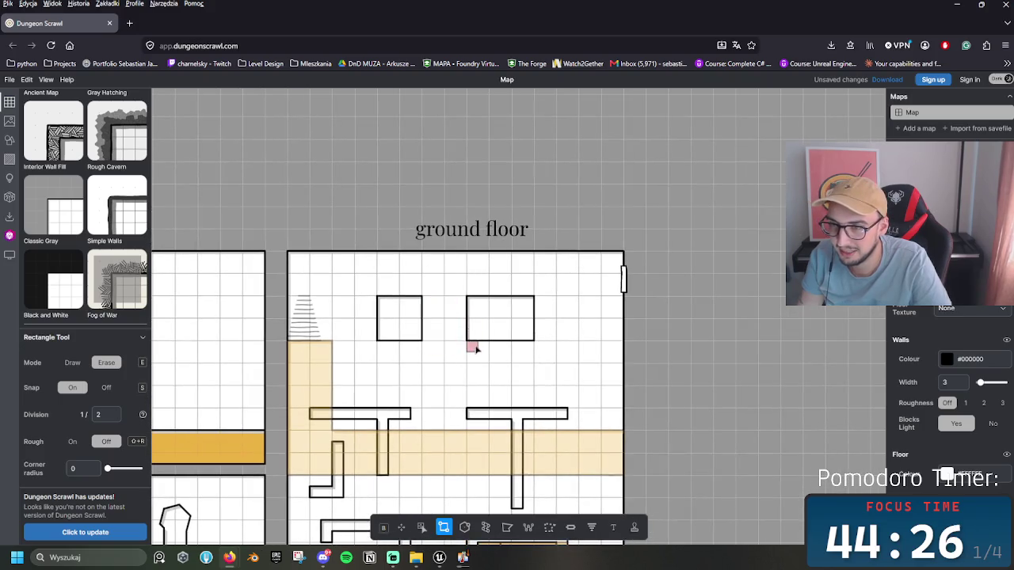
left_click_drag(461, 346, 480, 297)
scroll(515, 348, "left", 2)
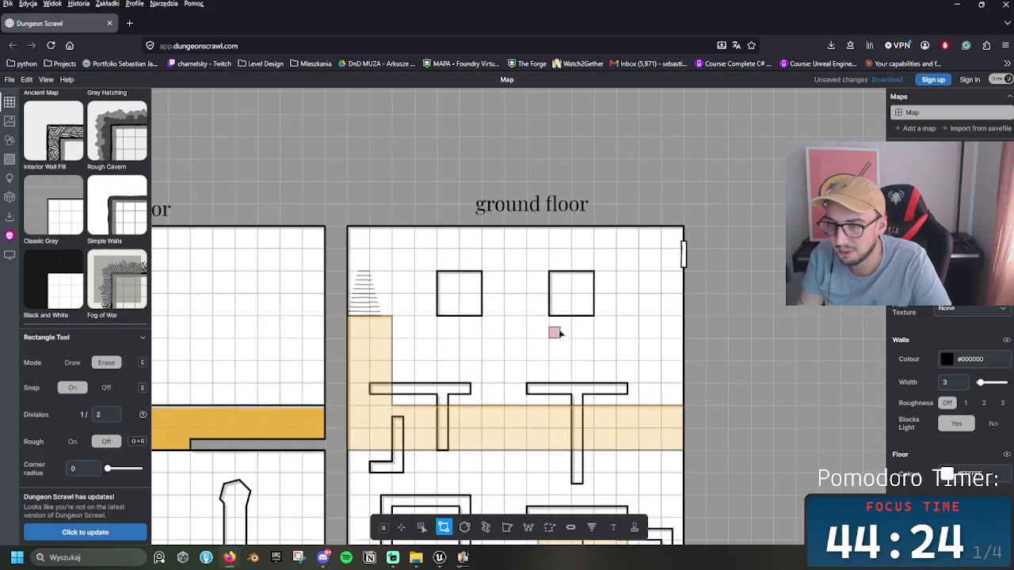
scroll(454, 314, "right", 3)
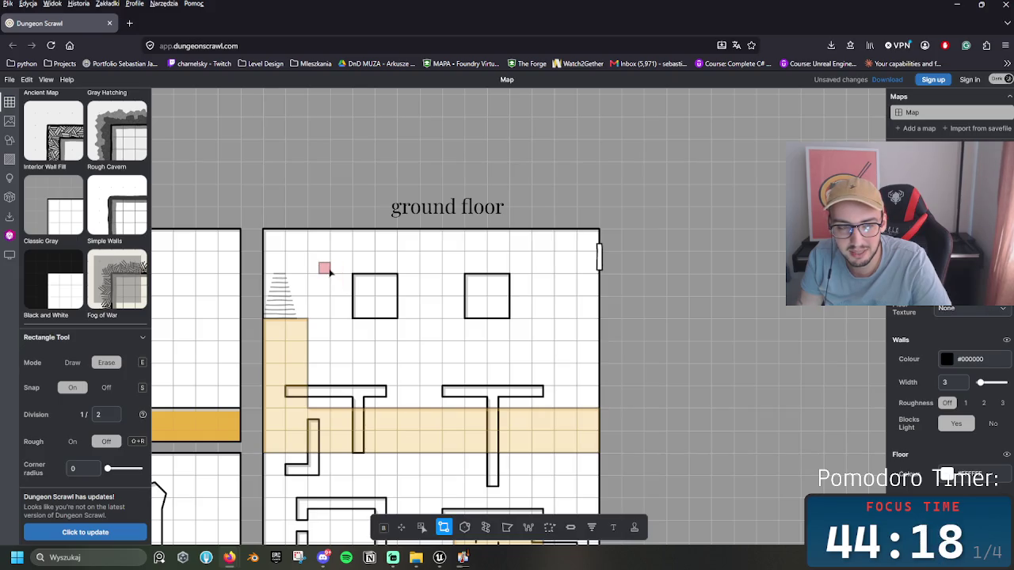
Step: Cut a corner from each square box and add a small square pillar between the L walls
mouse_move(347, 269)
left_mouse_down()
mouse_move(369, 304)
mouse_move(383, 302)
left_mouse_up()
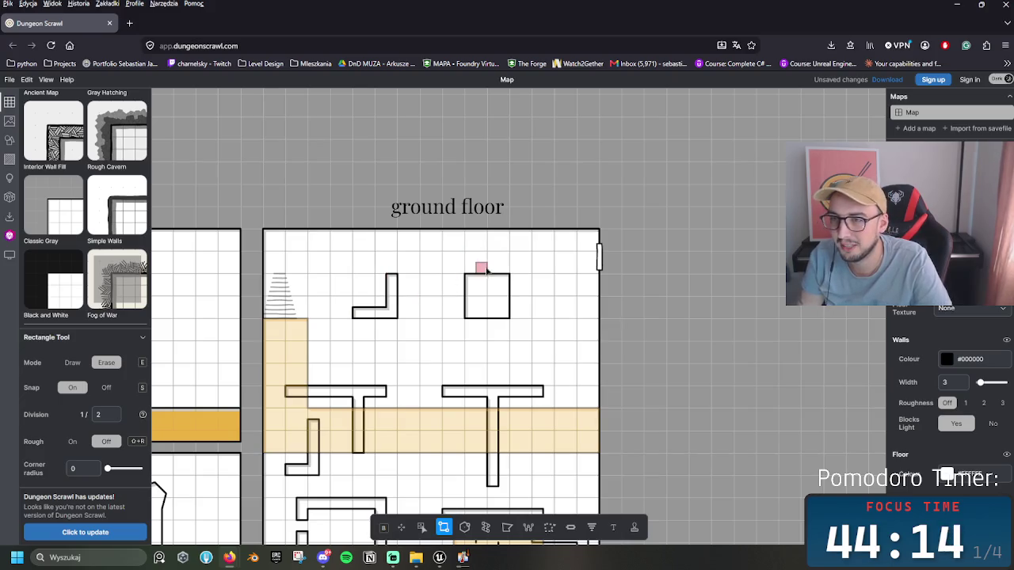
mouse_move(478, 265)
left_mouse_down()
mouse_move(525, 308)
mouse_move(591, 270)
left_mouse_up()
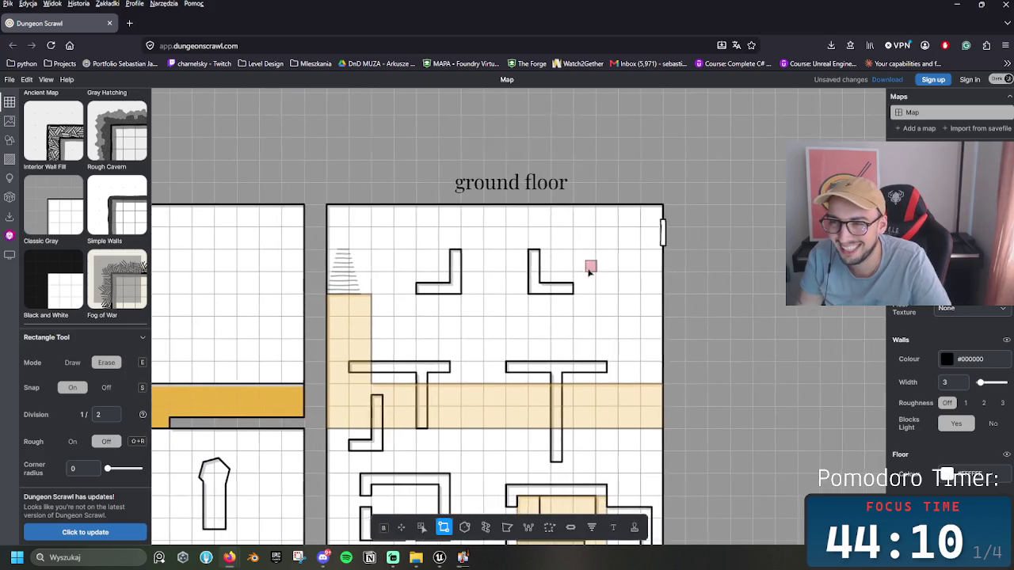
mouse_move(456, 289)
left_mouse_down()
mouse_move(440, 311)
mouse_move(475, 298)
mouse_move(434, 273)
mouse_move(456, 295)
mouse_move(462, 273)
mouse_move(452, 310)
mouse_move(445, 276)
mouse_move(486, 292)
mouse_move(491, 304)
mouse_move(453, 290)
mouse_move(468, 315)
mouse_move(488, 304)
mouse_move(478, 362)
left_mouse_up()
key("e")
key("e")
key("e")
key("e")
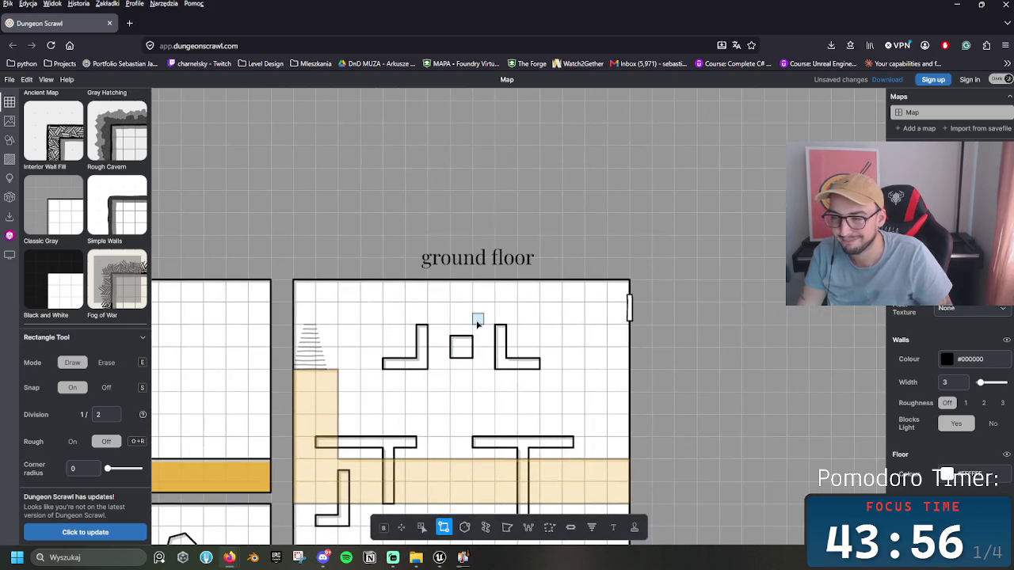
Step: Draw a small square pillar at the top right and another rectangle to its left
scroll(477, 324, "up", 5)
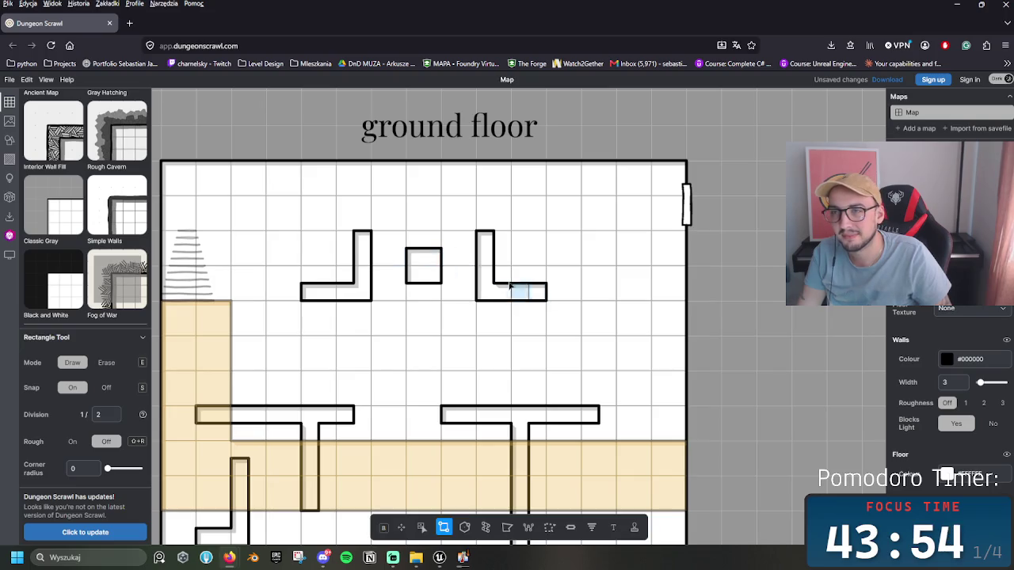
scroll(511, 269, "down", 3)
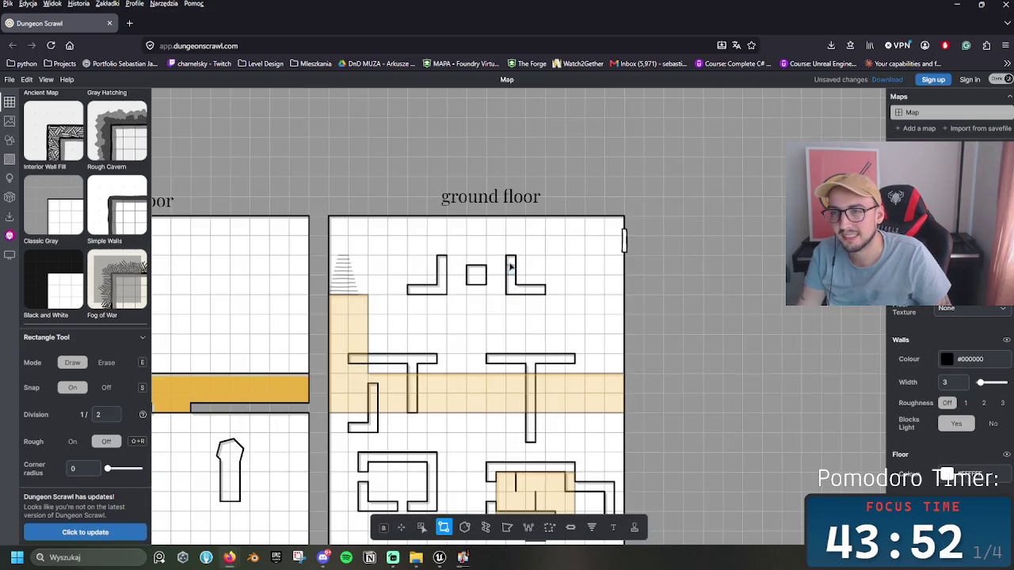
left_click_drag(537, 246, 556, 266)
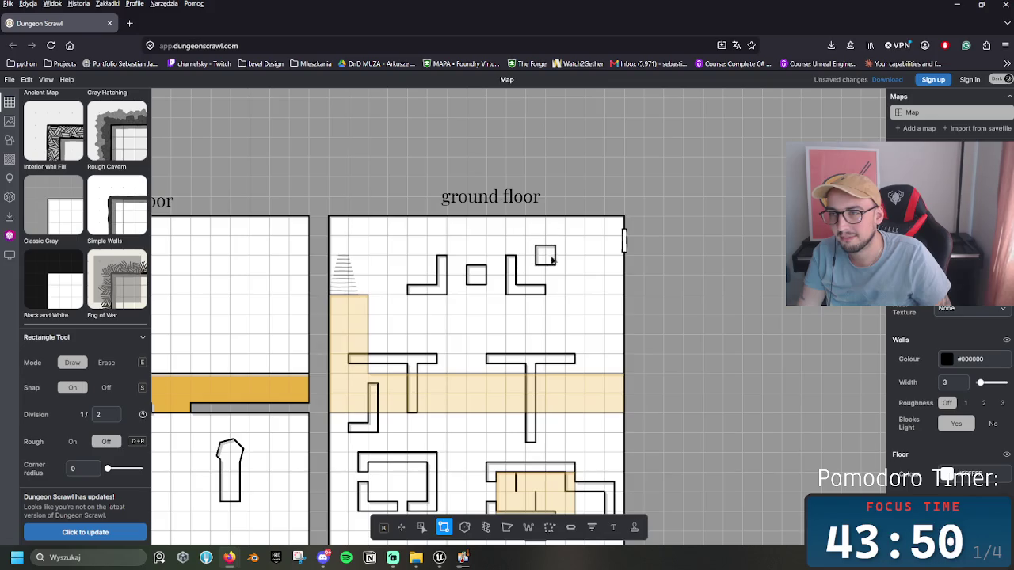
left_click_drag(399, 247, 458, 286)
Step: Erase the L wall's vertical arm and the small square pillar at the top right
key("e")
left_click_drag(511, 265, 526, 288)
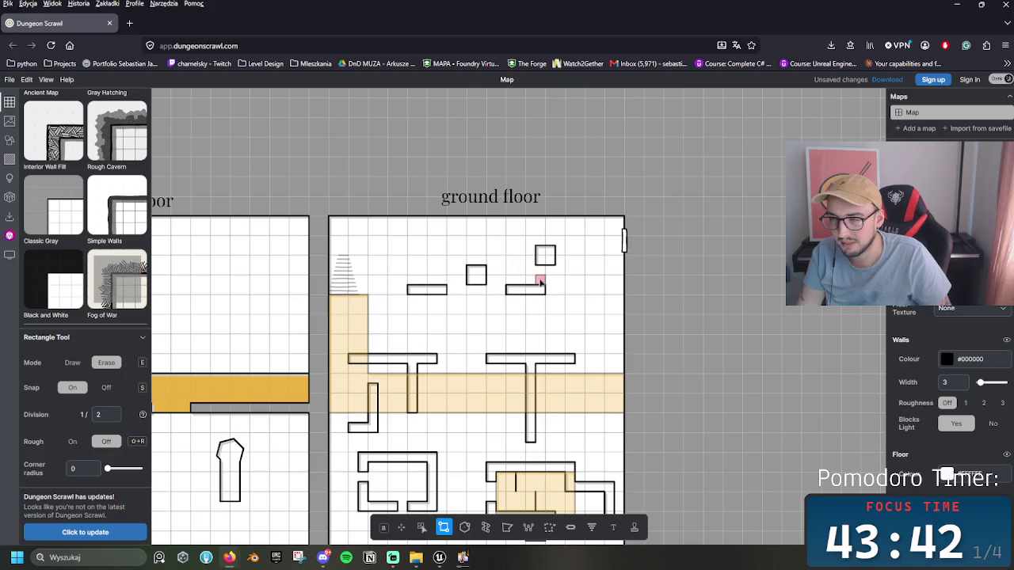
scroll(427, 281, "up", 2)
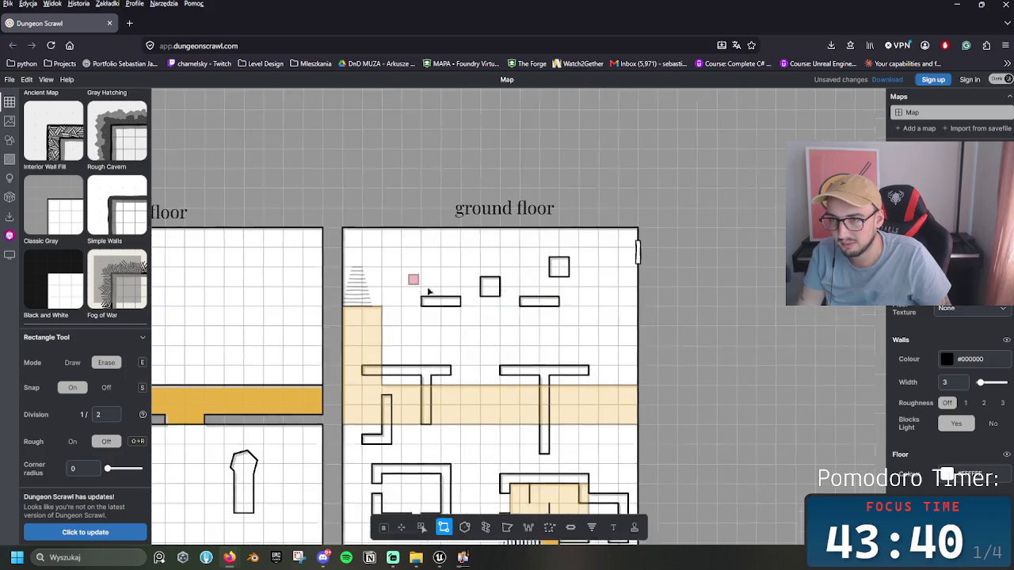
key("e")
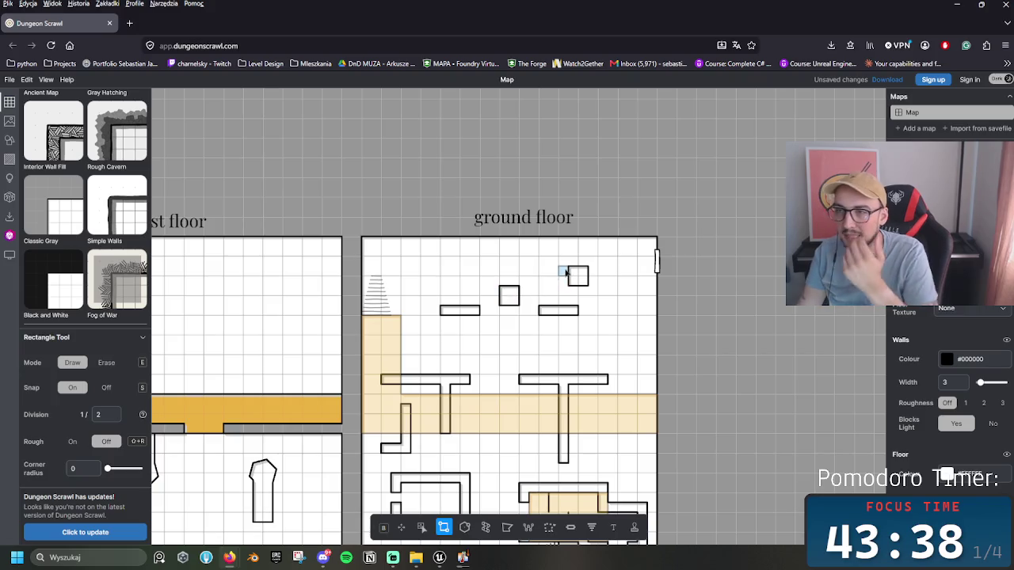
key("e")
mouse_move(560, 257)
left_mouse_down()
mouse_move(599, 294)
mouse_move(584, 262)
mouse_move(597, 290)
left_mouse_up()
key("e")
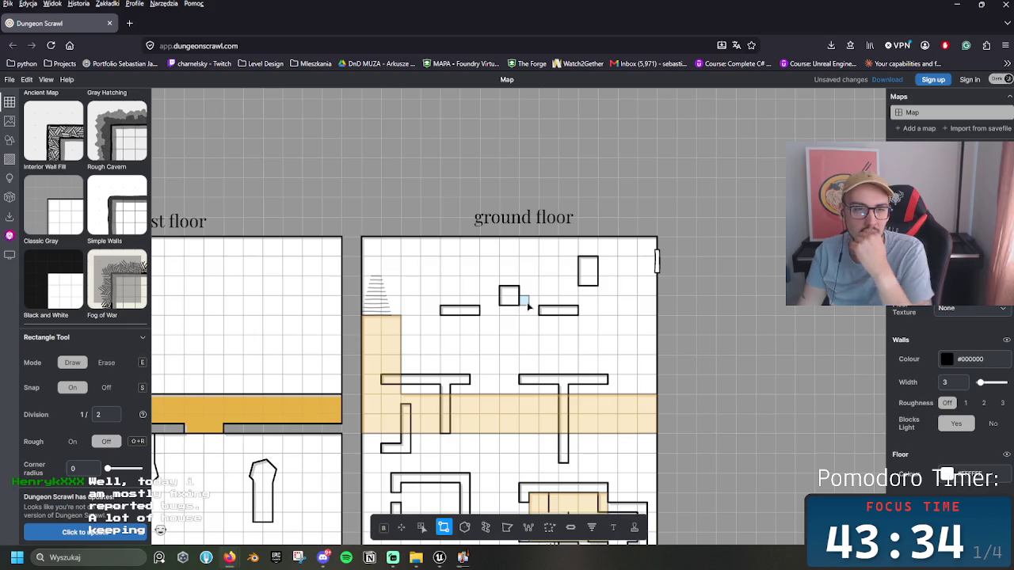
Step: Recentre on the ground floor and lay a wide 5 × 1 floor strip below the pillar
scroll(544, 307, "right", 2)
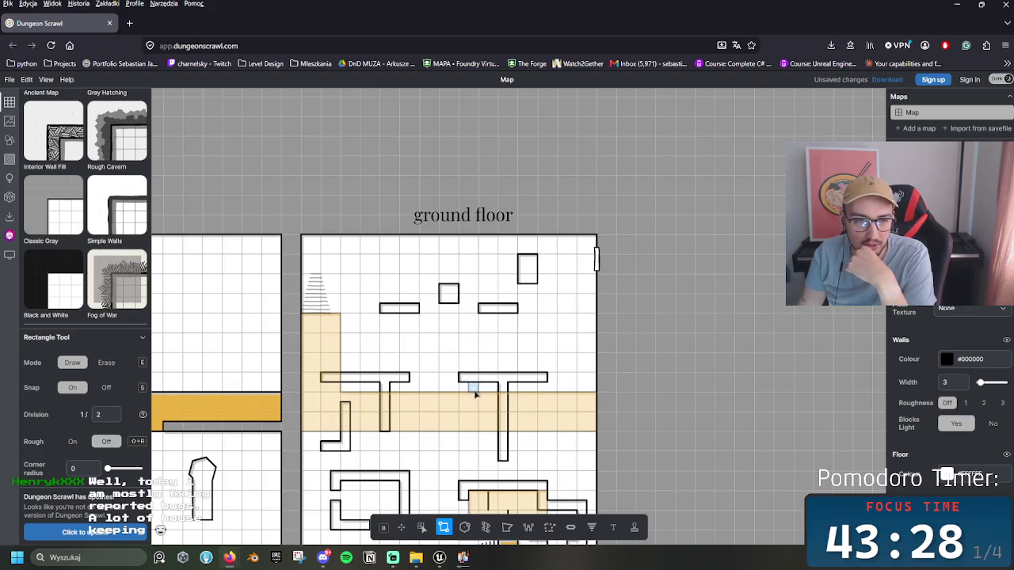
scroll(458, 408, "up", 3)
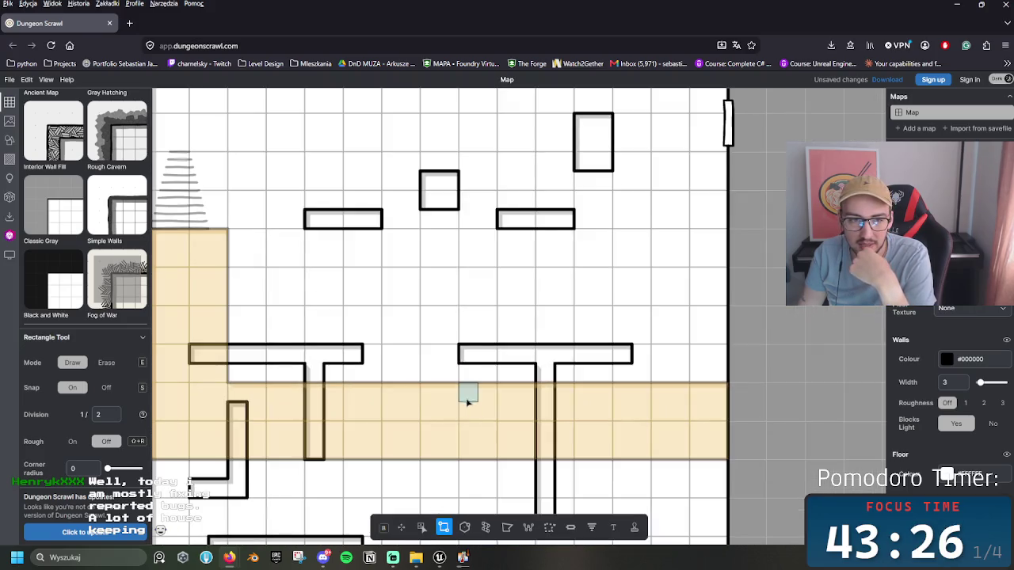
scroll(468, 405, "down", 4)
left_click_drag(467, 382, 485, 247)
scroll(457, 224, "up", 2)
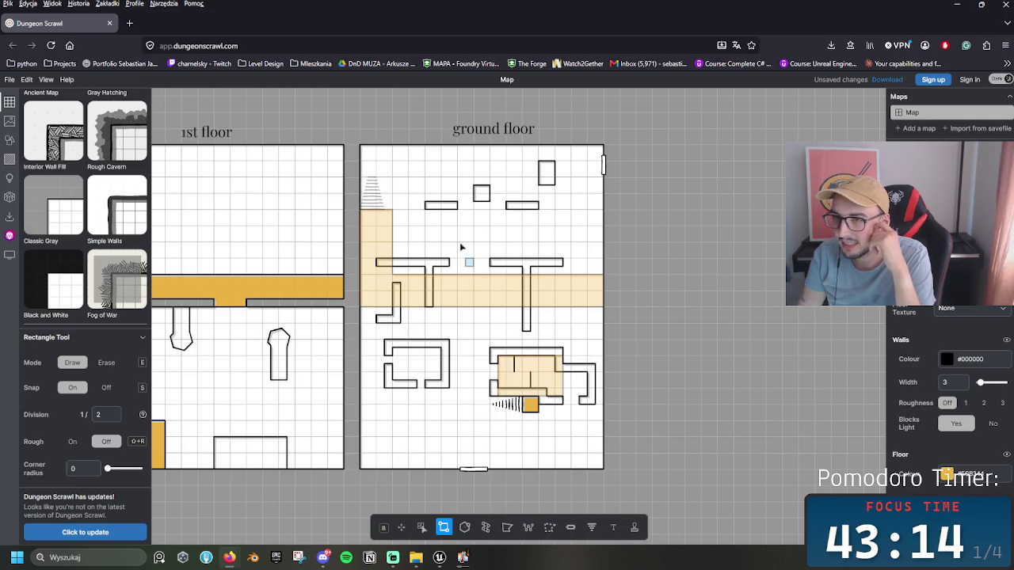
mouse_move(434, 228)
left_mouse_down()
mouse_move(524, 242)
mouse_move(511, 243)
mouse_move(550, 274)
left_mouse_up()
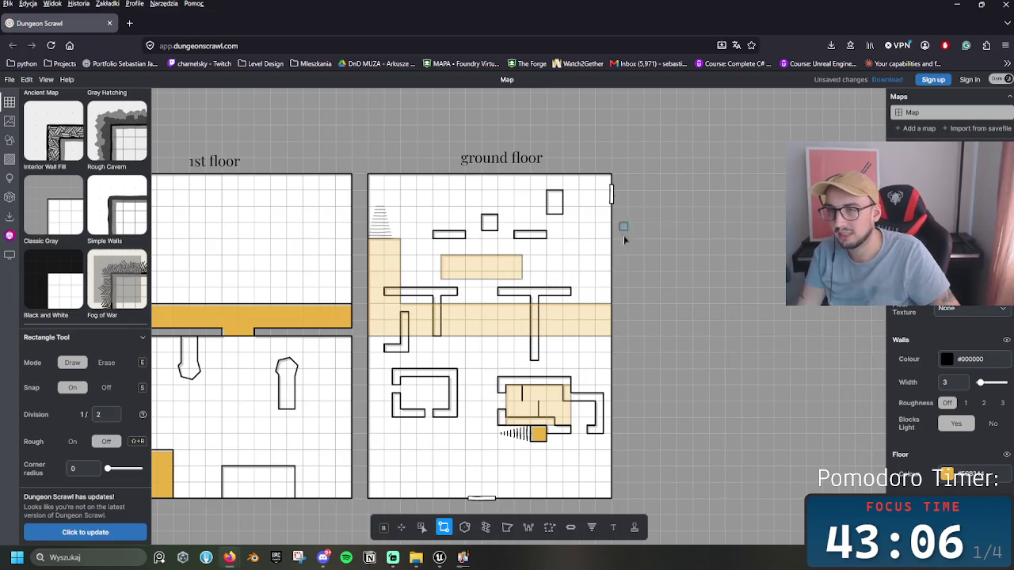
Step: Erase the pale floor strip and draw the raised orange block below the top walls
key("e")
left_click_drag(523, 279, 437, 253)
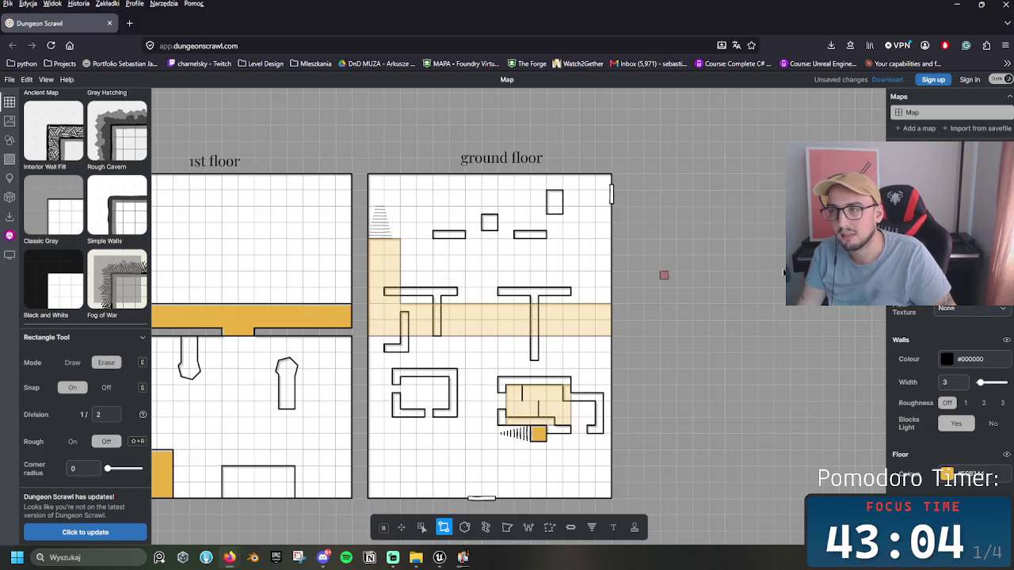
key("e")
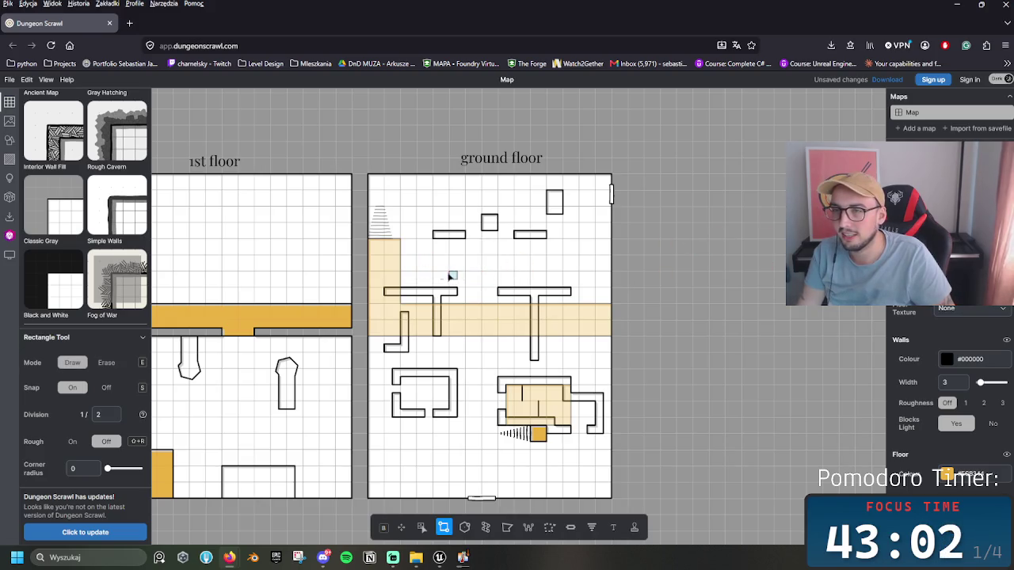
mouse_move(443, 267)
left_mouse_down()
mouse_move(515, 262)
mouse_move(517, 271)
mouse_move(442, 275)
left_mouse_up()
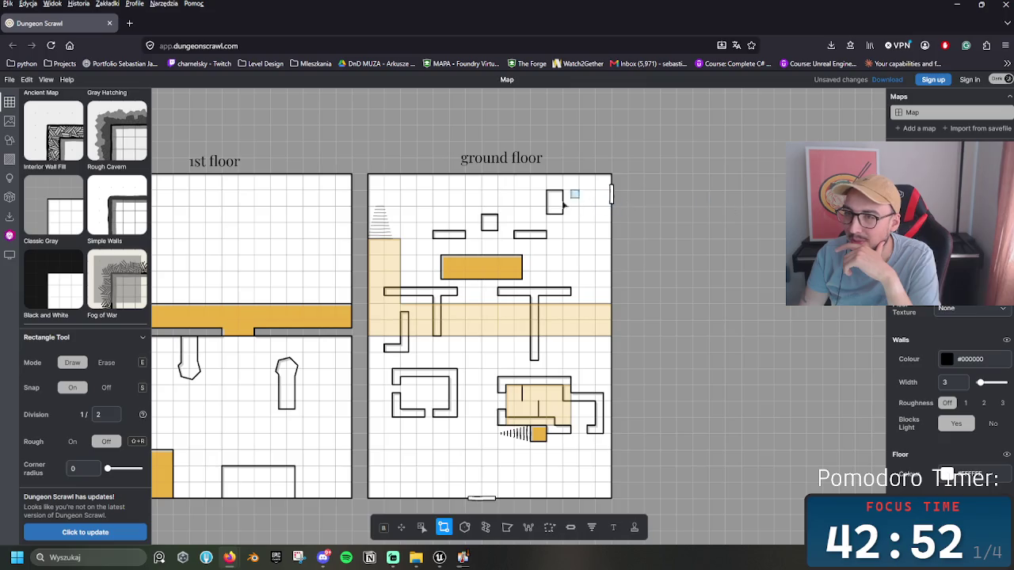
Step: Clear three top wall pieces, then add a 1x1 notch on the top wall and a thin vertical wall
key("e")
mouse_move(557, 245)
left_mouse_down()
mouse_move(518, 222)
mouse_move(437, 222)
mouse_move(465, 222)
left_mouse_up()
key("e")
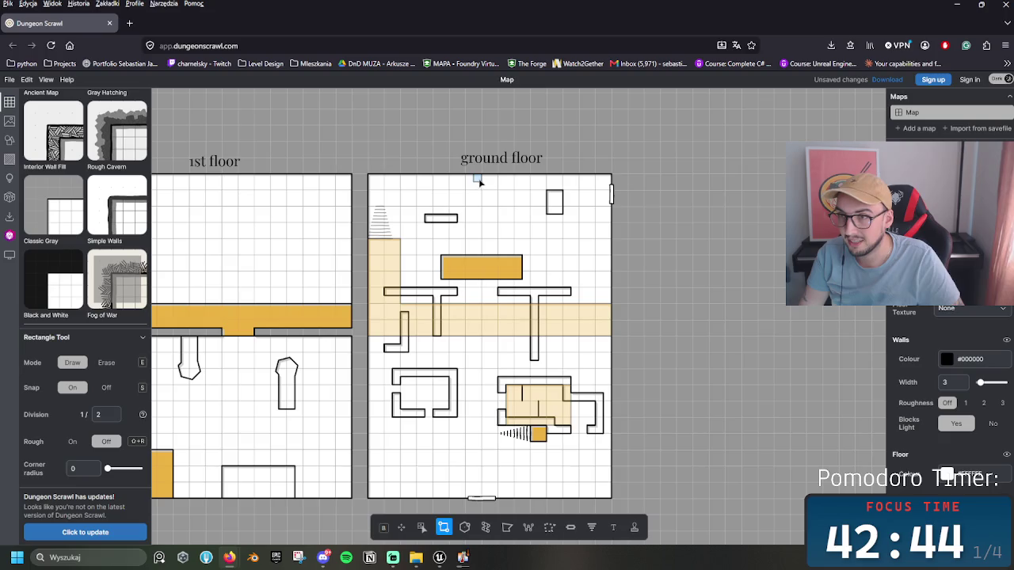
left_click_drag(479, 179, 492, 189)
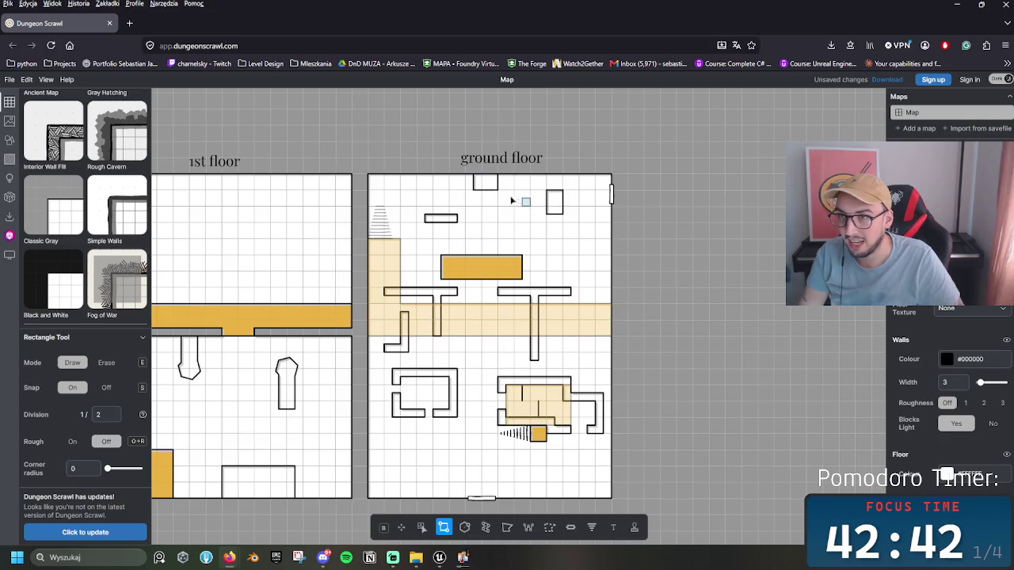
left_click_drag(513, 199, 436, 235)
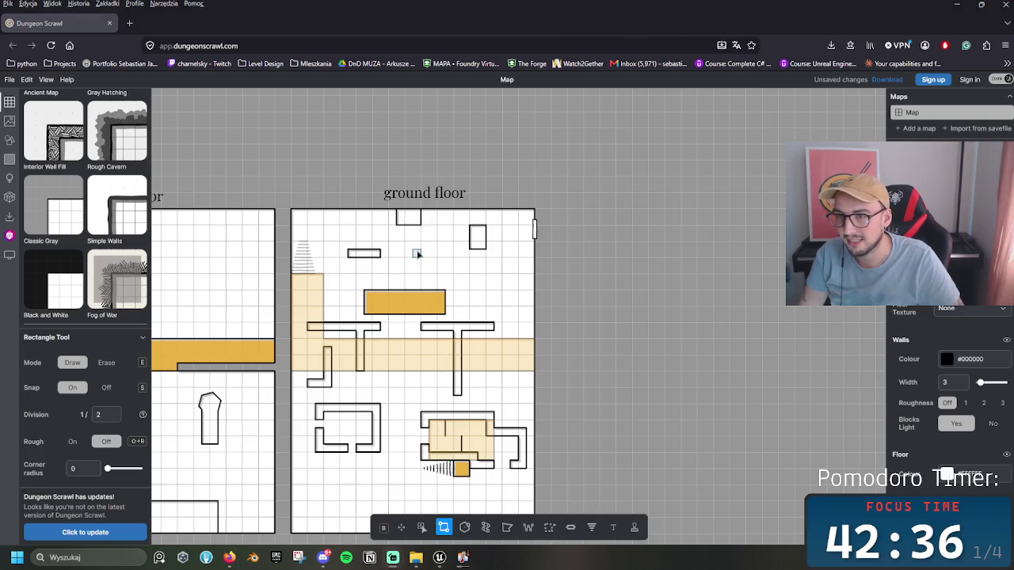
left_click_drag(428, 241, 438, 272)
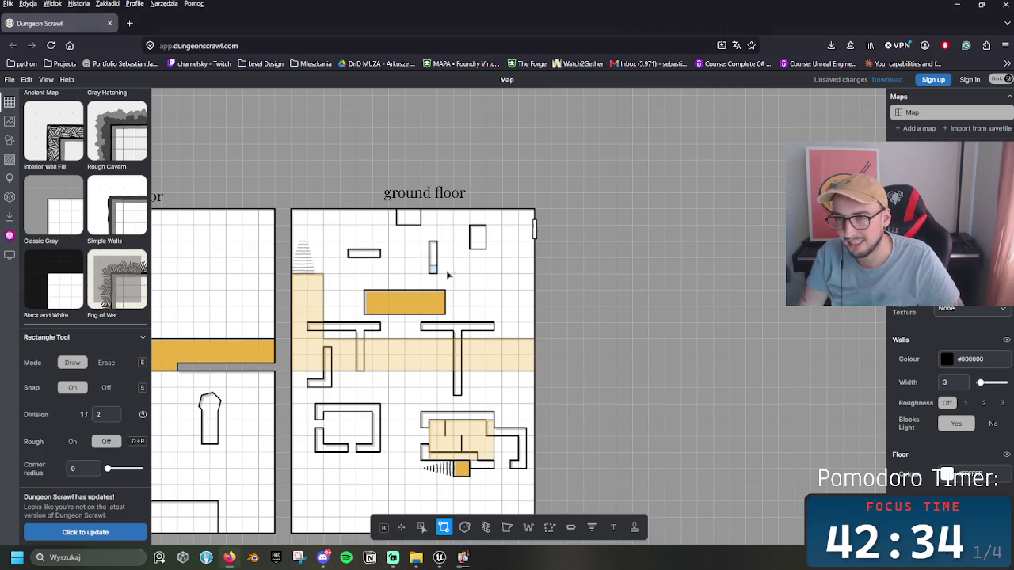
scroll(500, 317, "up", 1)
scroll(501, 318, "up", 1)
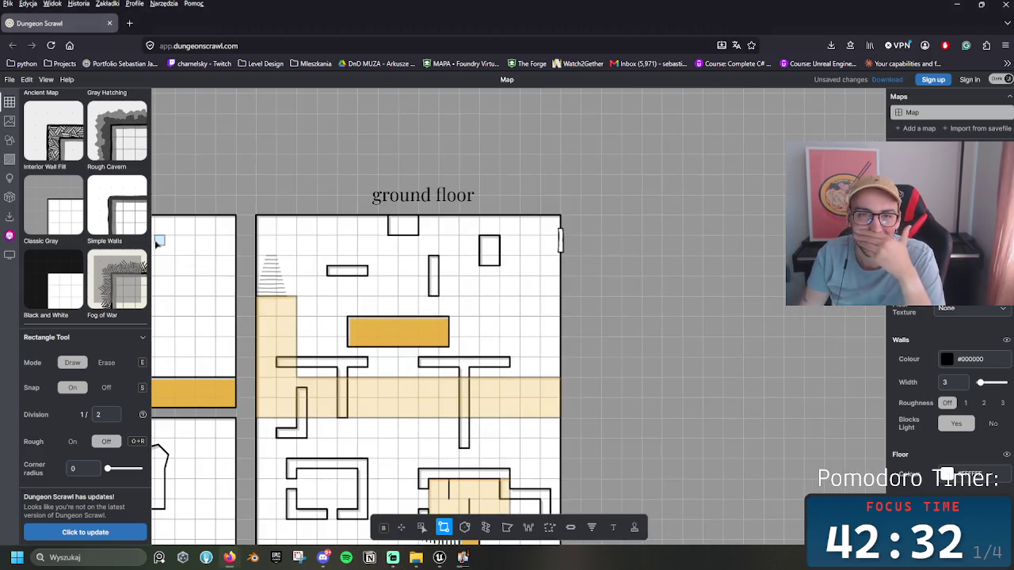
Step: Place stairs below the orange block and off its right edge, undoing the misplaced set
left_click(592, 527)
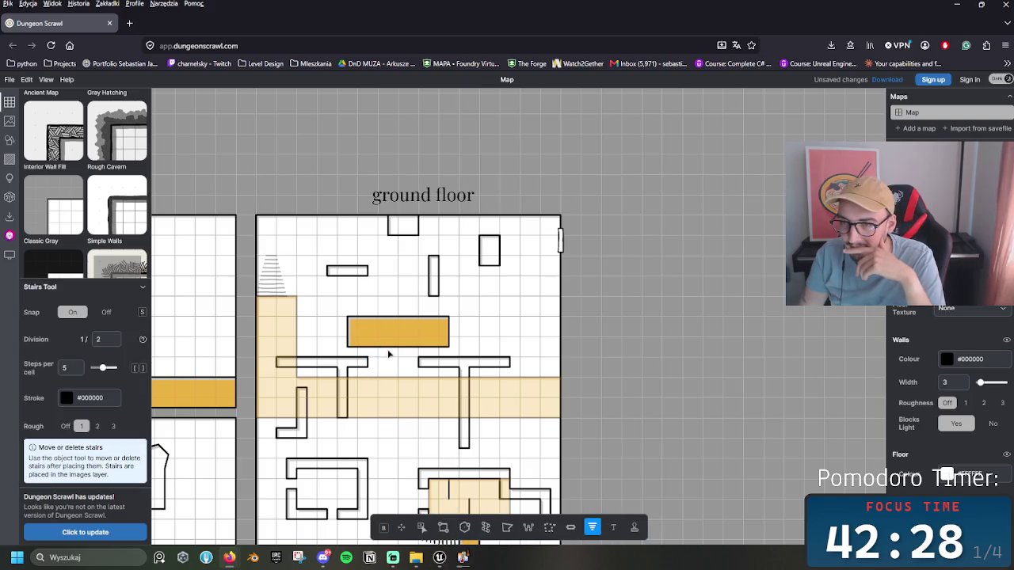
left_click_drag(388, 347, 394, 372)
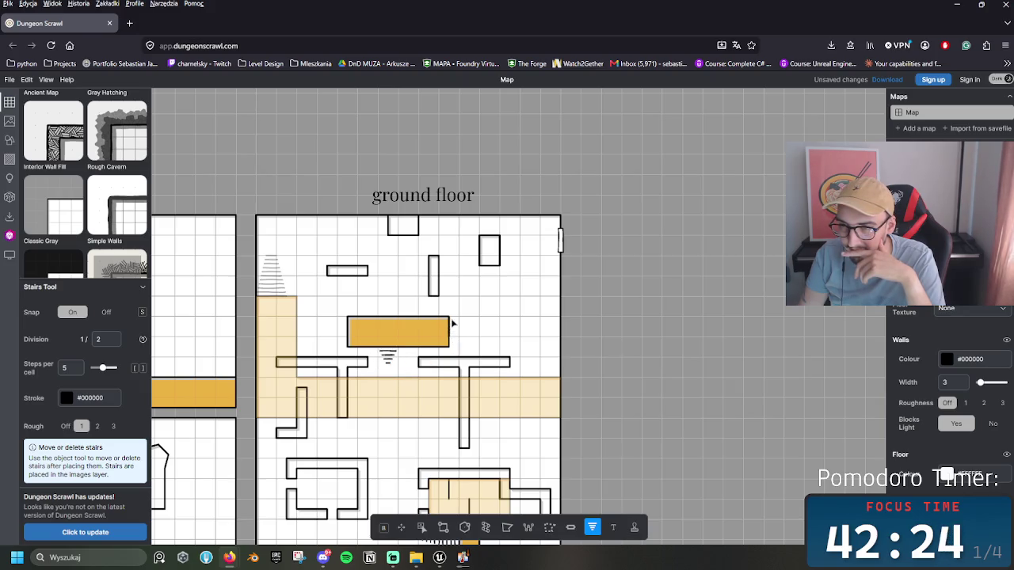
left_click_drag(453, 331, 469, 332)
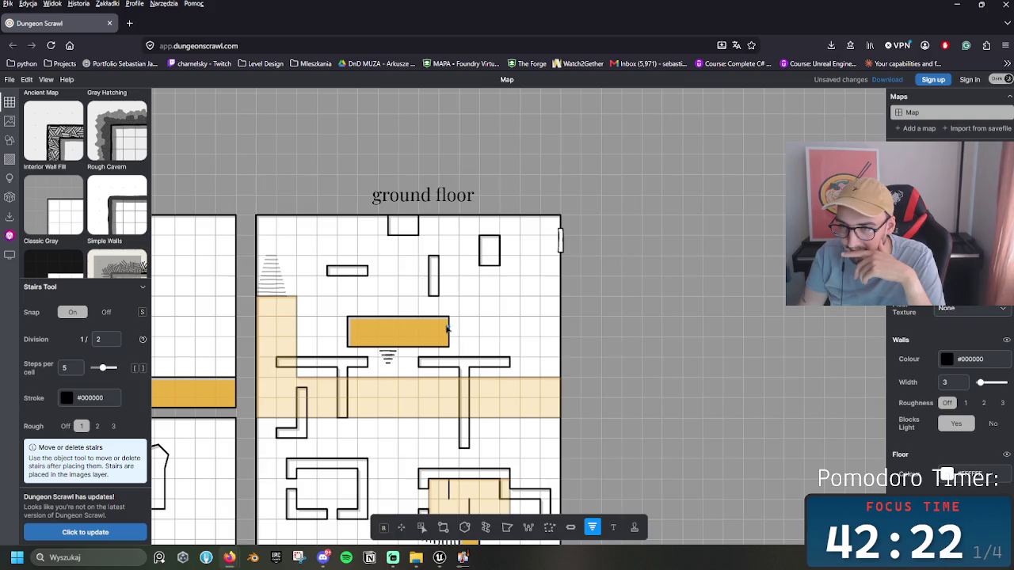
left_click_drag(461, 332, 373, 333)
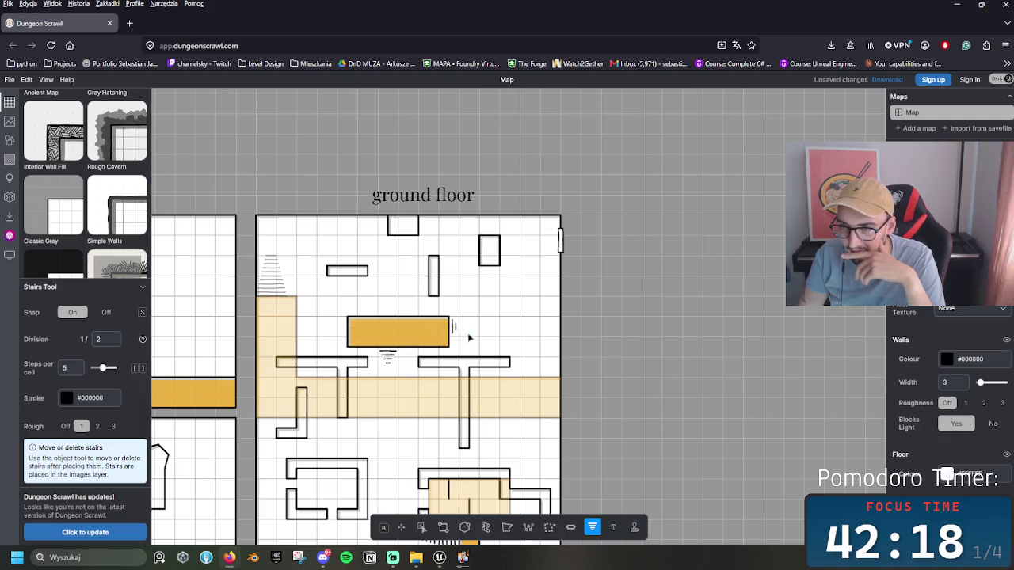
key("ctrl+z")
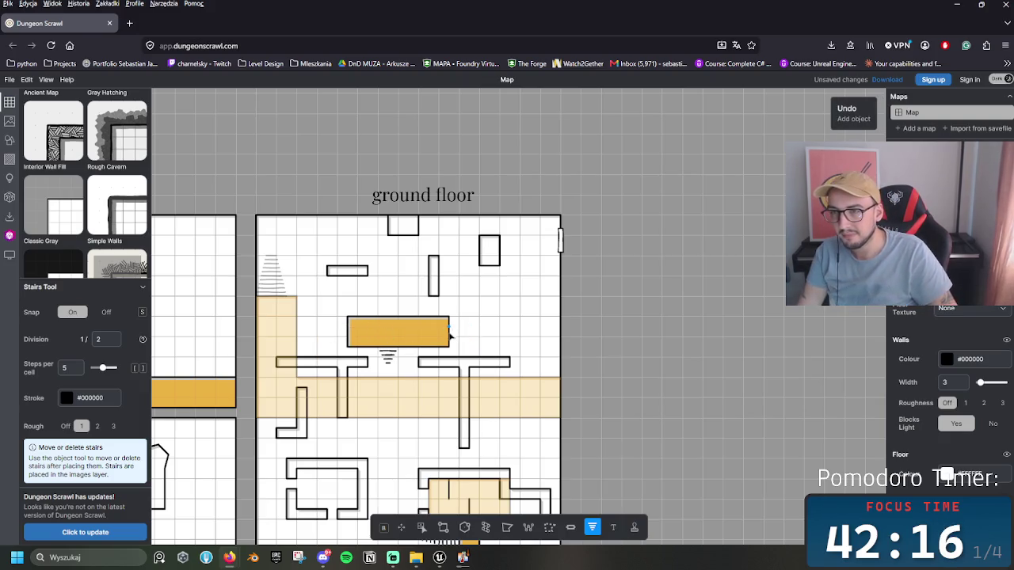
mouse_move(450, 327)
left_mouse_down()
mouse_move(484, 328)
mouse_move(470, 327)
left_mouse_up()
Step: Place and adjust a set of stairs above the orange block
scroll(458, 341, "up", 2)
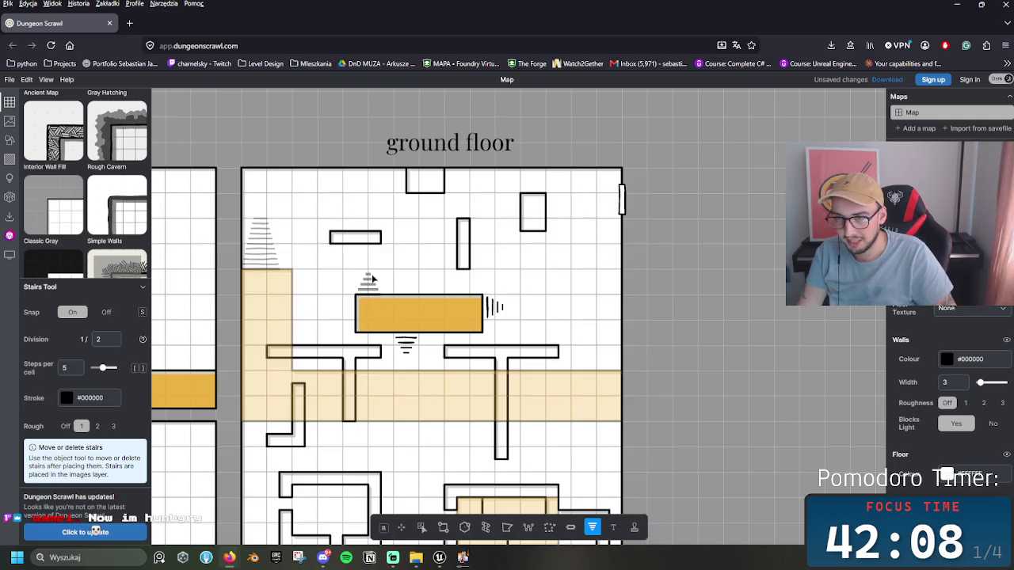
left_click_drag(450, 342, 408, 359)
left_click(324, 318)
left_click(317, 298)
scroll(380, 309, "left", 3)
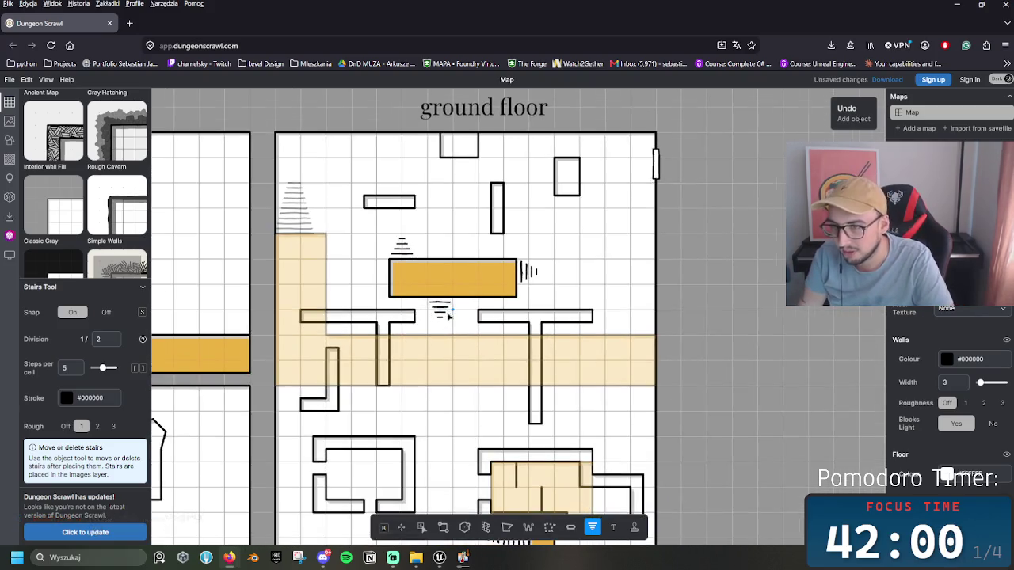
scroll(447, 314, "down", 2)
scroll(455, 332, "up", 4)
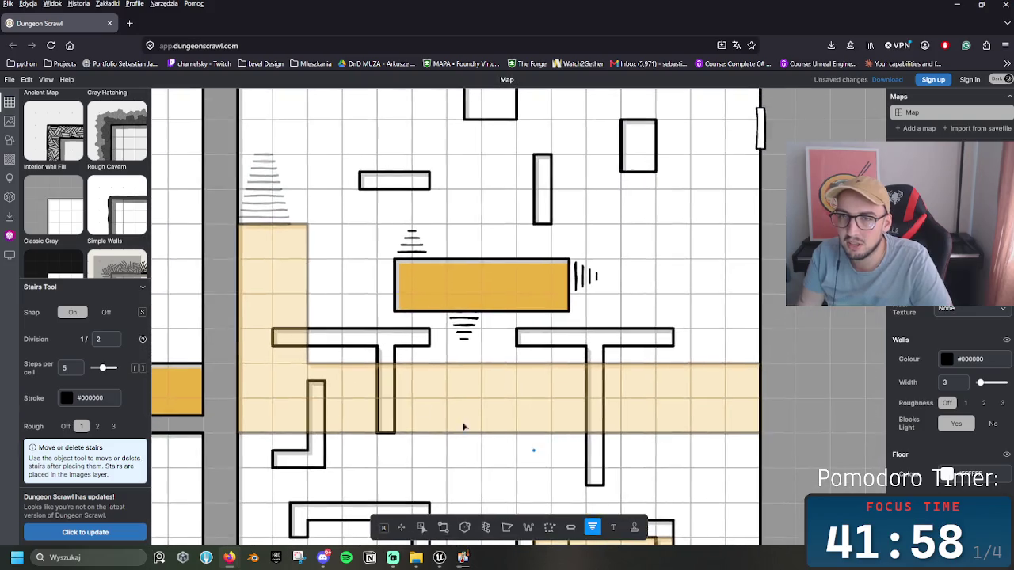
scroll(444, 436, "up", 3)
scroll(411, 432, "left", 3)
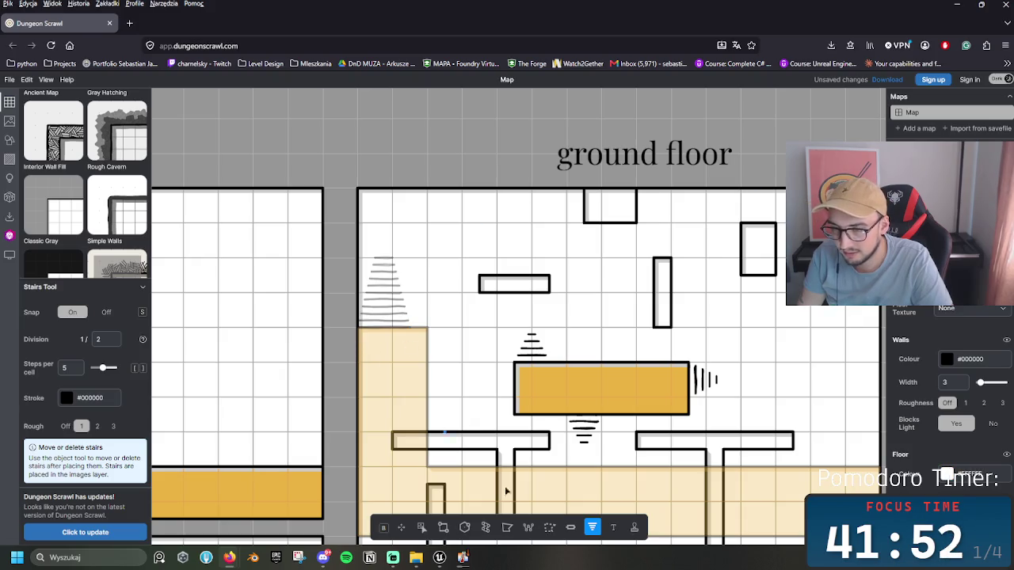
left_click(528, 529)
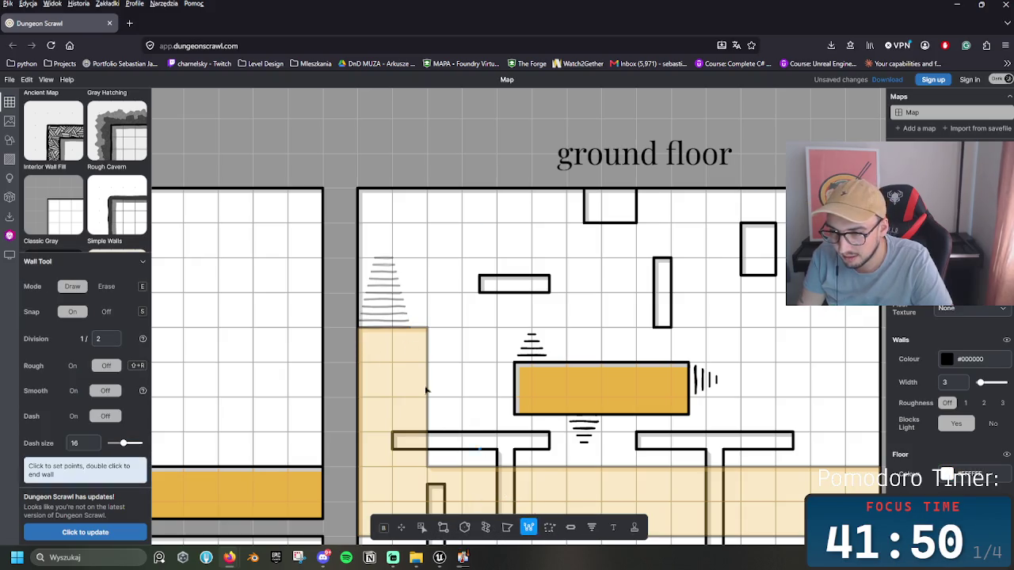
Step: Draw a short horizontal wall across the top of the tan strip
left_click(358, 344)
double_click(427, 345)
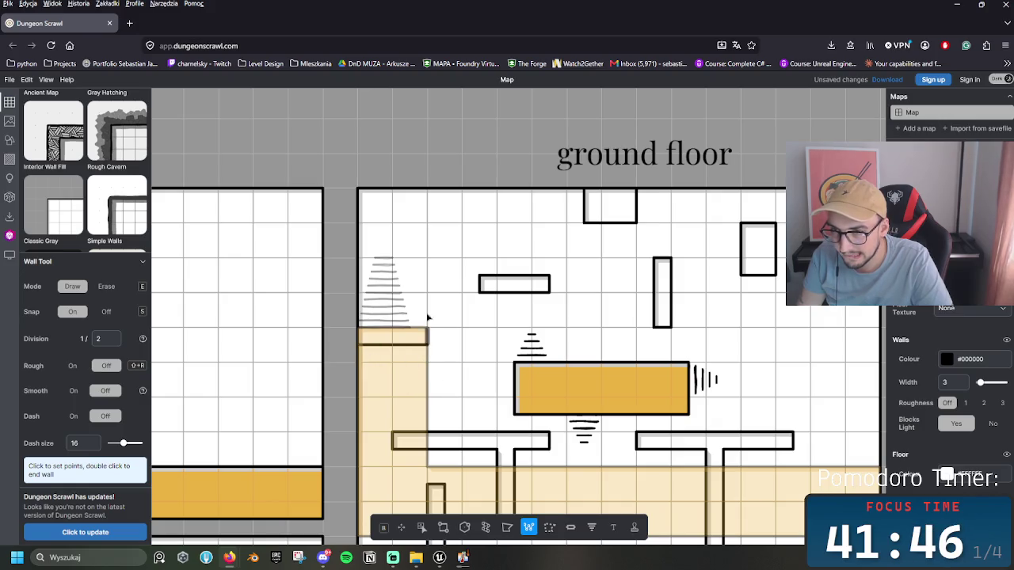
scroll(500, 383, "down", 5)
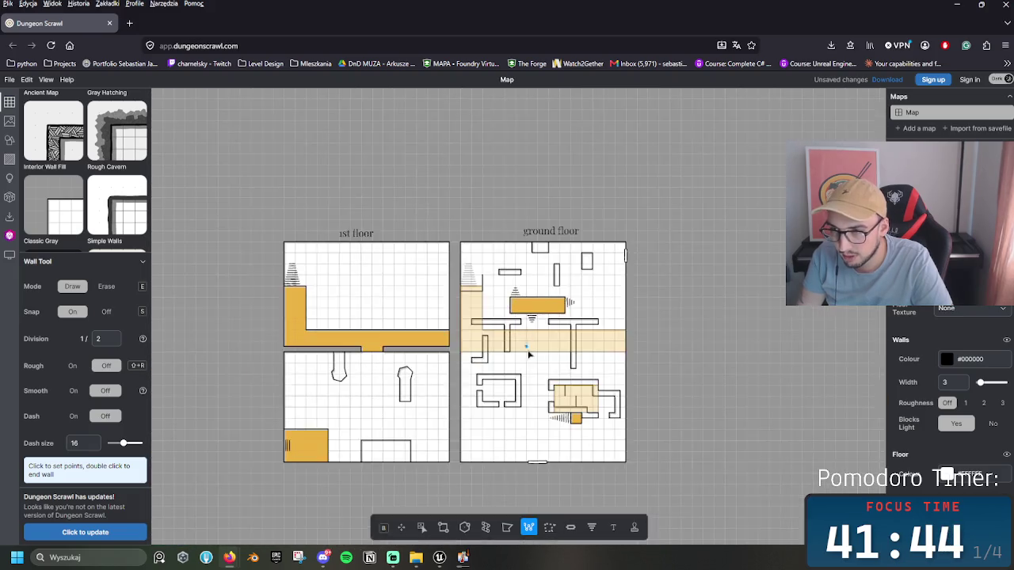
scroll(437, 317, "up", 4)
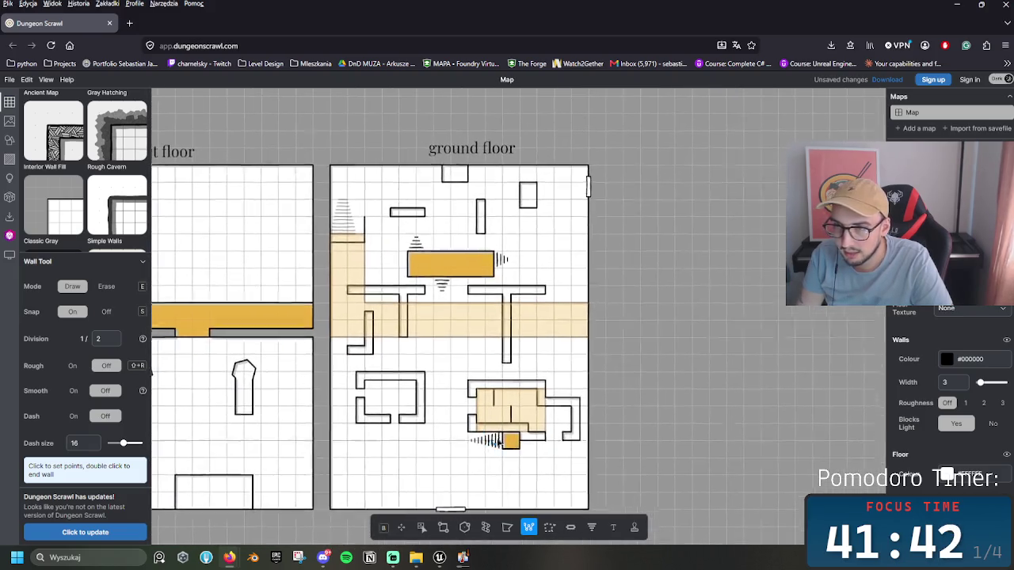
scroll(461, 428, "down", 2)
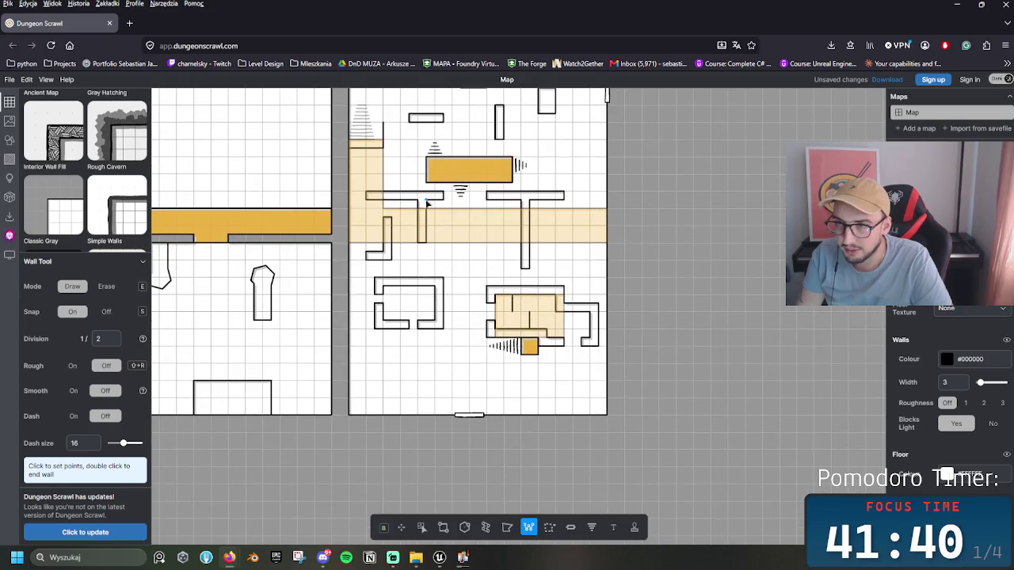
Step: Erase wall sections below the orange block, splitting the left T wall into two bars
left_click(443, 528)
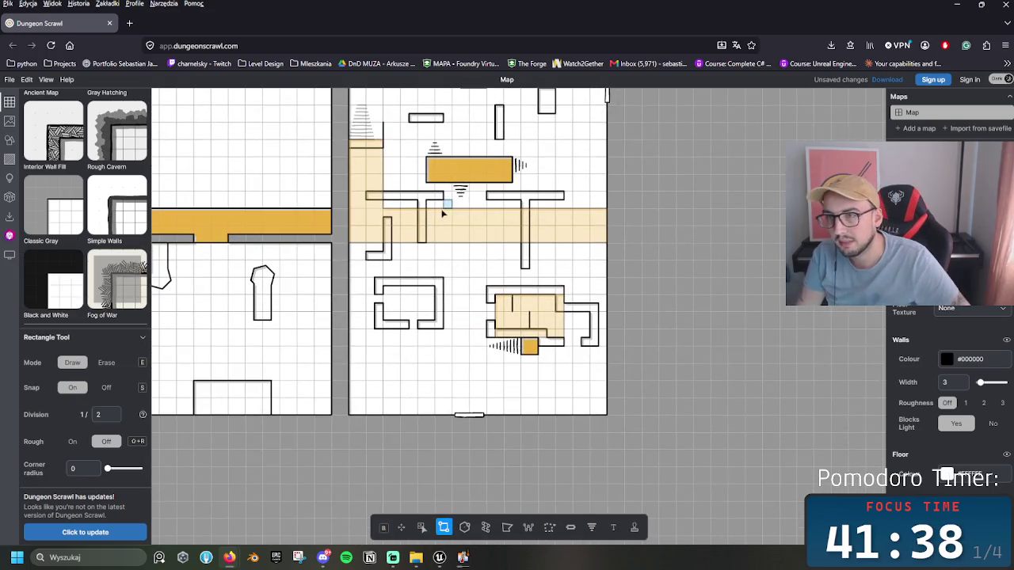
key("e")
left_click_drag(445, 221, 400, 182)
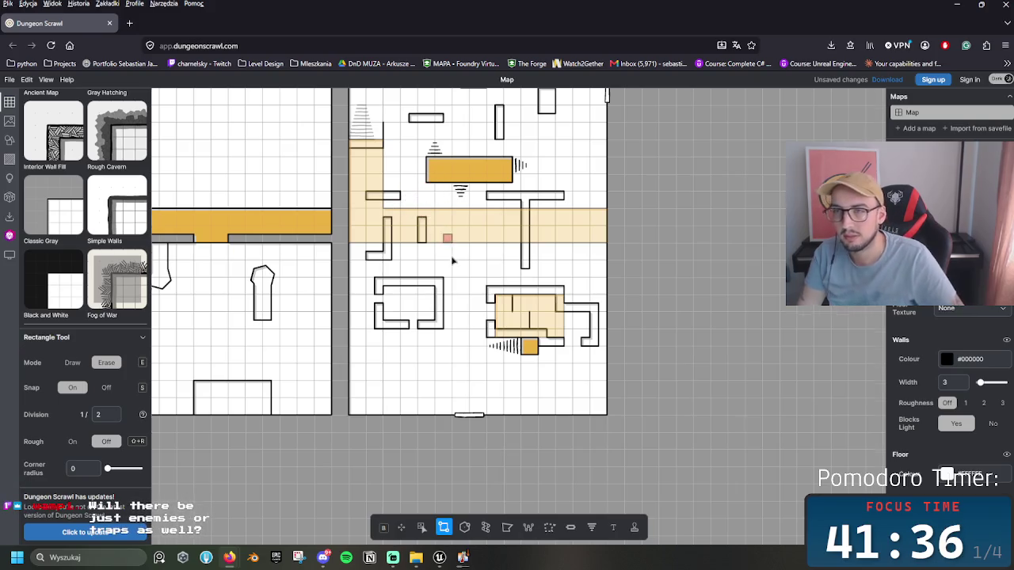
scroll(448, 253, "up", 2)
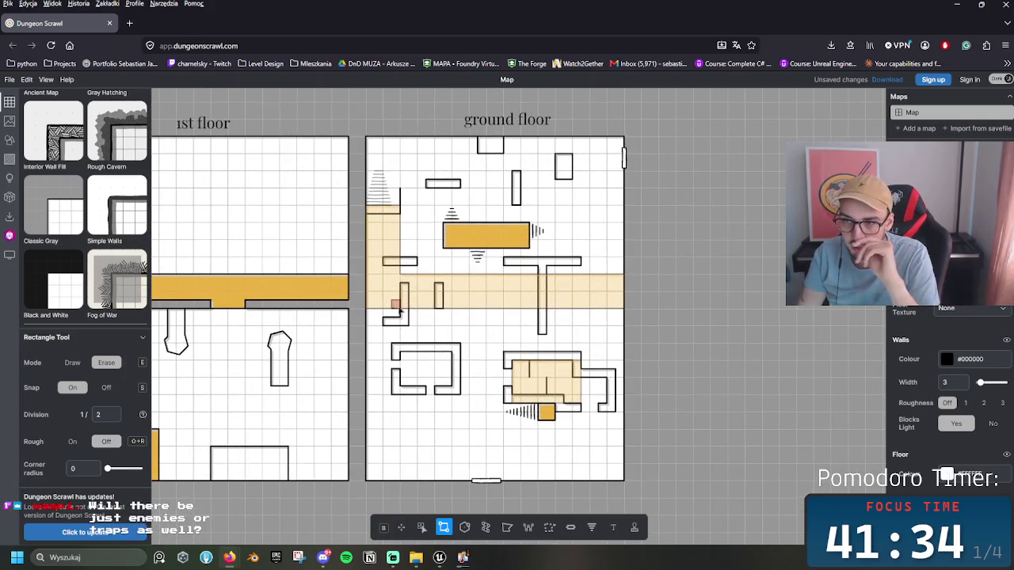
key("e")
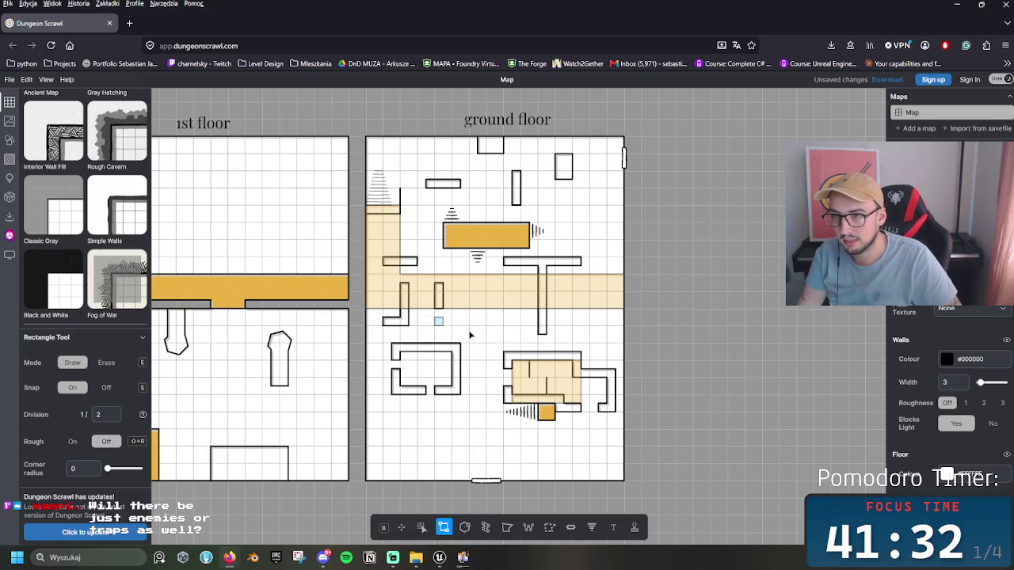
scroll(455, 333, "right", 3)
mouse_move(364, 321)
left_mouse_down()
mouse_move(396, 324)
mouse_move(331, 342)
mouse_move(351, 336)
left_mouse_up()
key("e")
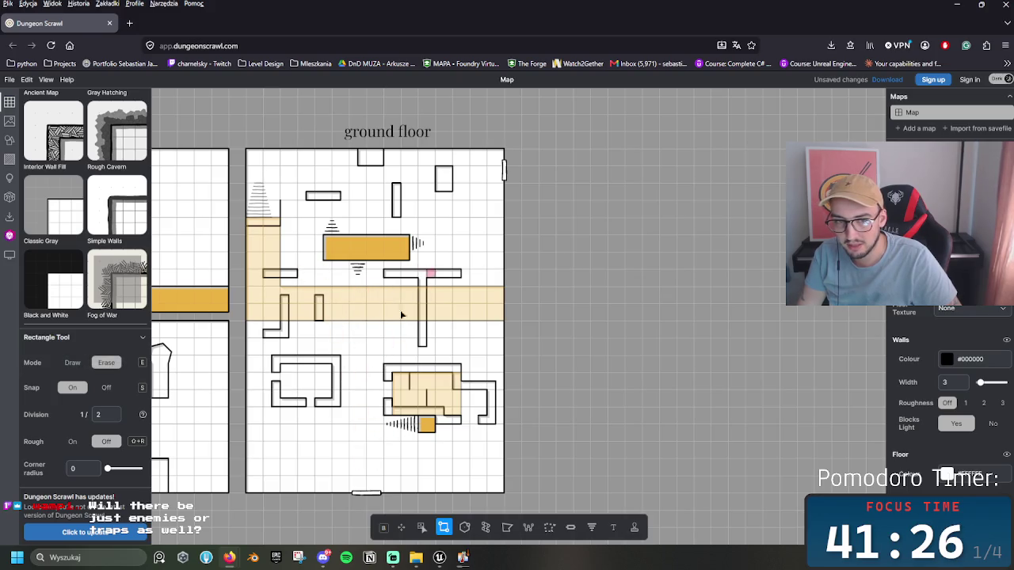
scroll(414, 291, "up", 2)
scroll(411, 406, "left", 3)
scroll(455, 311, "down", 3)
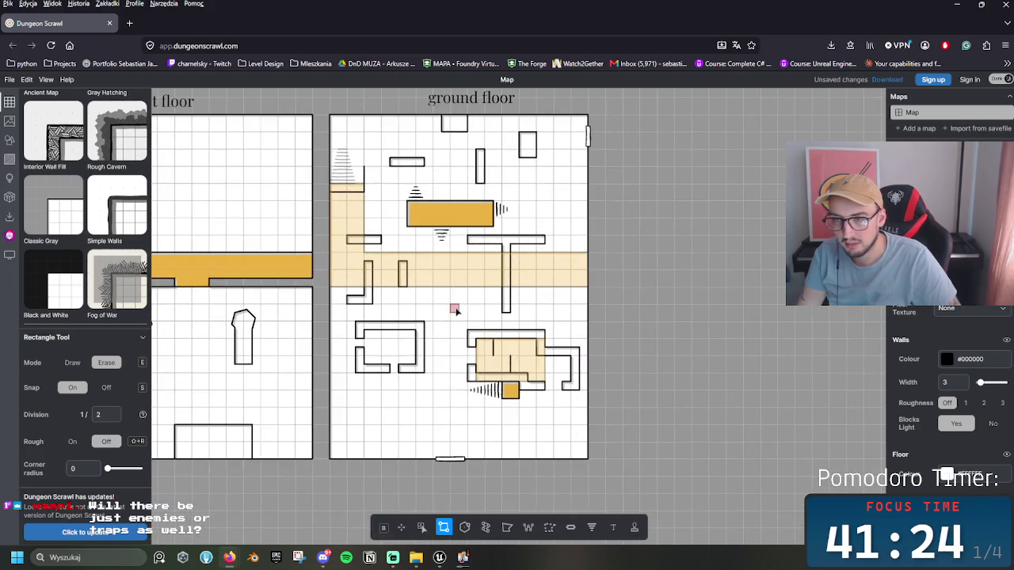
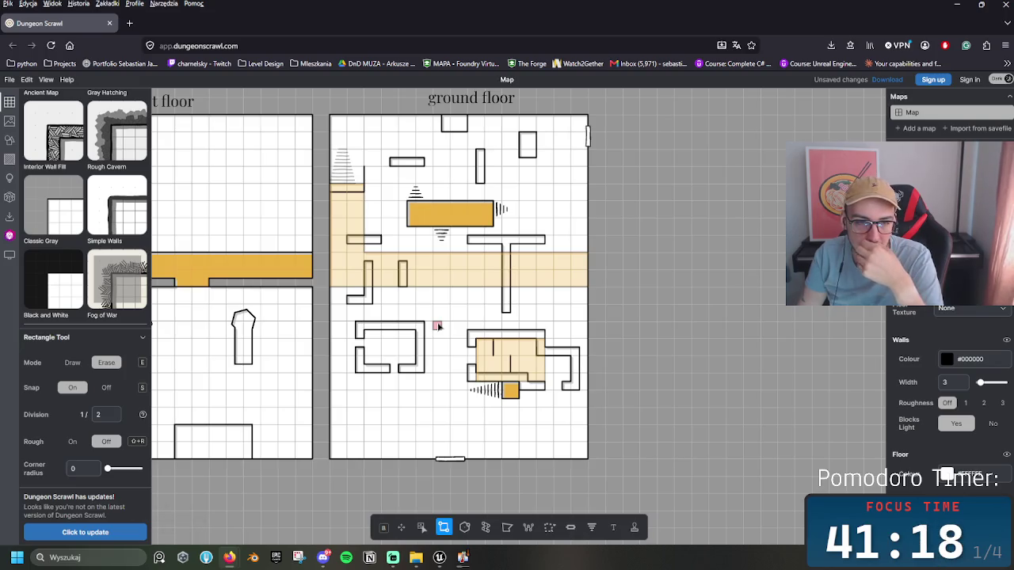
Step: Draw two thin wall stubs extending down below the lower-left room
scroll(465, 396, "up", 1)
scroll(465, 414, "up", 2)
scroll(455, 380, "down", 2)
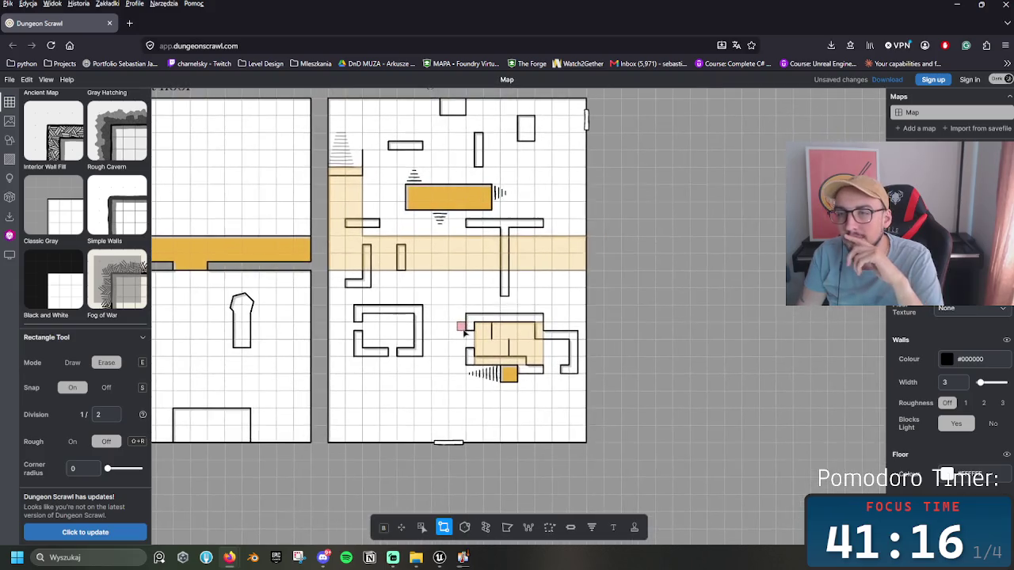
scroll(451, 368, "down", 2)
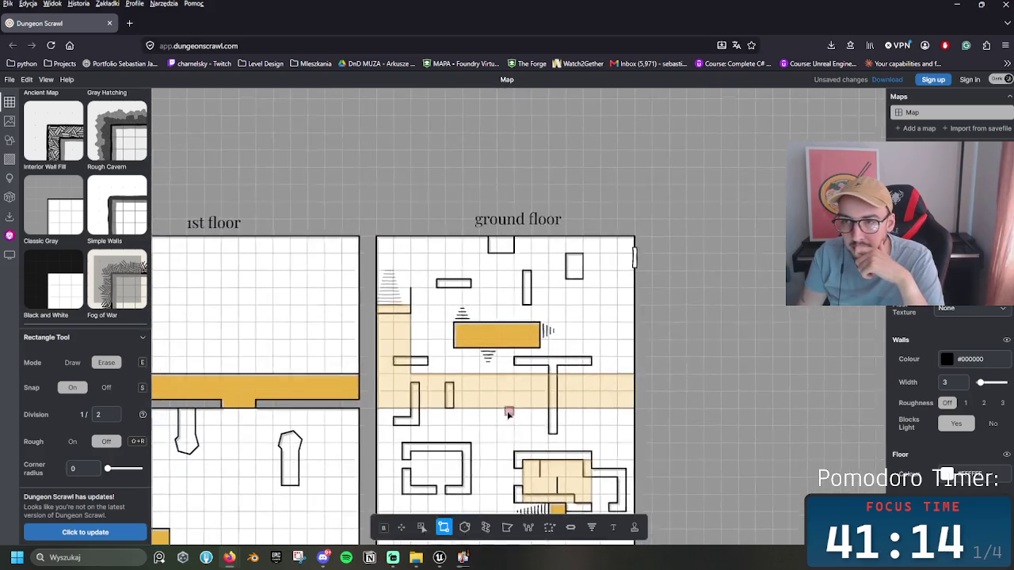
scroll(473, 364, "up", 2)
scroll(452, 353, "down", 1)
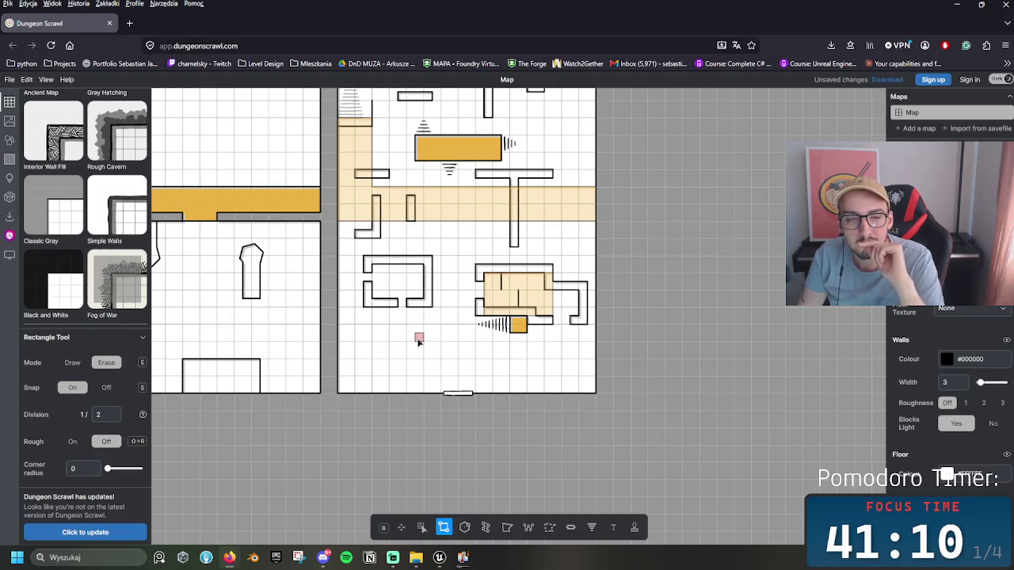
scroll(418, 353, "up", 2)
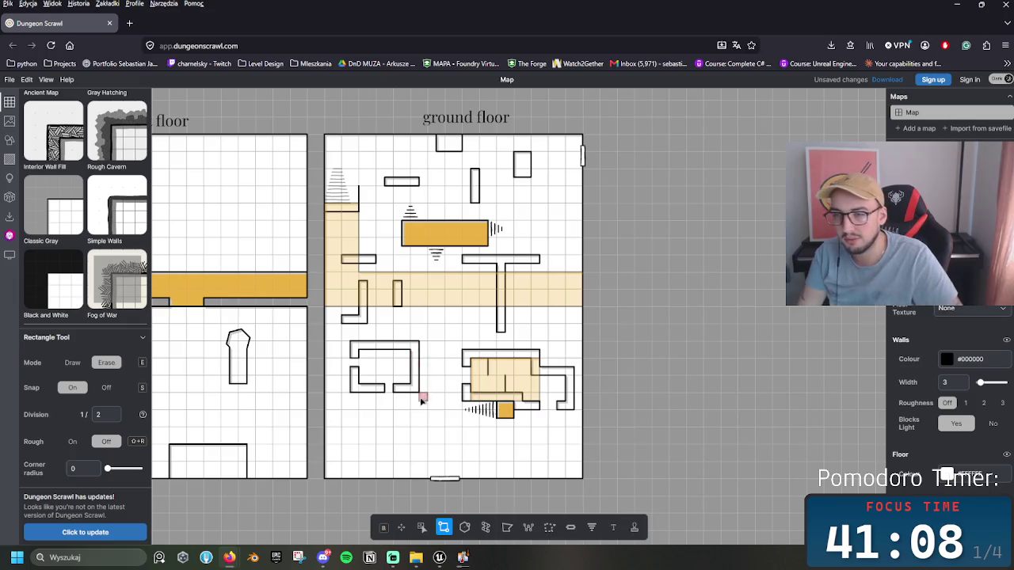
key("e")
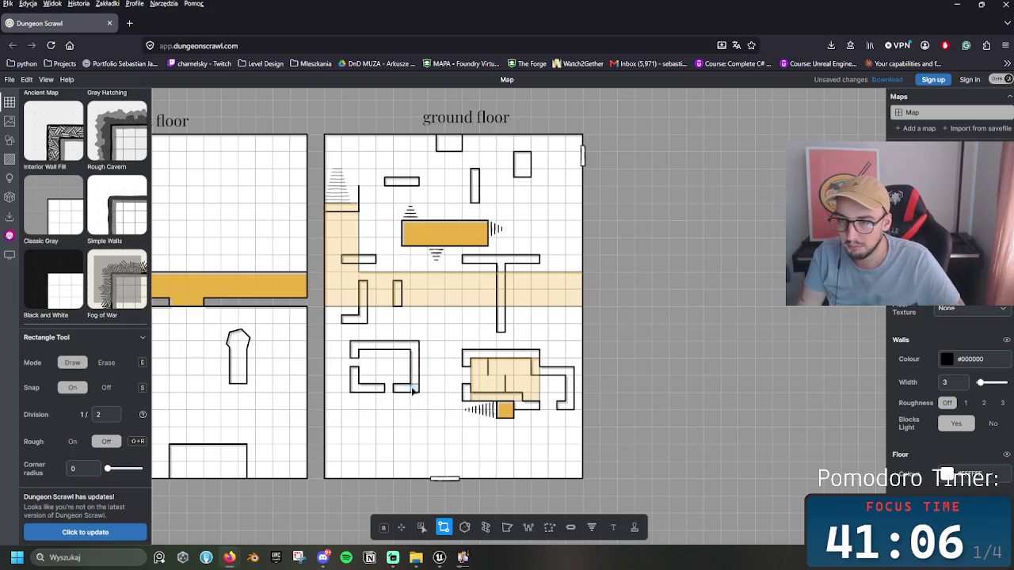
left_click_drag(405, 394, 407, 428)
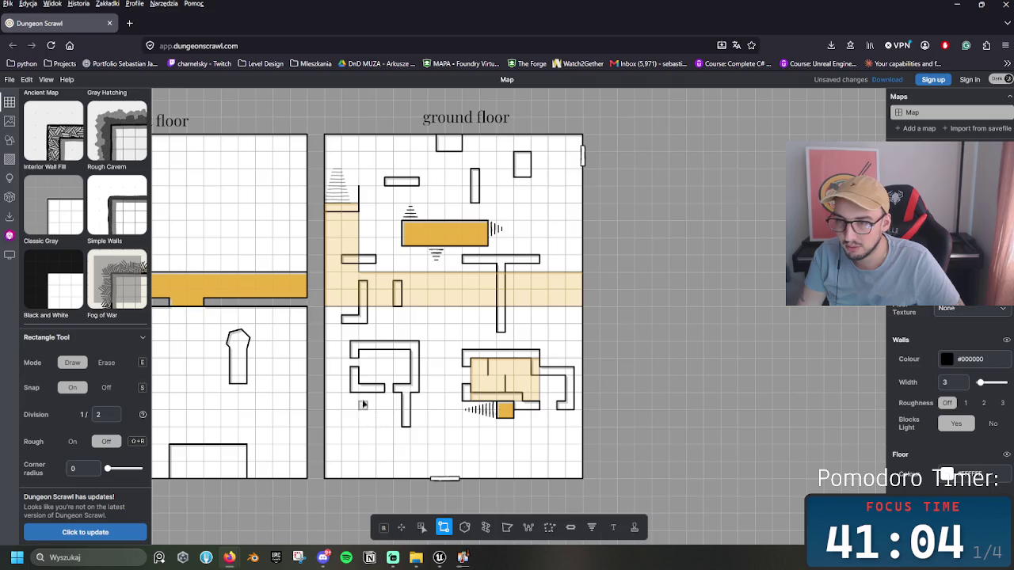
mouse_move(366, 394)
left_mouse_down()
mouse_move(371, 421)
mouse_move(358, 414)
mouse_move(368, 447)
left_mouse_up()
Step: Erase the extra bottom part off the new left wall stub
key("e")
key("e")
key("e")
key("e")
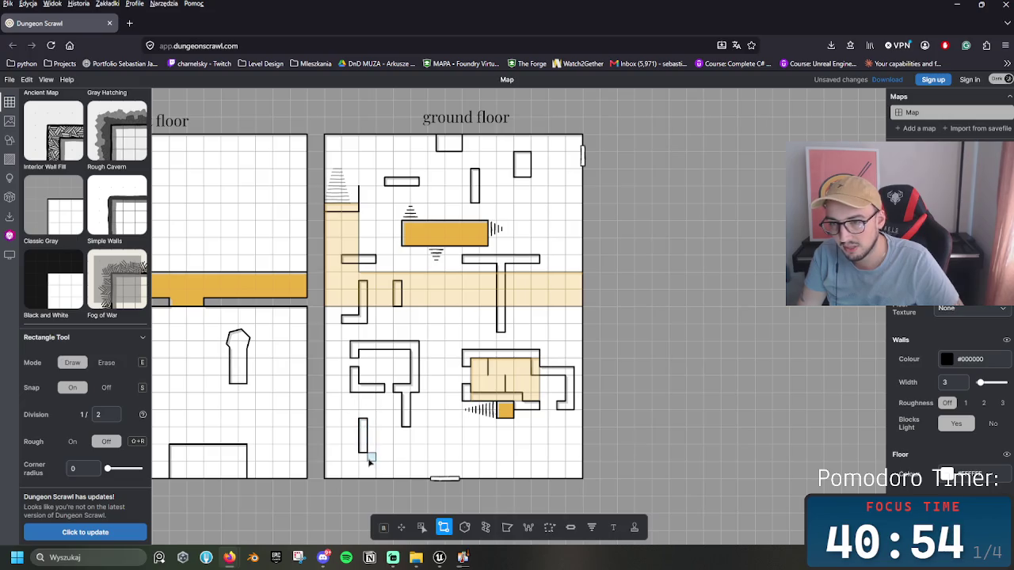
key("e")
left_click(362, 449)
scroll(443, 396, "left", 5)
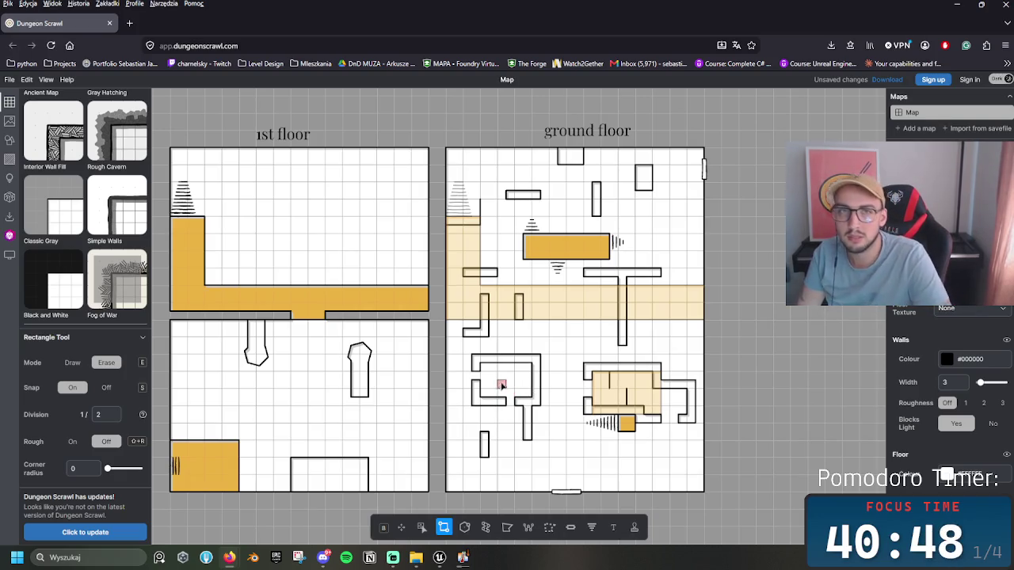
Step: Add a small wall piece at the corridor's right end, undoing the trial floor extension
scroll(467, 325, "right", 3)
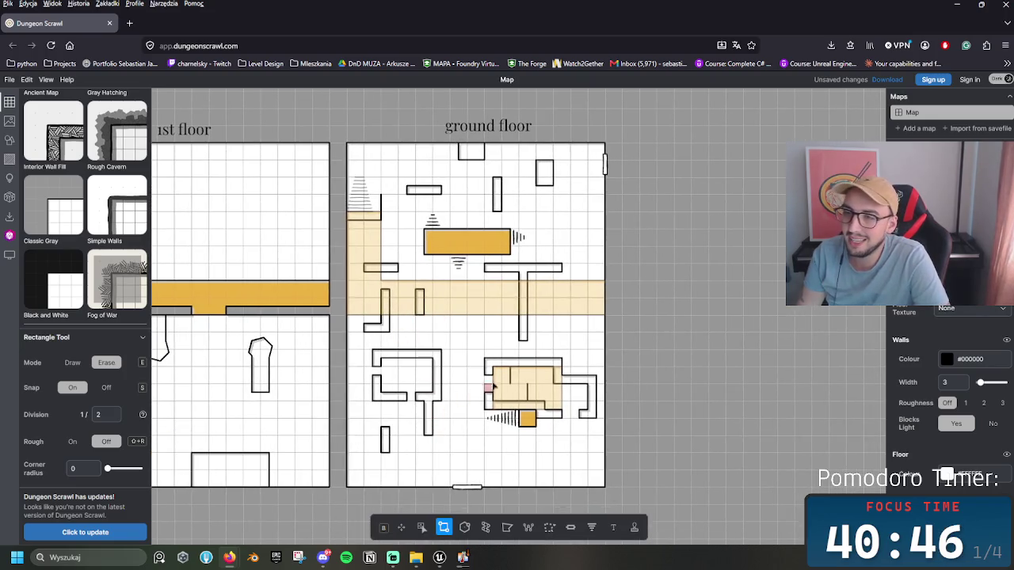
scroll(491, 388, "up", 2)
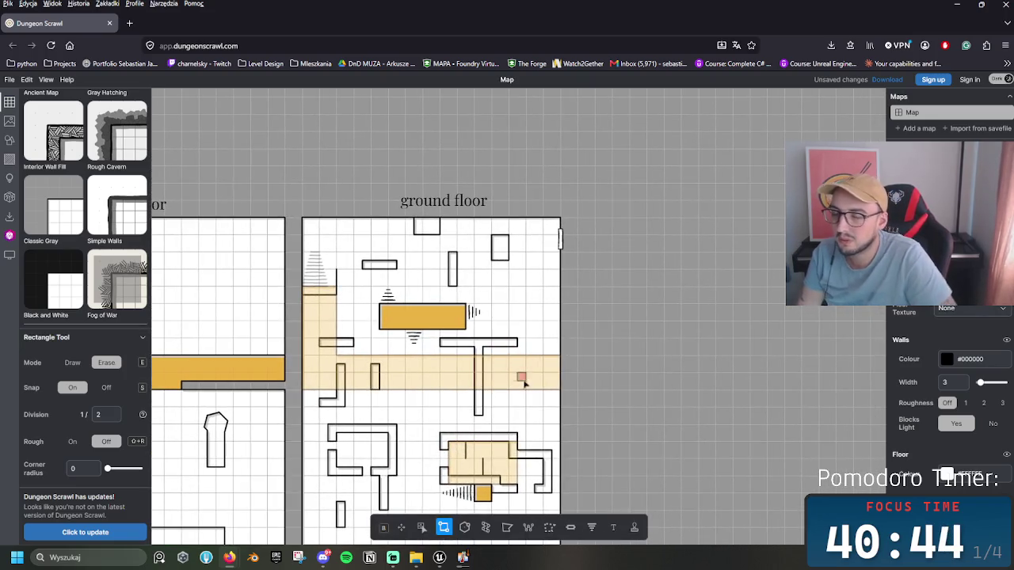
key("e")
mouse_move(526, 374)
left_mouse_down()
mouse_move(539, 400)
mouse_move(526, 389)
left_mouse_up()
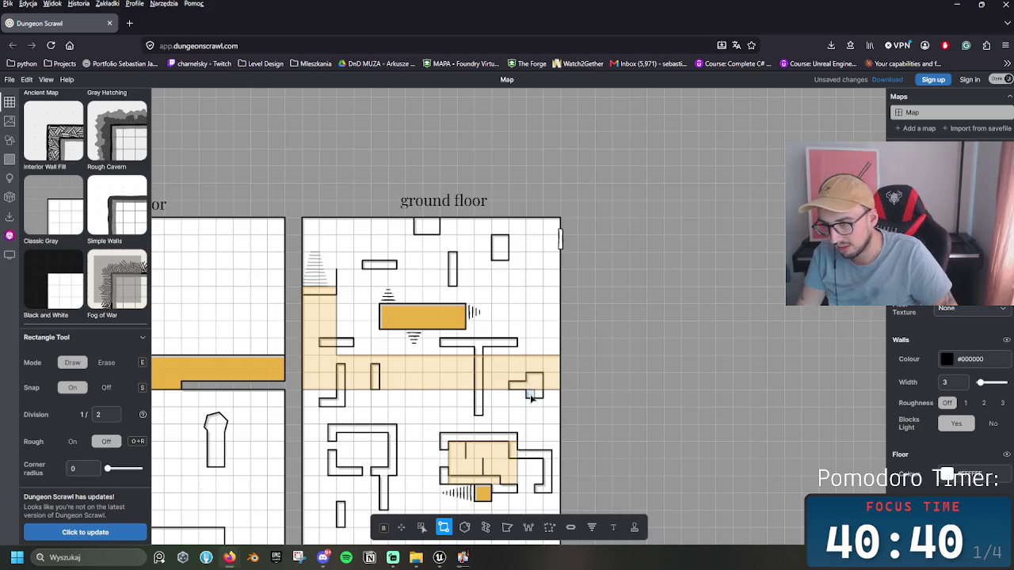
scroll(523, 400, "right", 1)
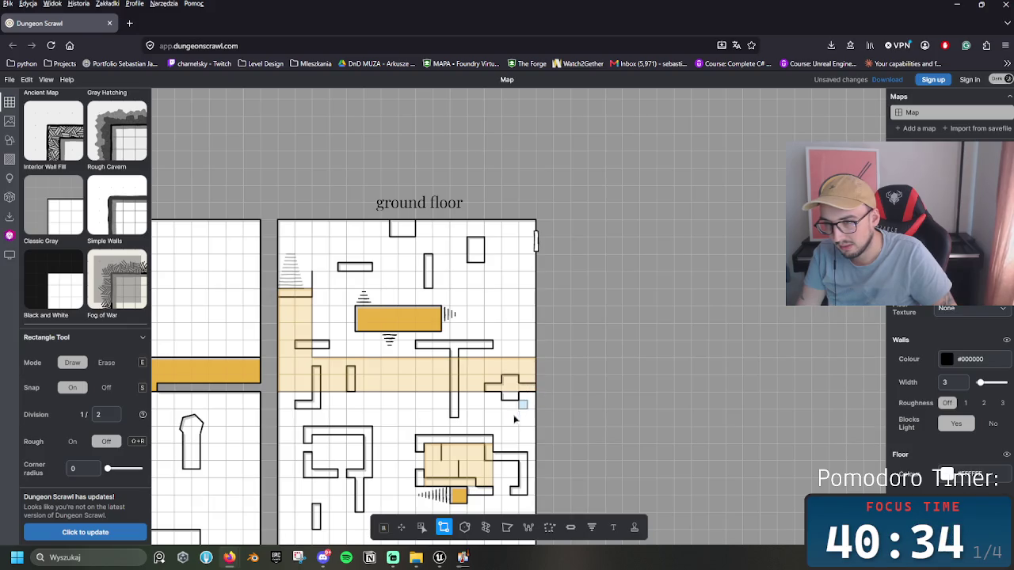
mouse_move(510, 377)
left_mouse_down()
mouse_move(540, 388)
mouse_move(530, 361)
mouse_move(523, 392)
mouse_move(531, 388)
left_mouse_up()
key("ctrl+z")
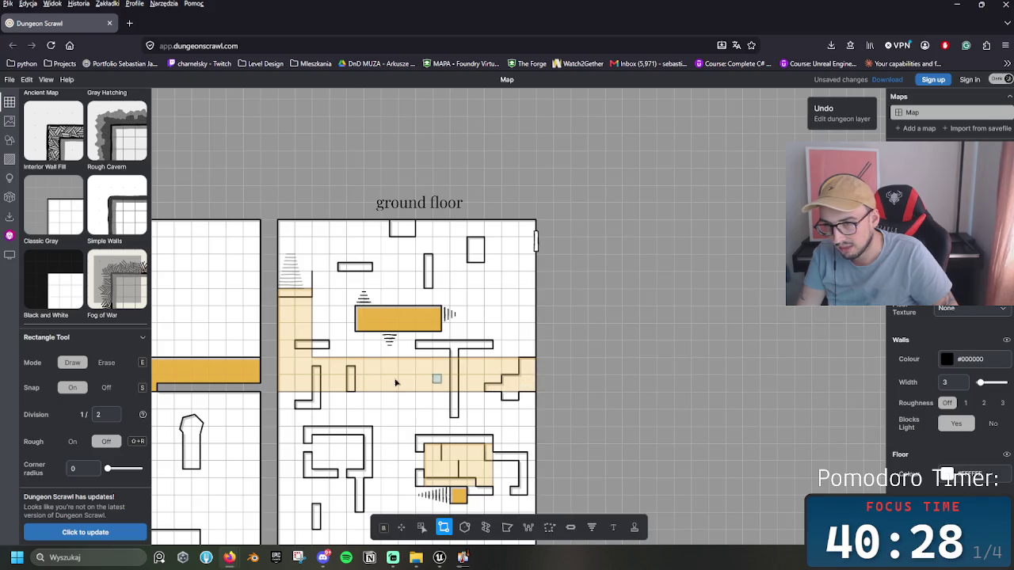
Step: Undo a trial square wall, then draw a hexagonal pillar in the ground-floor corridor
left_click_drag(401, 383, 504, 385)
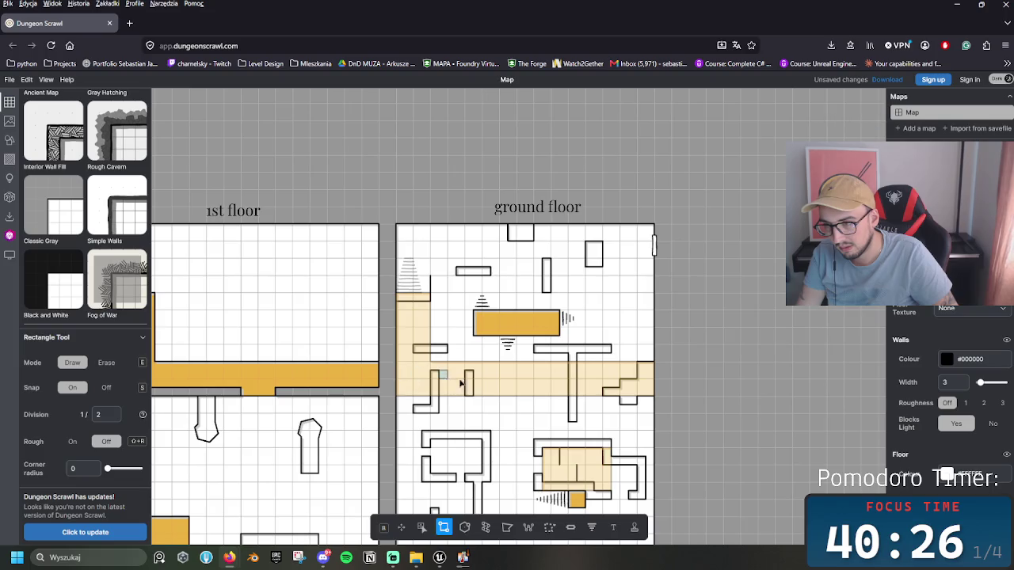
left_click_drag(510, 370, 523, 386)
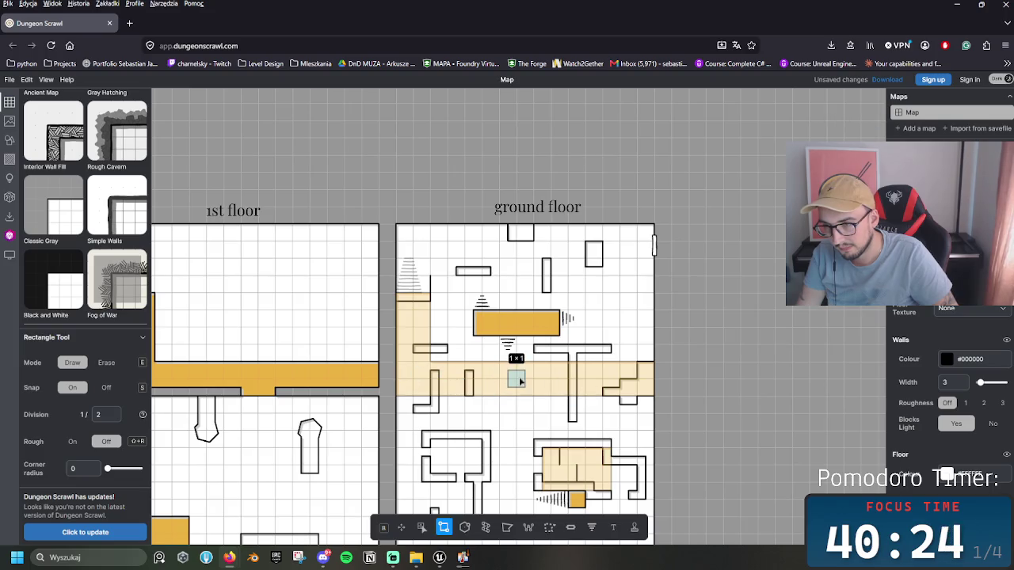
key("ctrl+z")
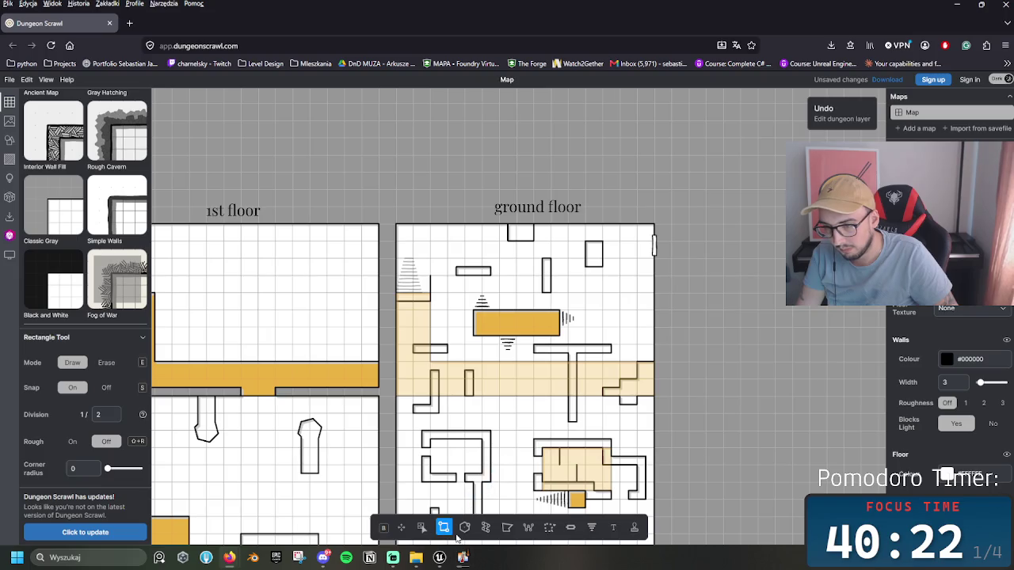
left_click(465, 527)
left_click_drag(516, 380, 526, 386)
Step: Zoom around to check the hexagonal pillar in the ground-floor corridor, then select the Pan tool
scroll(491, 445, "up", 3)
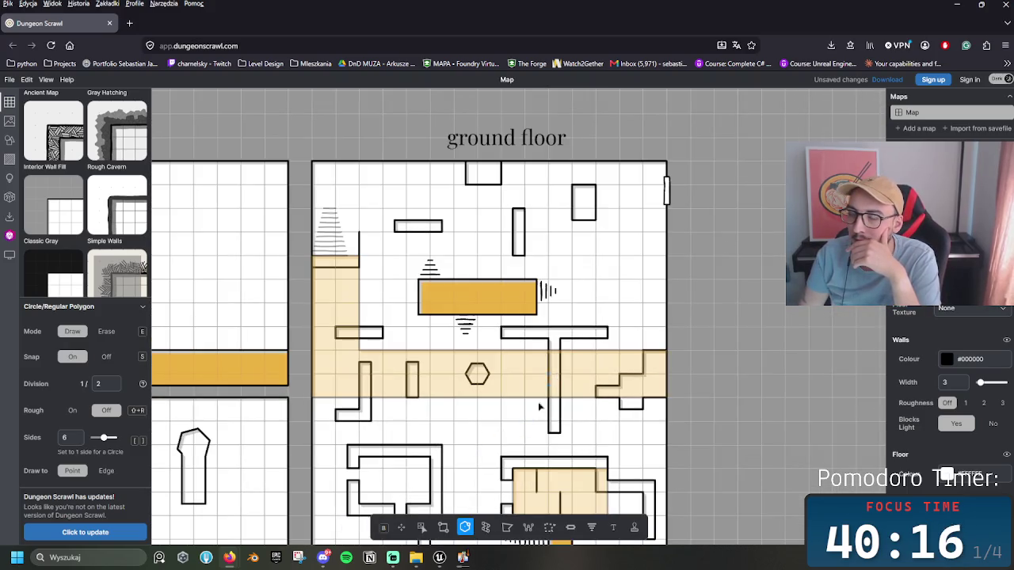
scroll(488, 346, "down", 3)
scroll(480, 388, "down", 1)
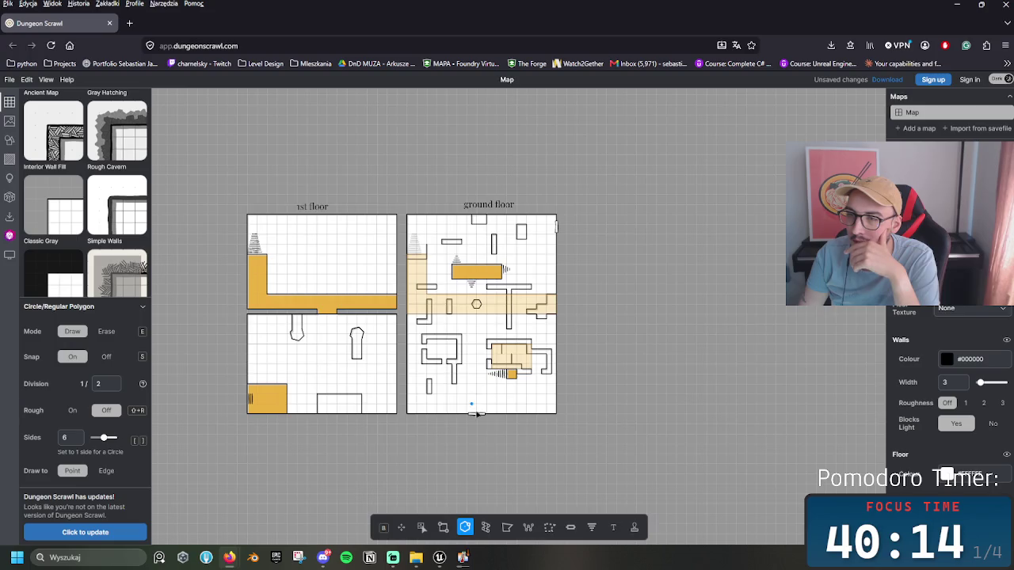
scroll(480, 416, "up", 2)
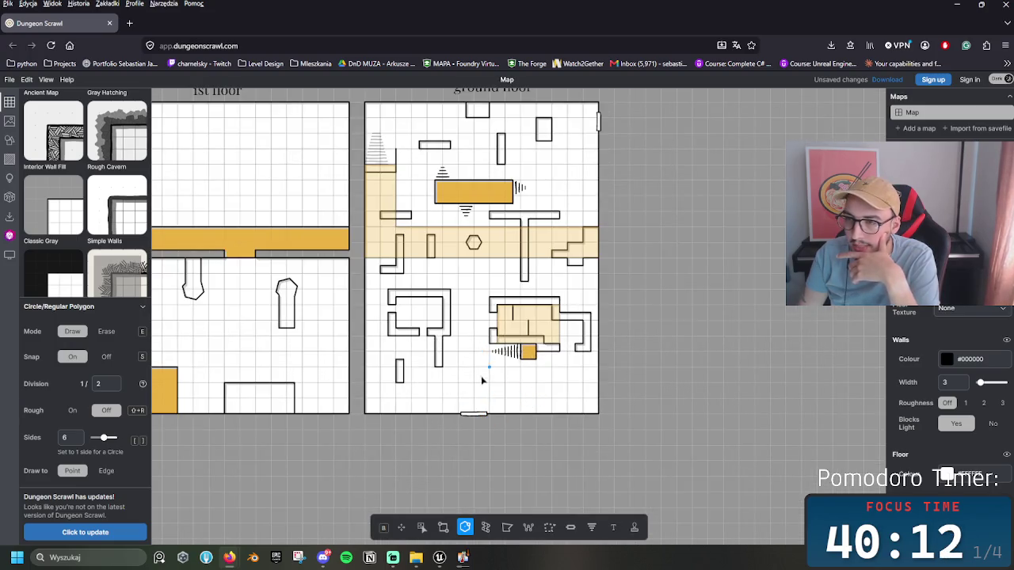
scroll(485, 378, "up", 3)
scroll(539, 360, "left", 3)
scroll(591, 342, "down", 2)
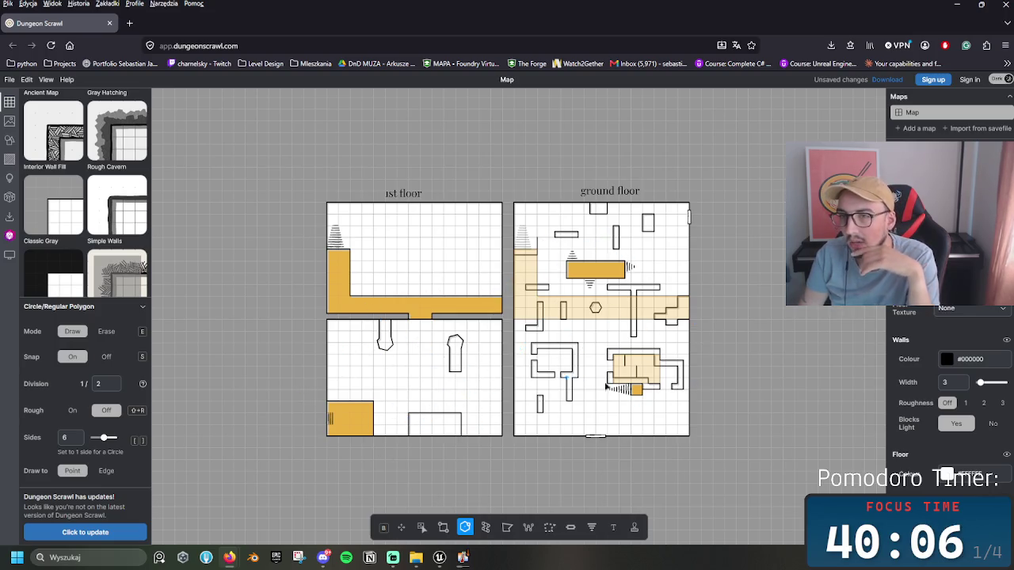
scroll(619, 284, "up", 2)
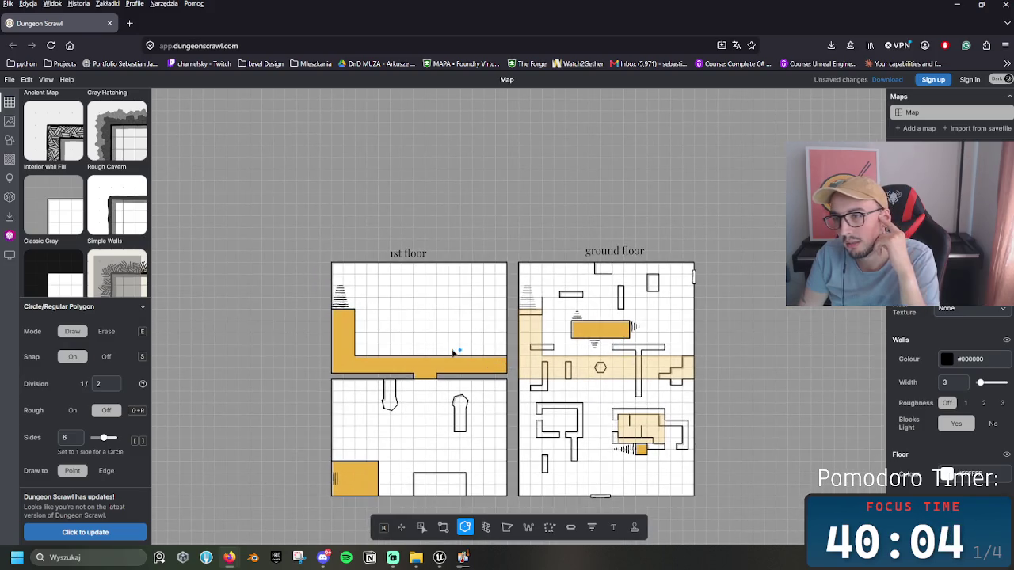
scroll(448, 348, "up", 1)
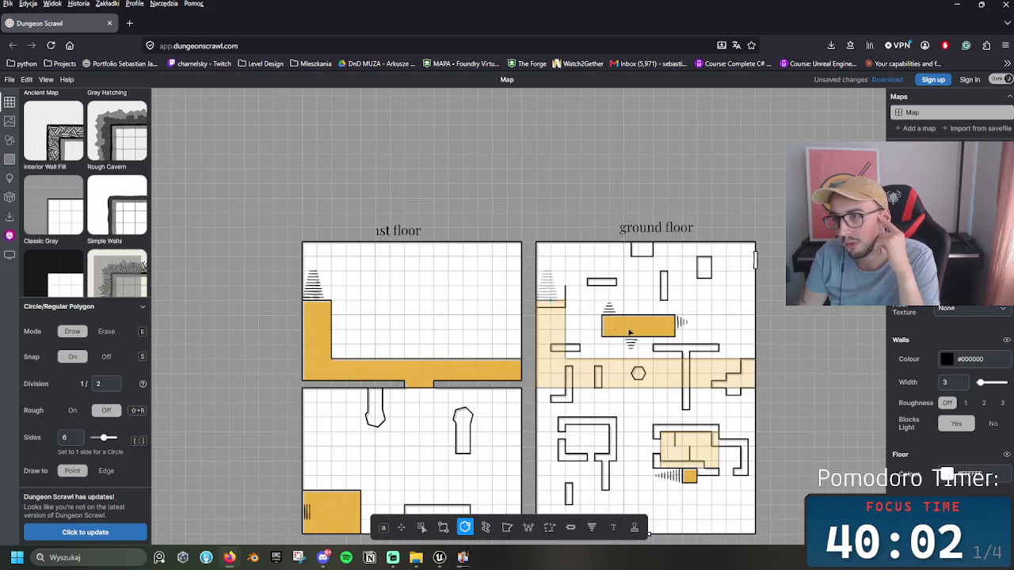
scroll(602, 246, "down", 2)
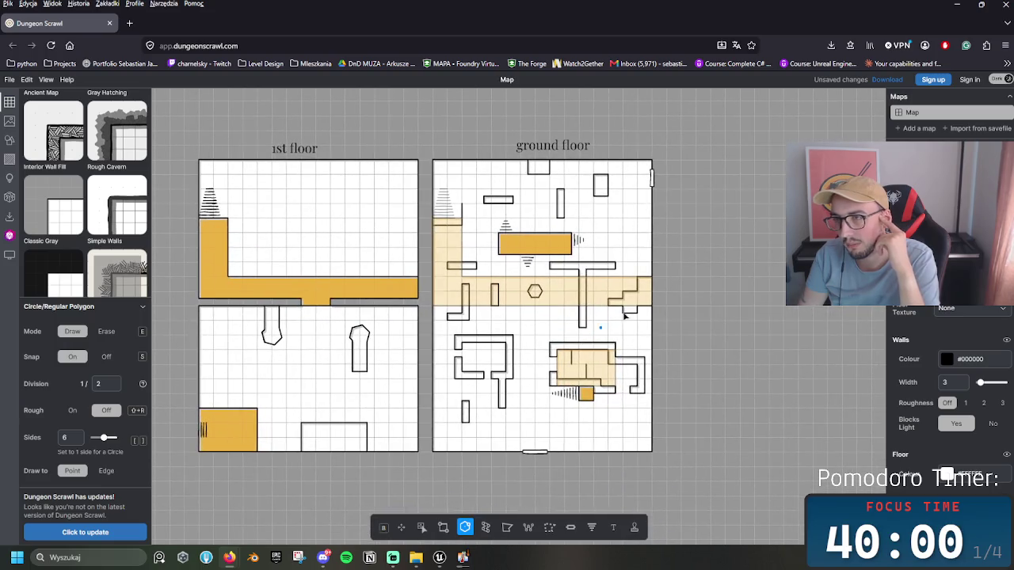
left_click(401, 527)
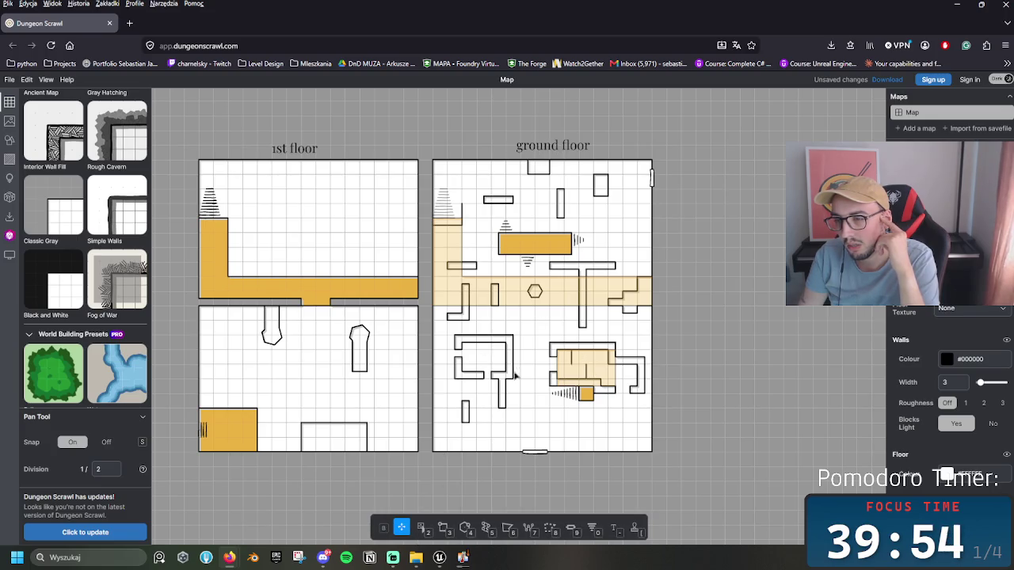
left_click_drag(444, 274, 485, 310)
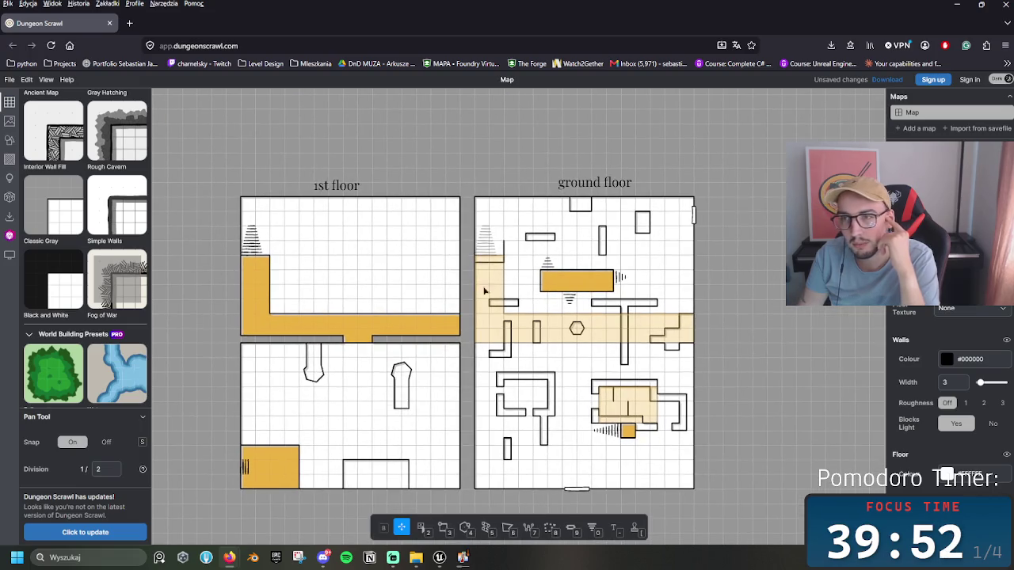
left_click_drag(423, 129, 482, 160)
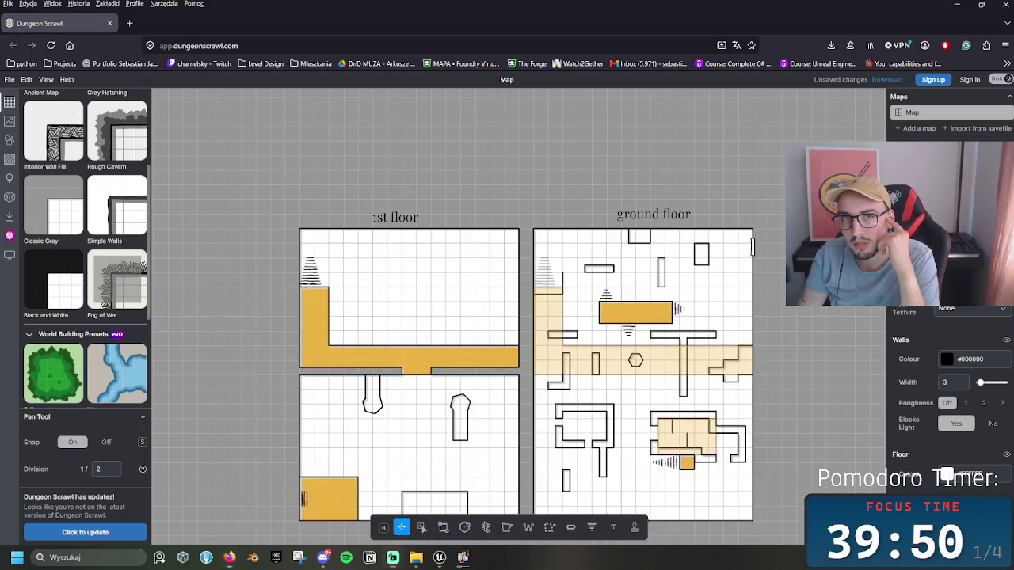
left_click_drag(366, 178, 219, 79)
scroll(486, 297, "down", 2)
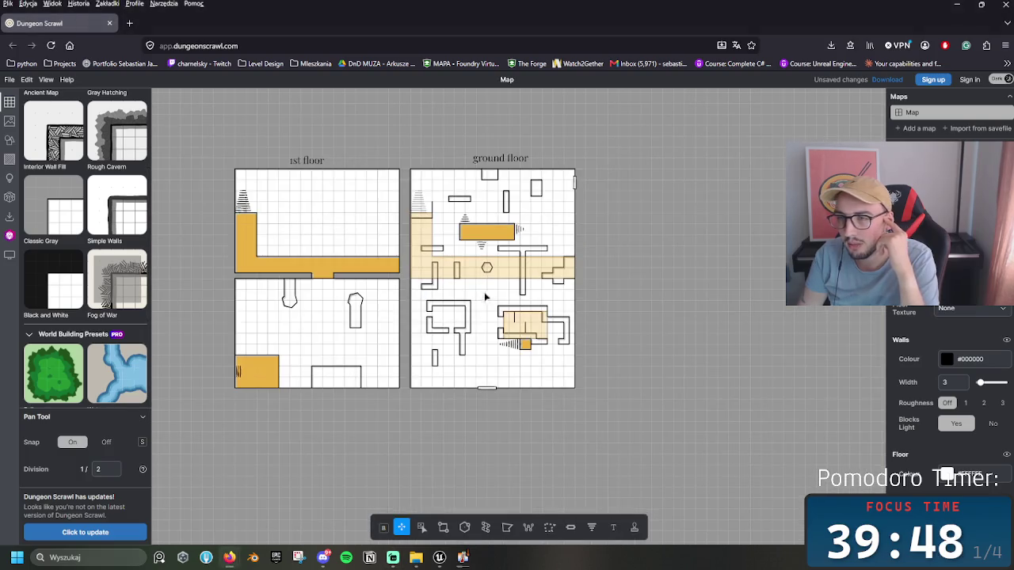
left_click_drag(588, 316, 620, 362)
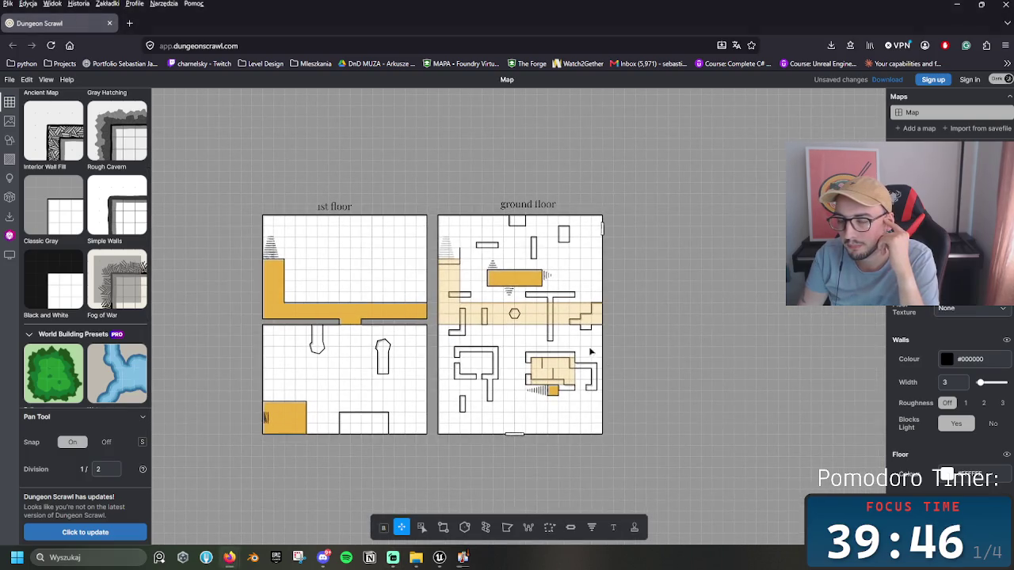
scroll(683, 345, "up", 3)
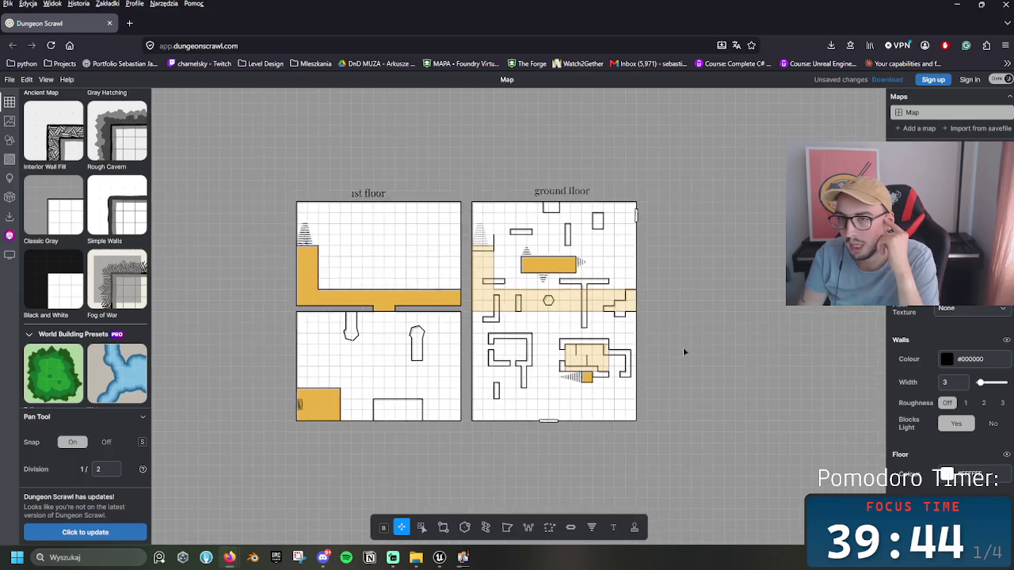
scroll(664, 400, "down", 4)
scroll(674, 380, "up", 2)
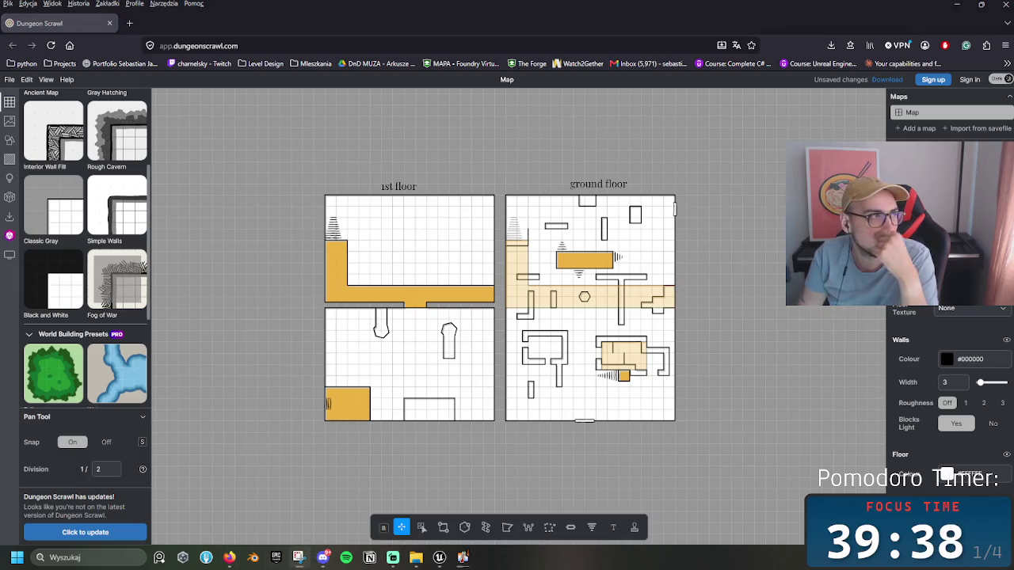
key("shift+super+s")
mouse_move(298, 156)
left_mouse_down()
mouse_move(491, 344)
mouse_move(682, 441)
mouse_move(694, 433)
left_mouse_up()
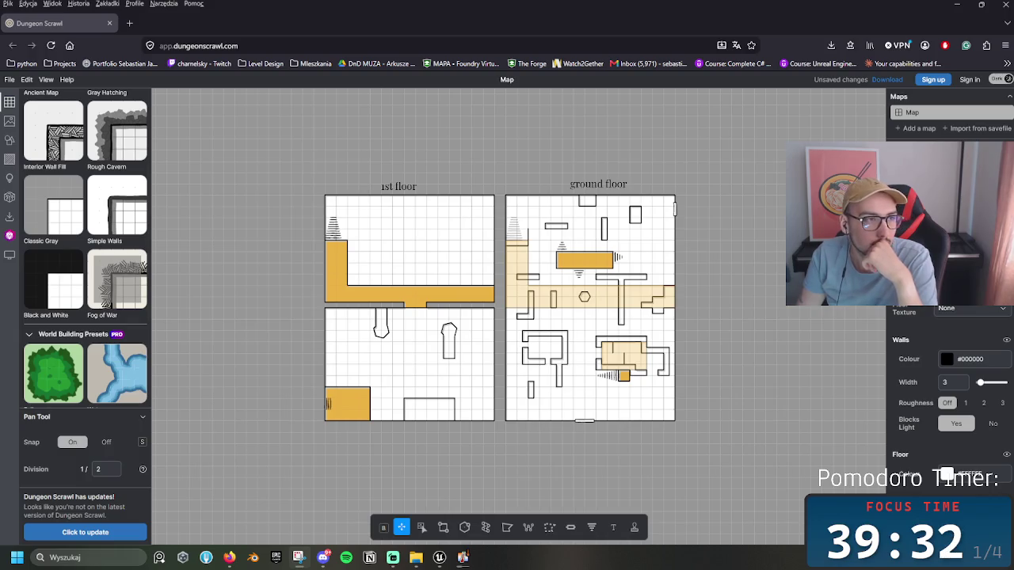
Step: Open the Miro bookmark from Projects > Crypt in a new tab, dismiss both popups, and pick Level Design
left_click(129, 23)
left_click(61, 64)
mouse_move(100, 101)
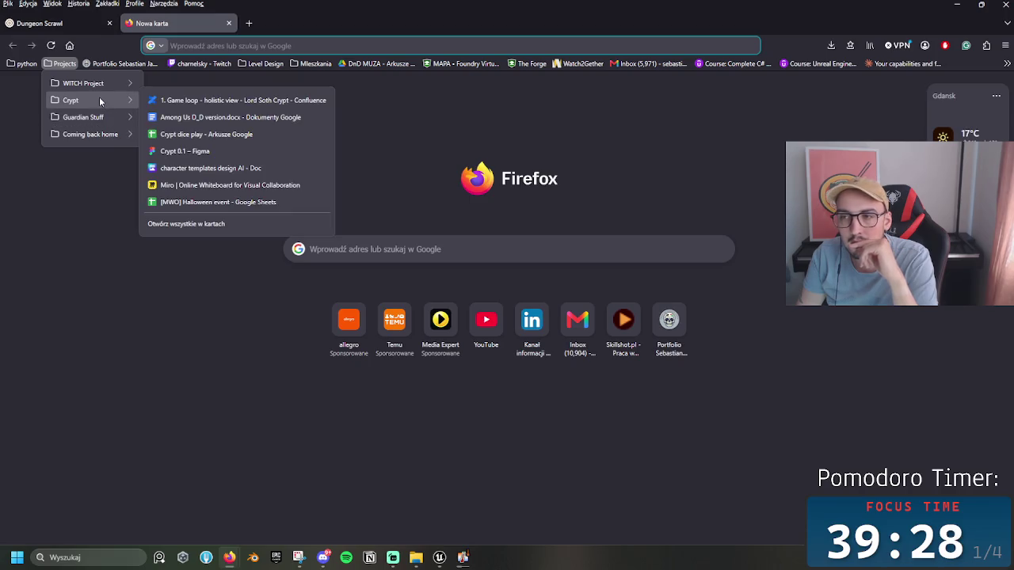
left_click(203, 185)
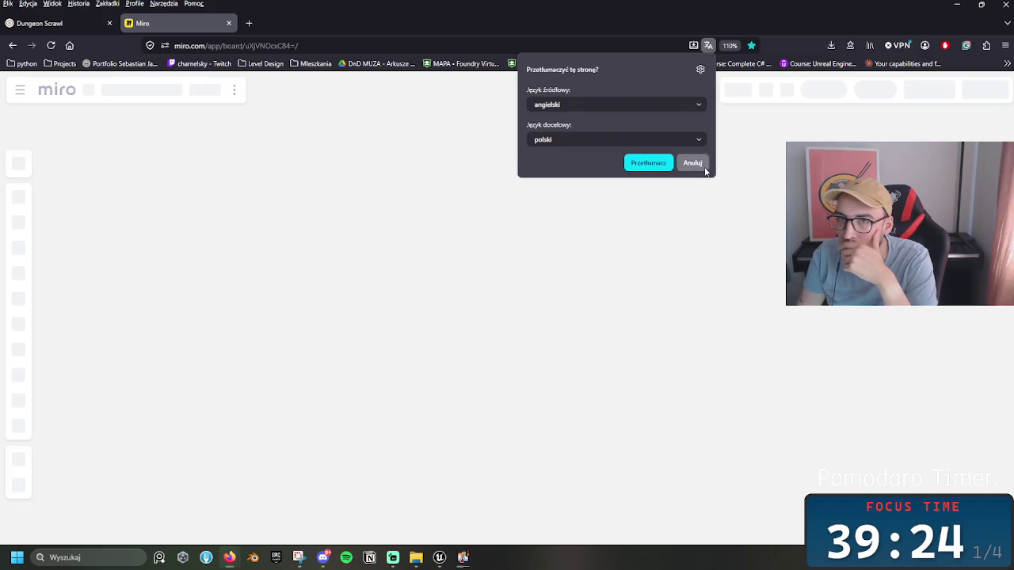
left_click(704, 169)
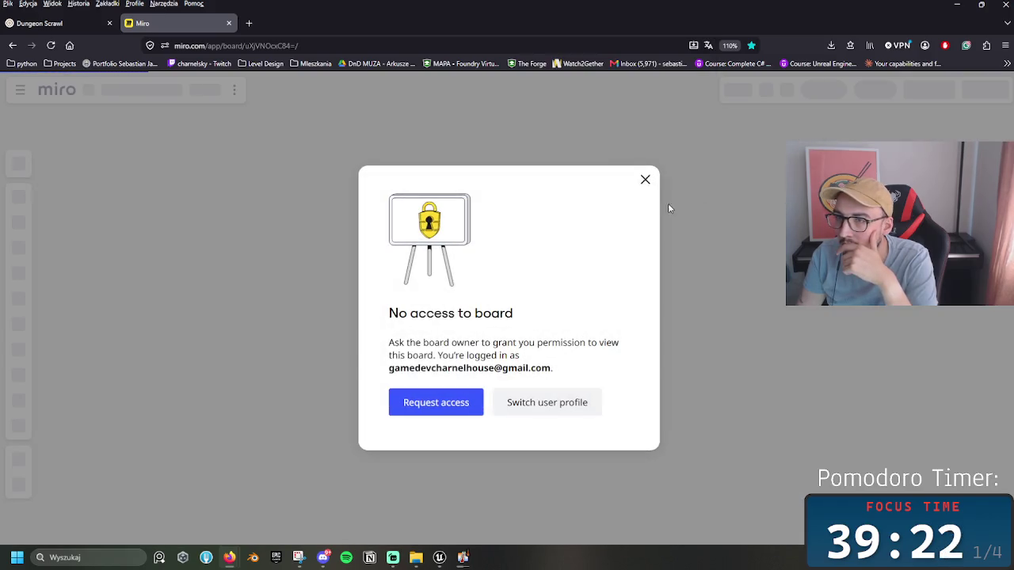
left_click(645, 181)
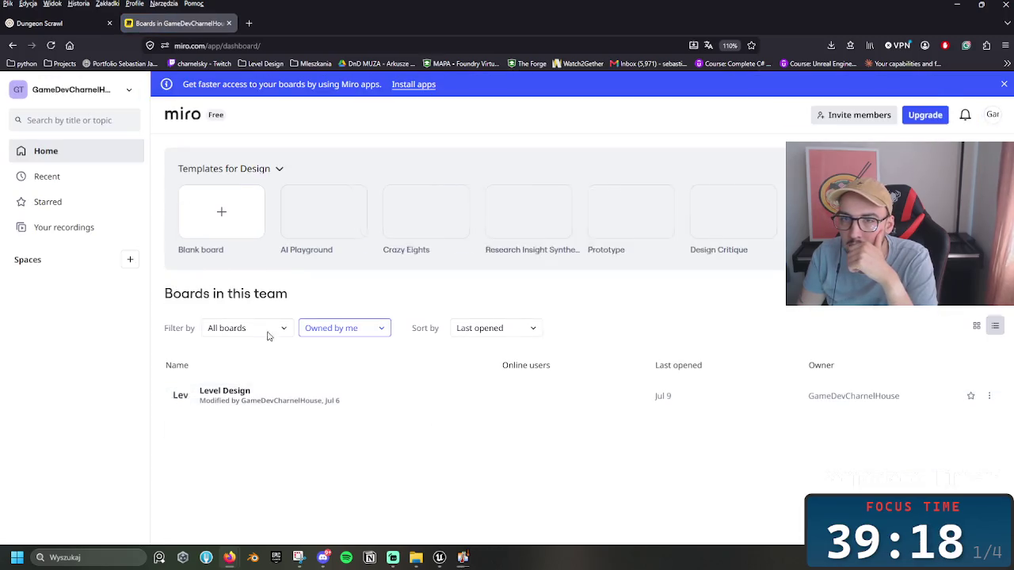
left_click(237, 396)
Step: Open the Level Design board and paste the floor-plan image right of the Golden Path map
left_click(238, 396)
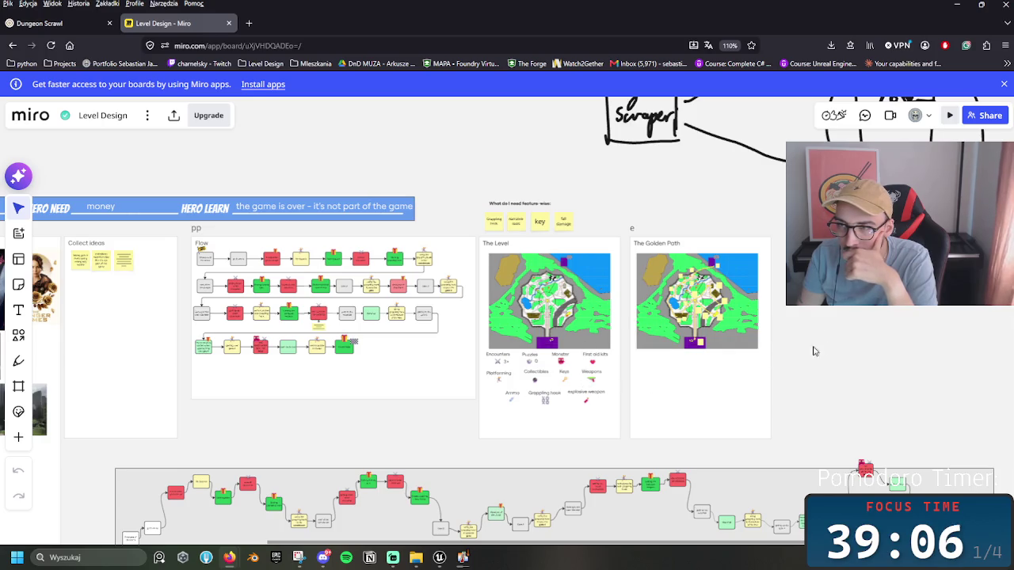
left_click_drag(820, 308, 529, 308)
scroll(403, 240, "up", 3)
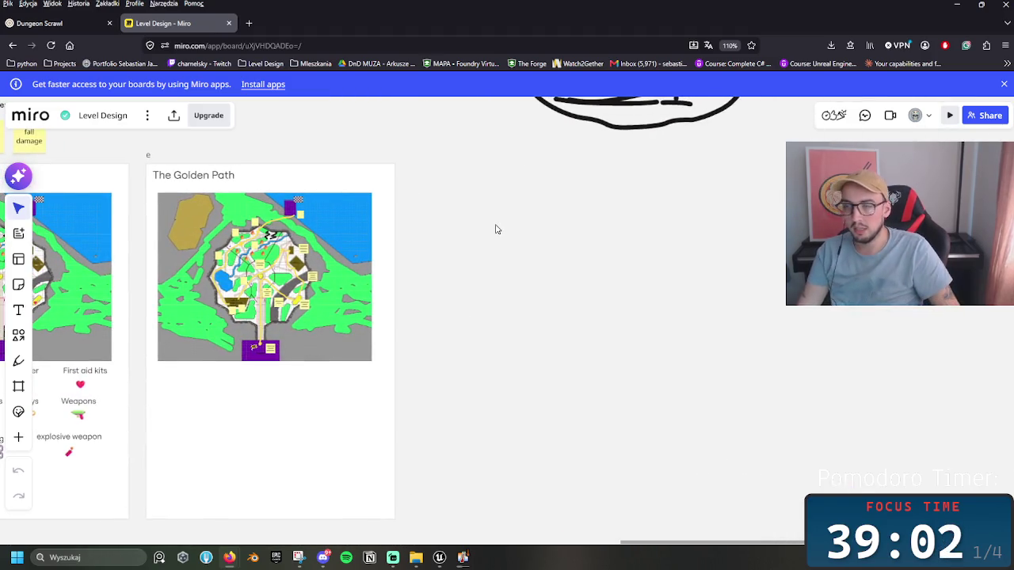
key("ctrl+v")
mouse_move(497, 229)
left_mouse_down()
mouse_move(592, 305)
mouse_move(565, 287)
left_mouse_up()
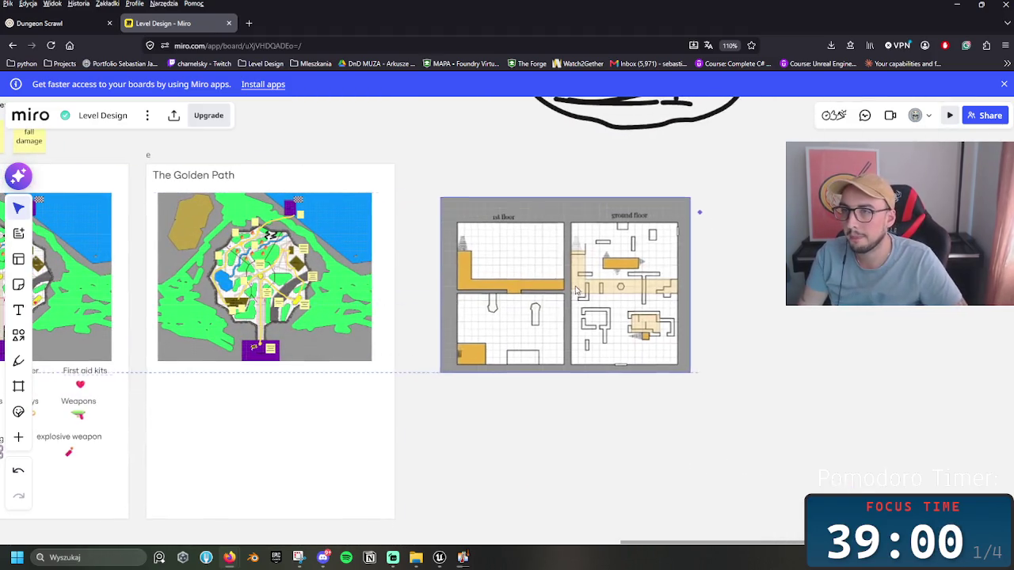
Step: Add a bold, size 24 title 'Deadh house interior' just above the floor plan
scroll(565, 289, "up", 2)
scroll(565, 289, "up", 2)
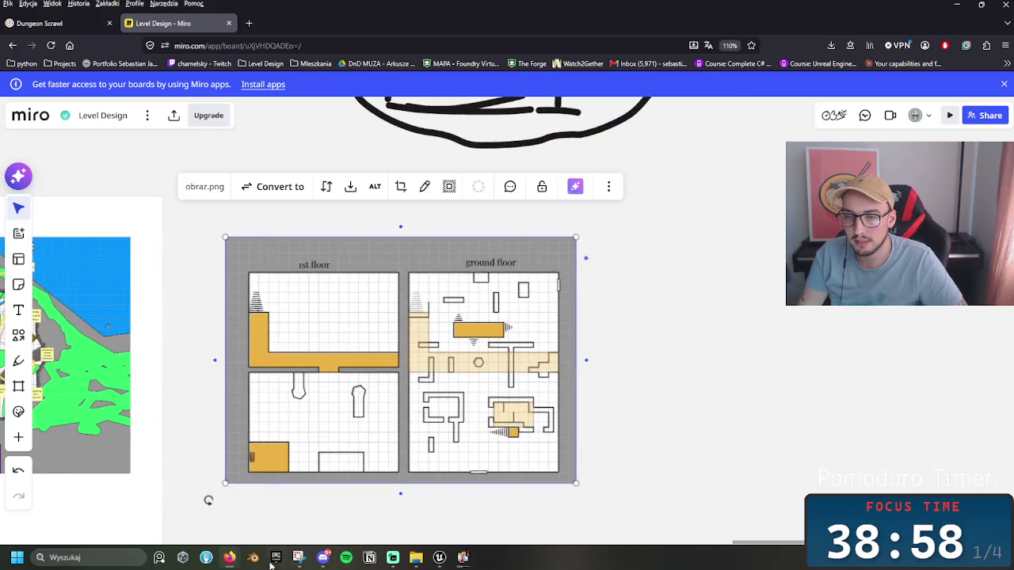
left_click(18, 309)
left_click(362, 199)
type("Dead")
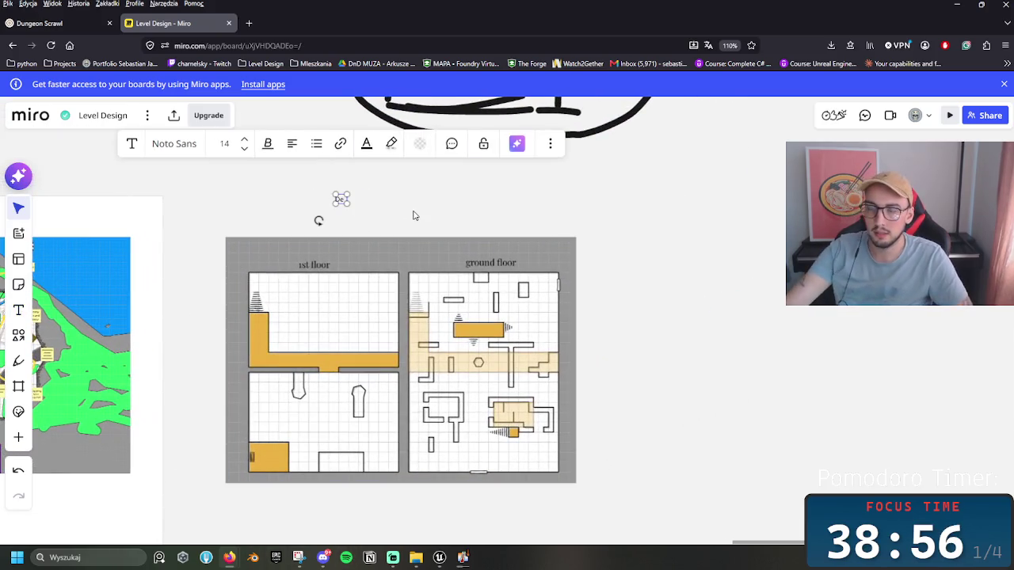
type("h house")
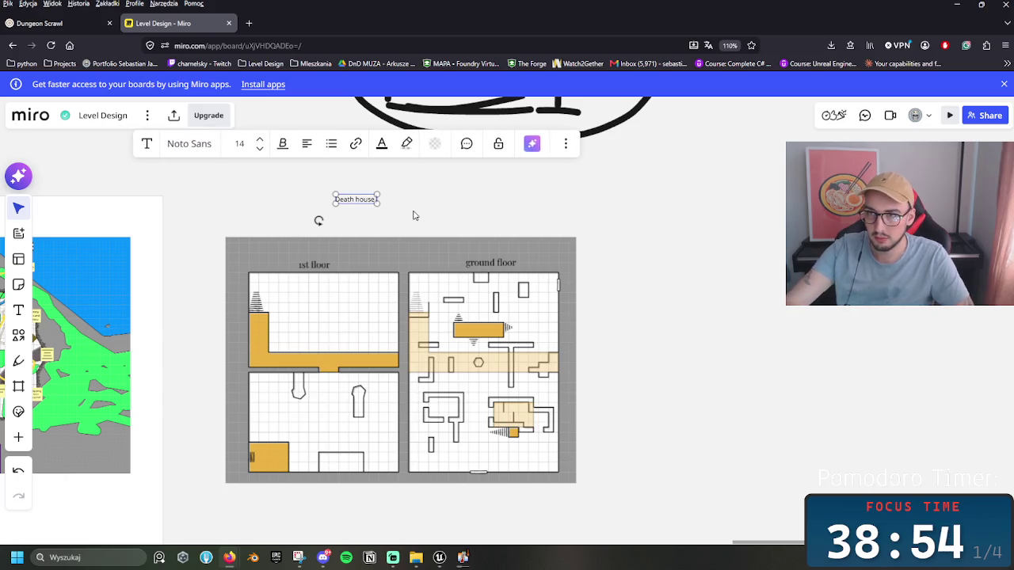
type(" inter")
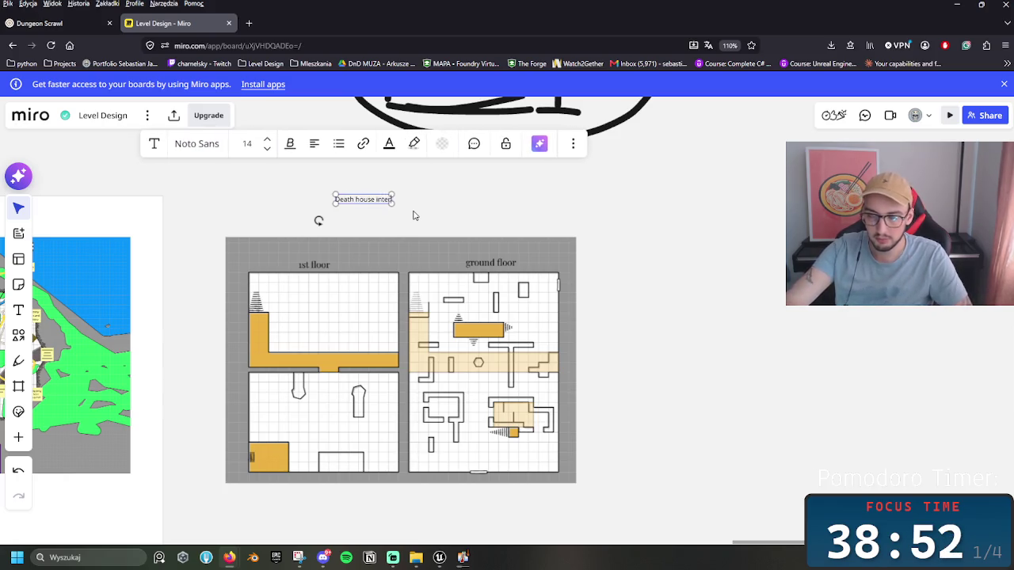
type("ior")
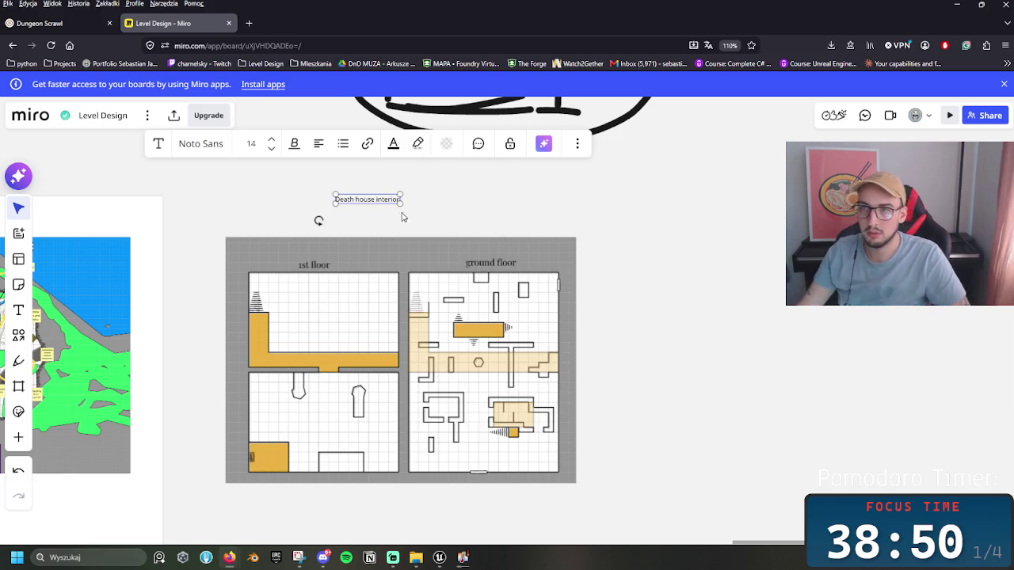
key("Escape")
left_click(273, 144)
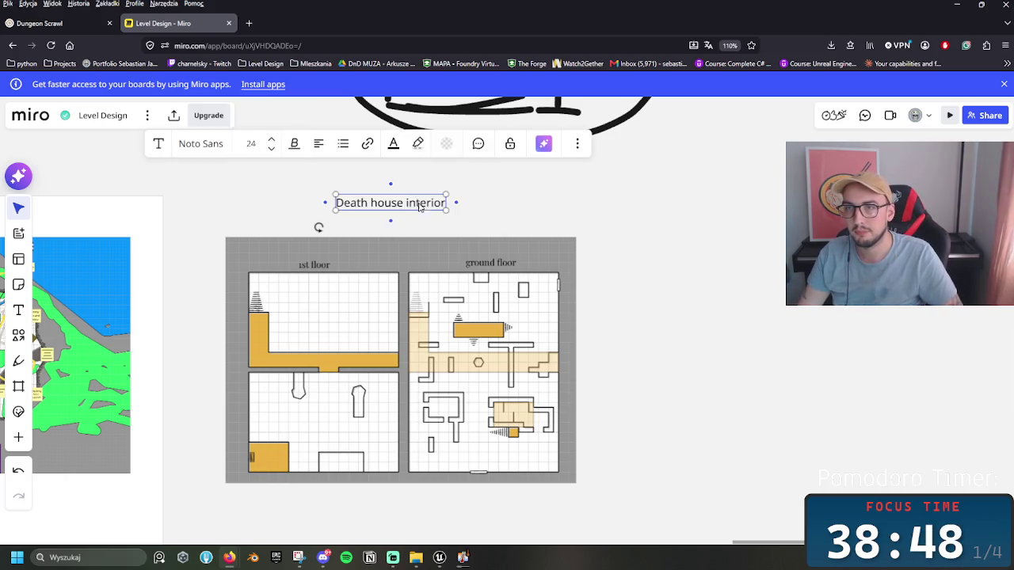
key("Escape")
left_click(390, 203)
key("ctrl+b")
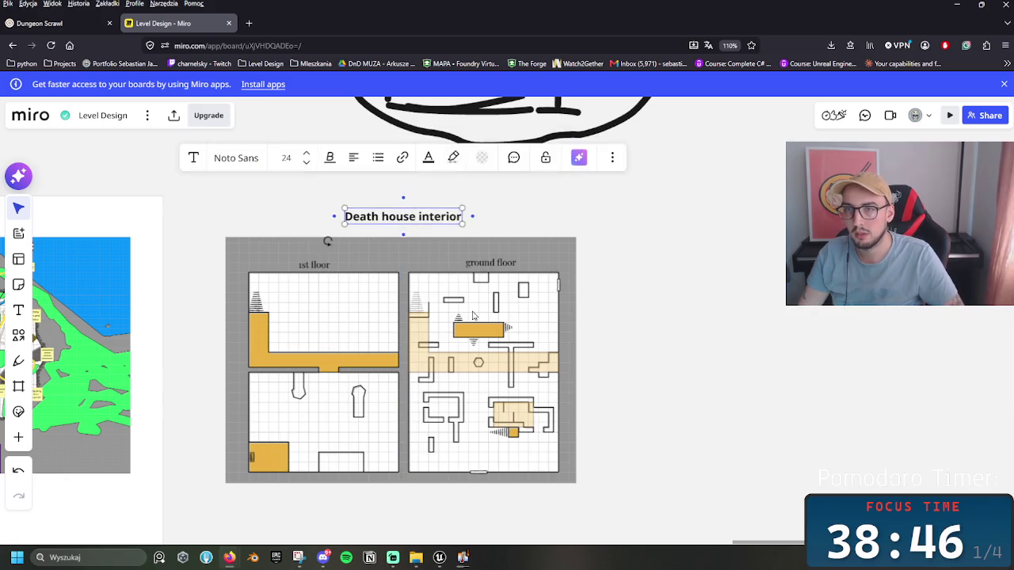
Step: Check the floor-plan image's options, deselect it, and return to Unreal Engine
left_click(378, 308)
right_click(569, 331)
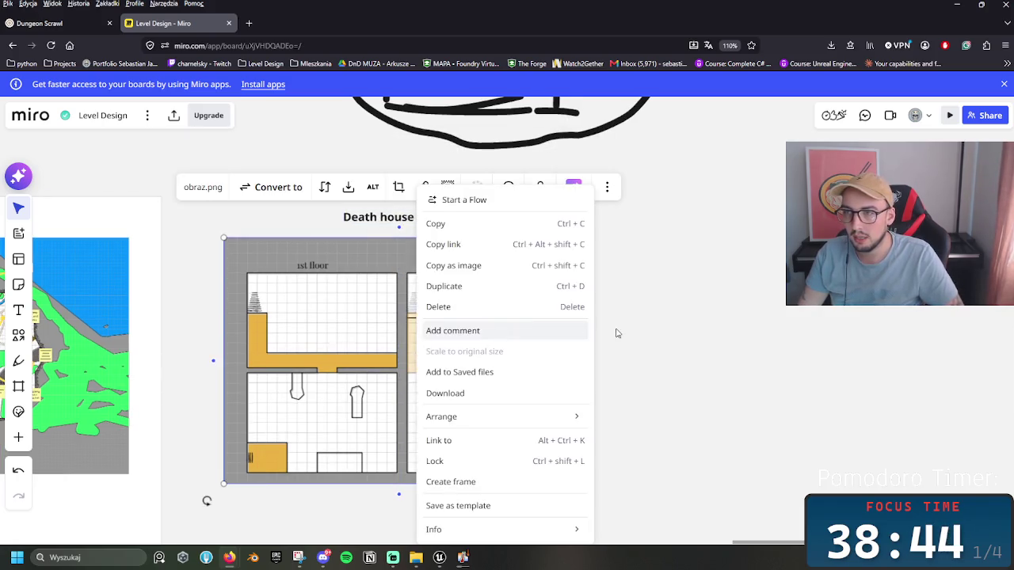
left_click(629, 324)
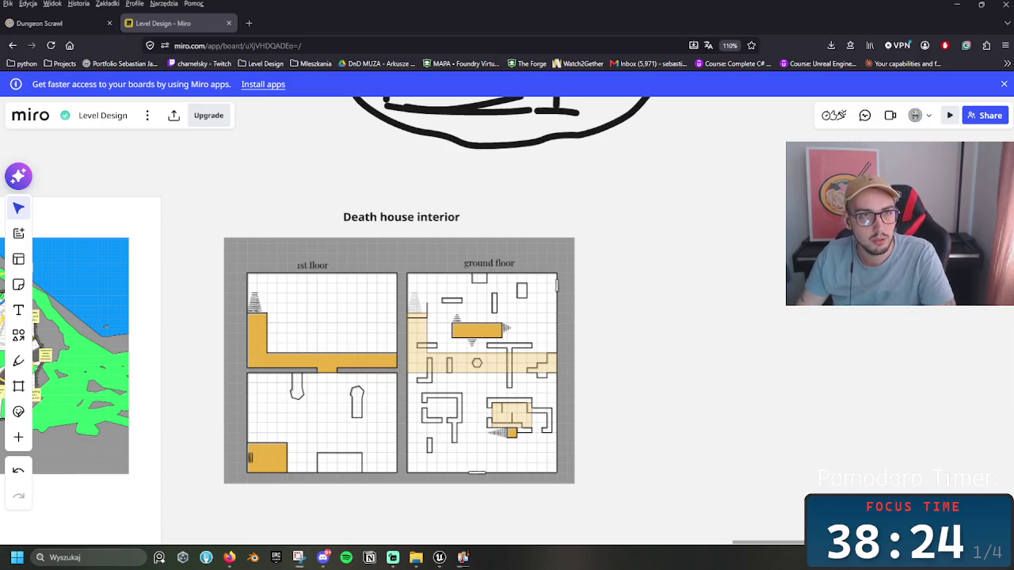
left_click(440, 558)
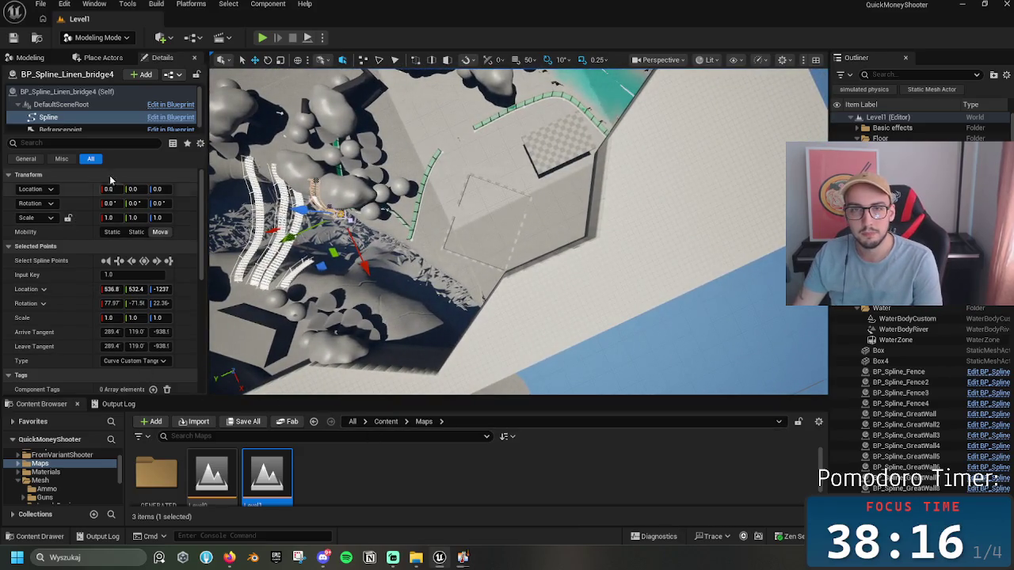
Step: In Selection Mode, drop a Plane from Place Actors > Shapes into the level and focus it
left_click(97, 37)
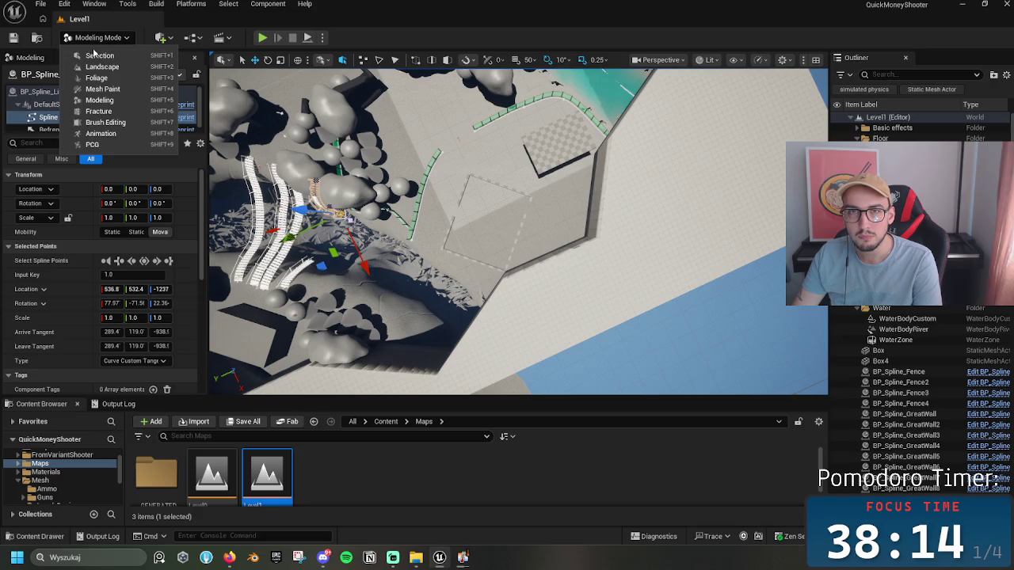
left_click(119, 56)
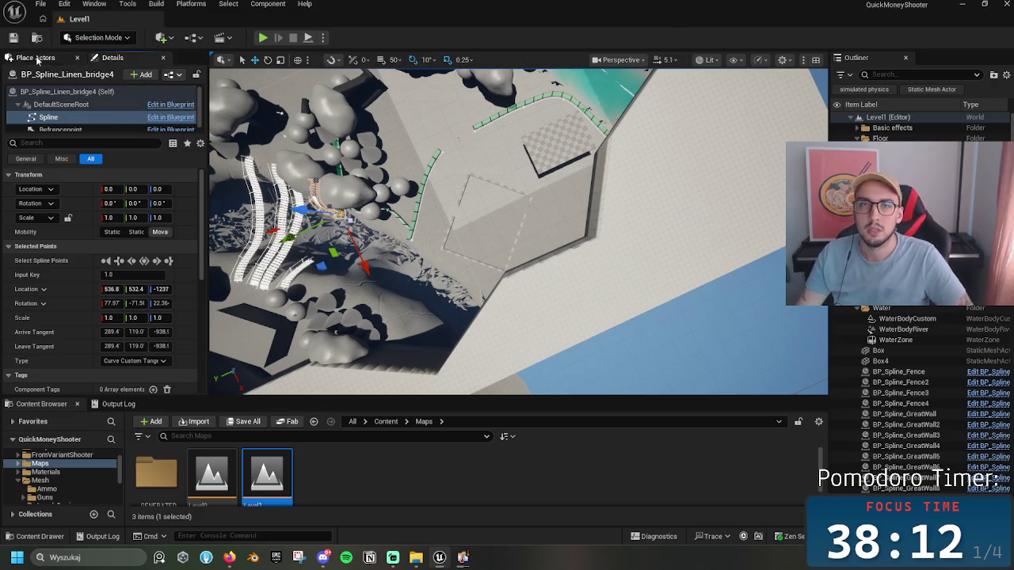
left_click(45, 60)
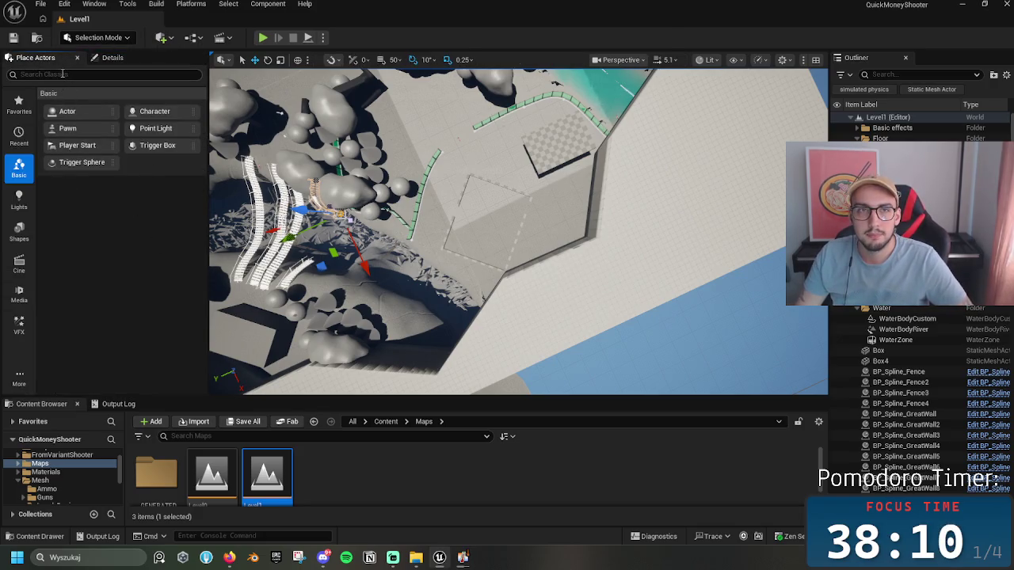
left_click(20, 232)
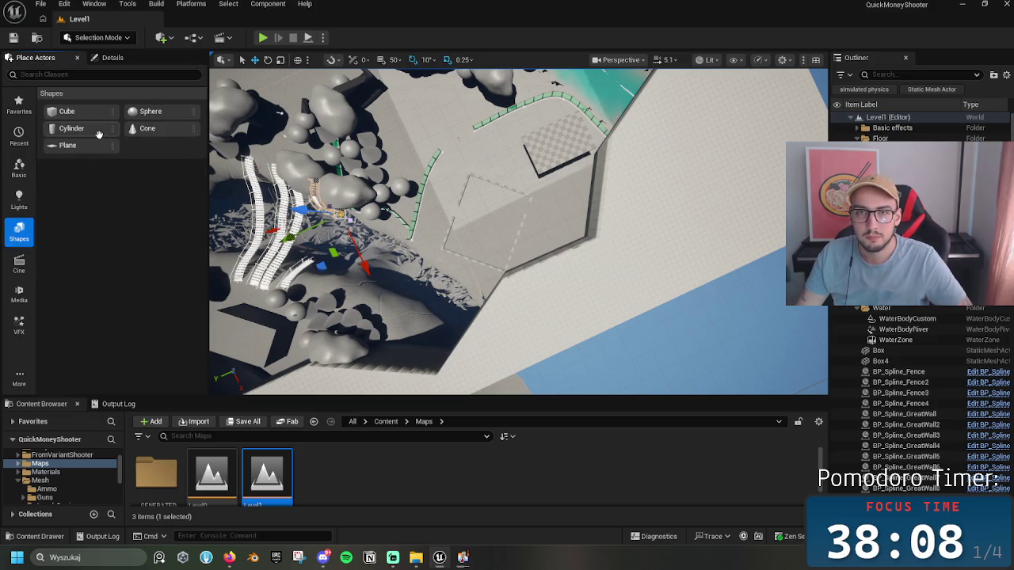
mouse_move(80, 145)
left_mouse_down()
mouse_move(210, 198)
mouse_move(481, 219)
left_mouse_up()
key("f")
Step: Rotate the plane about its vertical axis with 5° rotation snap, and turn on grid snapping
key("e")
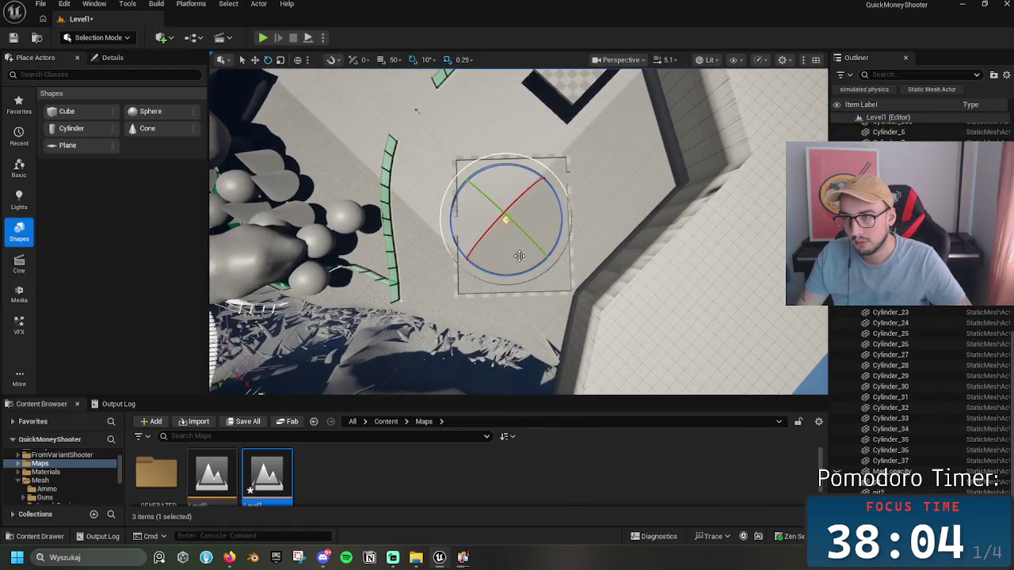
mouse_move(522, 274)
left_mouse_down()
mouse_move(496, 281)
mouse_move(464, 268)
mouse_move(488, 276)
left_mouse_up()
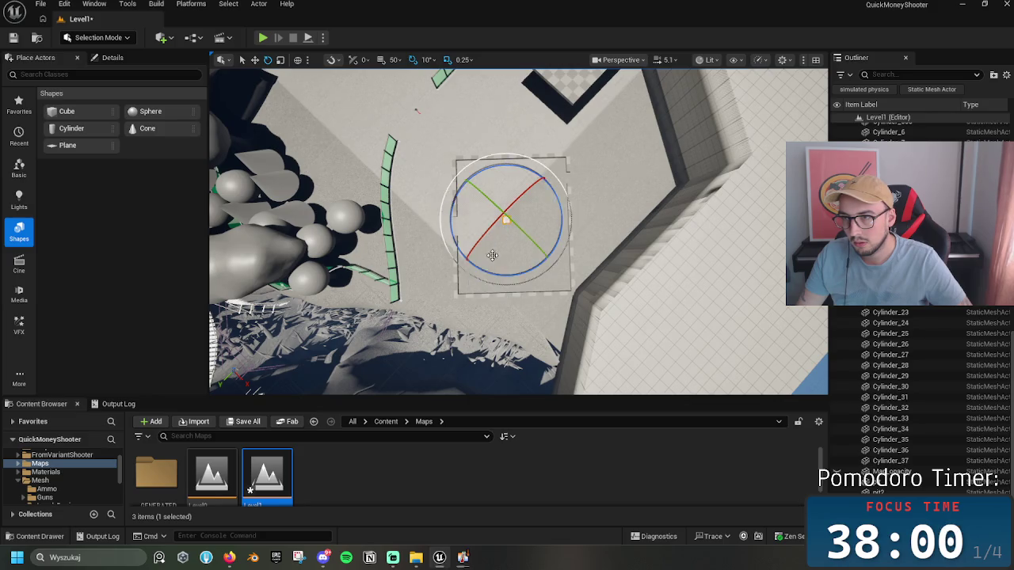
left_click(437, 63)
left_click(440, 85)
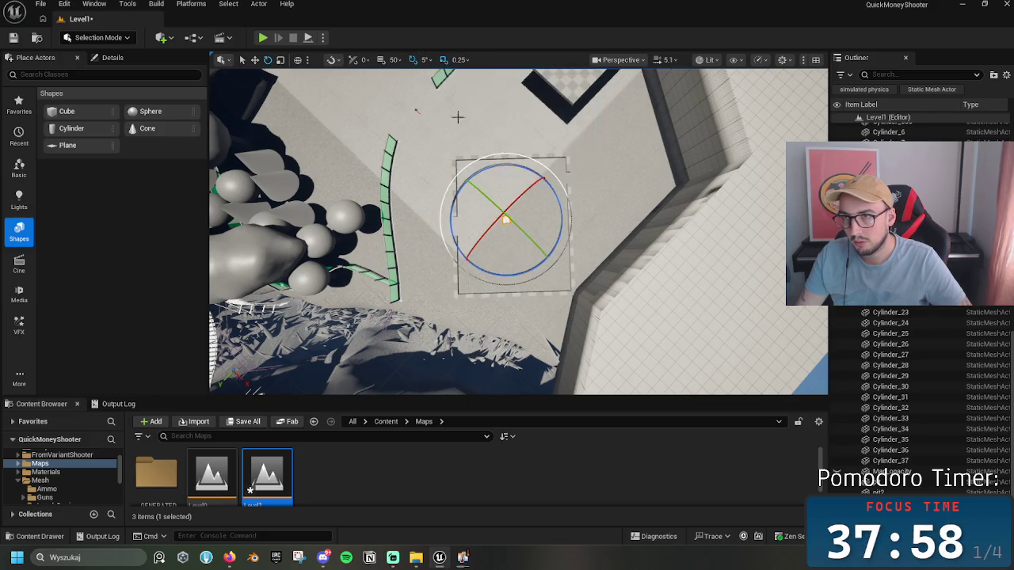
left_click_drag(516, 271, 510, 274)
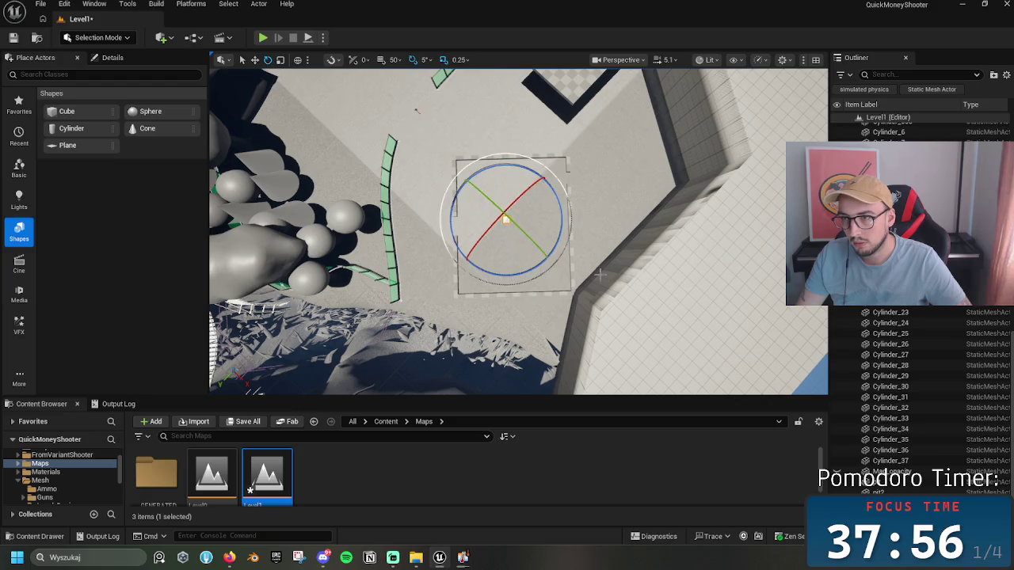
left_click(394, 64)
left_click(383, 61)
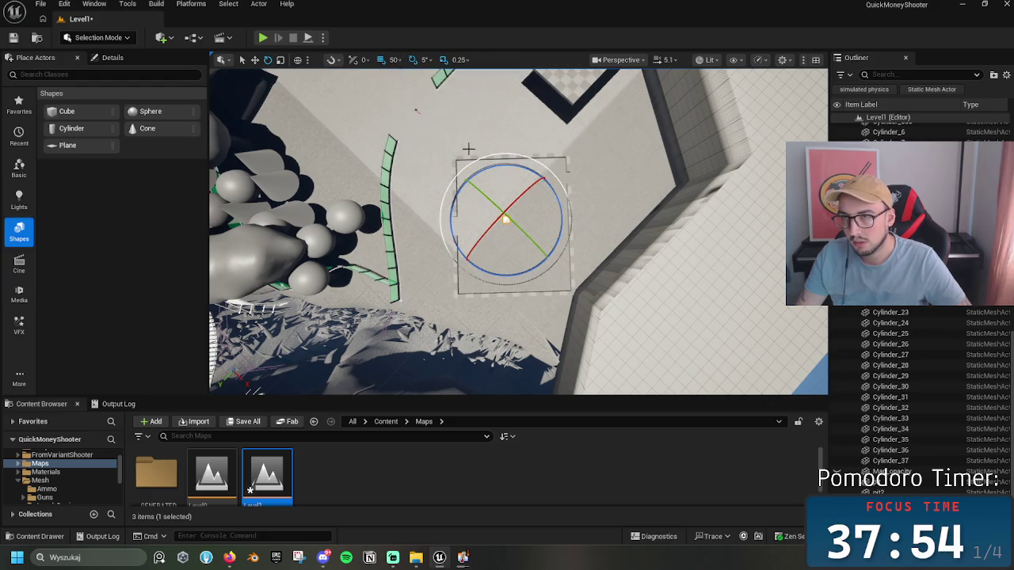
Step: Scale the plane into a large square and raise it 9.5 m on Z
key("r")
mouse_move(412, 224)
left_mouse_down()
mouse_move(223, 215)
mouse_move(238, 214)
left_mouse_up()
key("w")
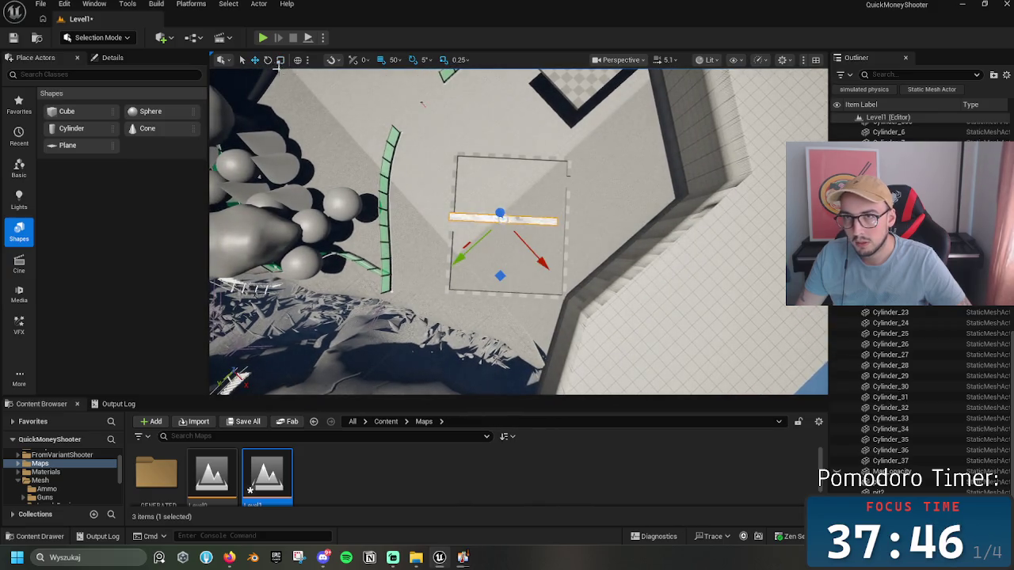
left_click_drag(455, 215, 434, 217)
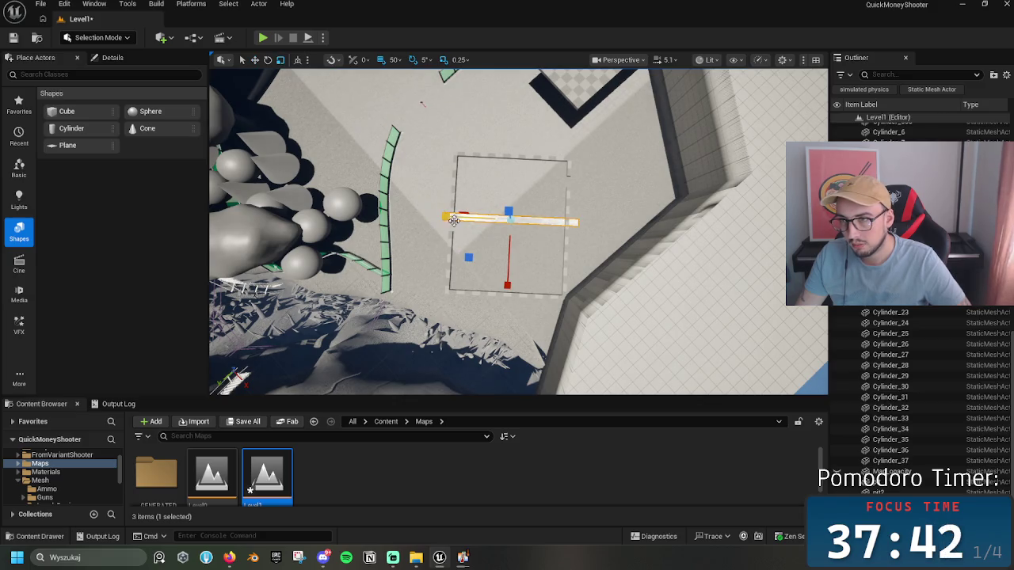
left_click_drag(505, 286, 502, 377)
left_click_drag(510, 283, 502, 377)
key("w")
left_click_drag(510, 217, 512, 195)
left_click(359, 452)
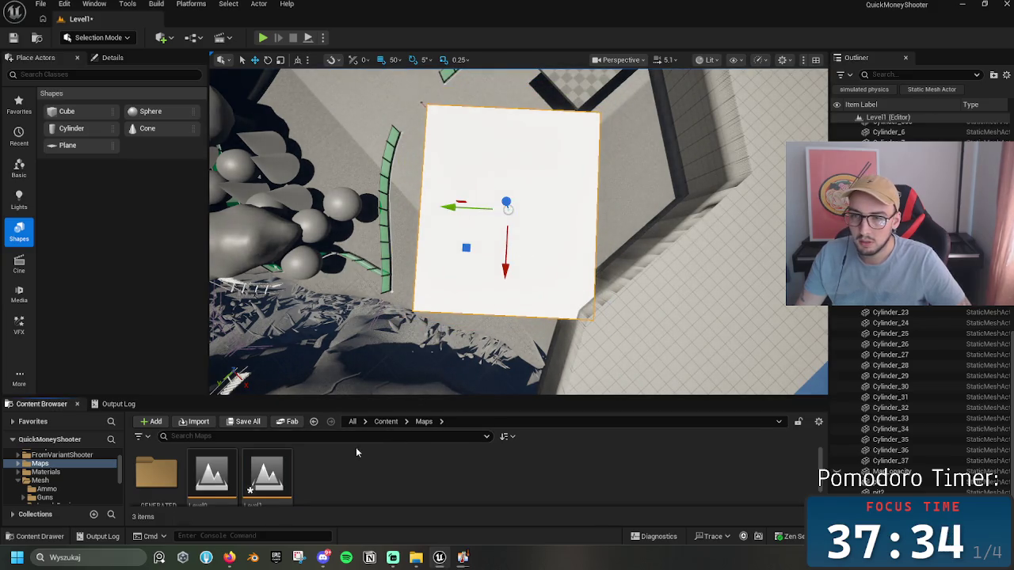
Step: Save the level and browse the Content, Materials and Level Prototyping folders
left_click(13, 37)
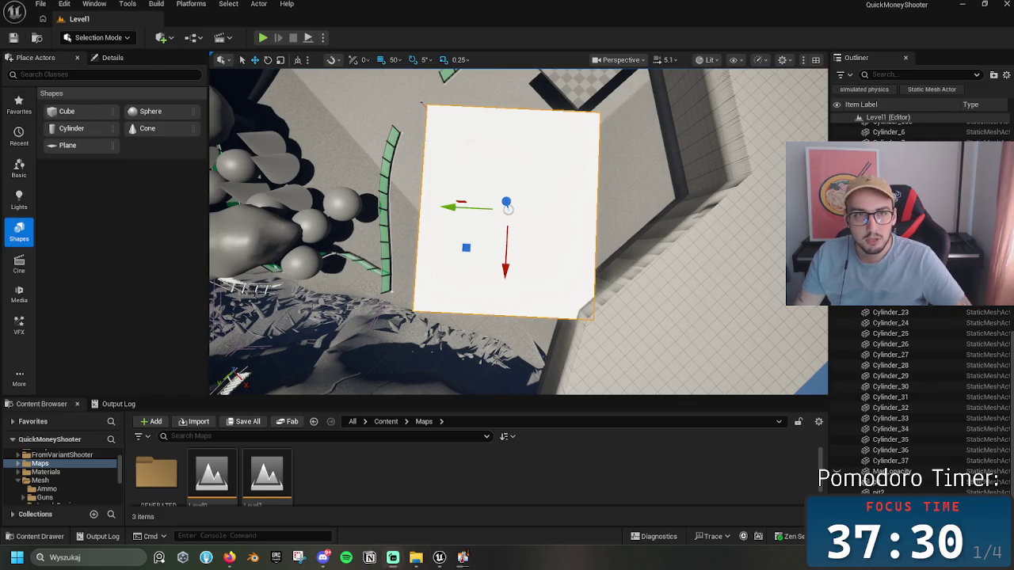
left_click(385, 422)
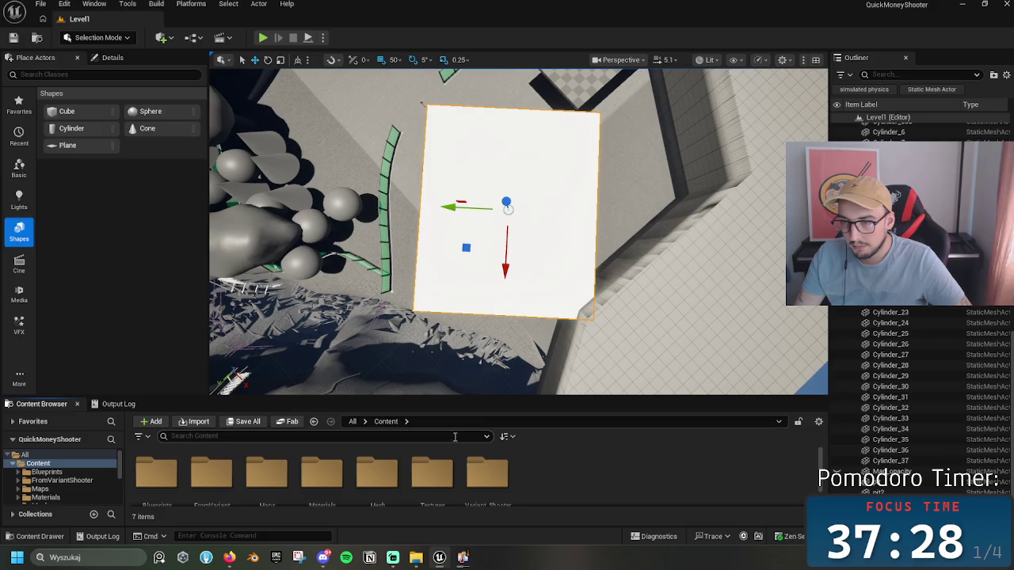
scroll(380, 475, "down", 1)
left_click(323, 487)
double_click(325, 487)
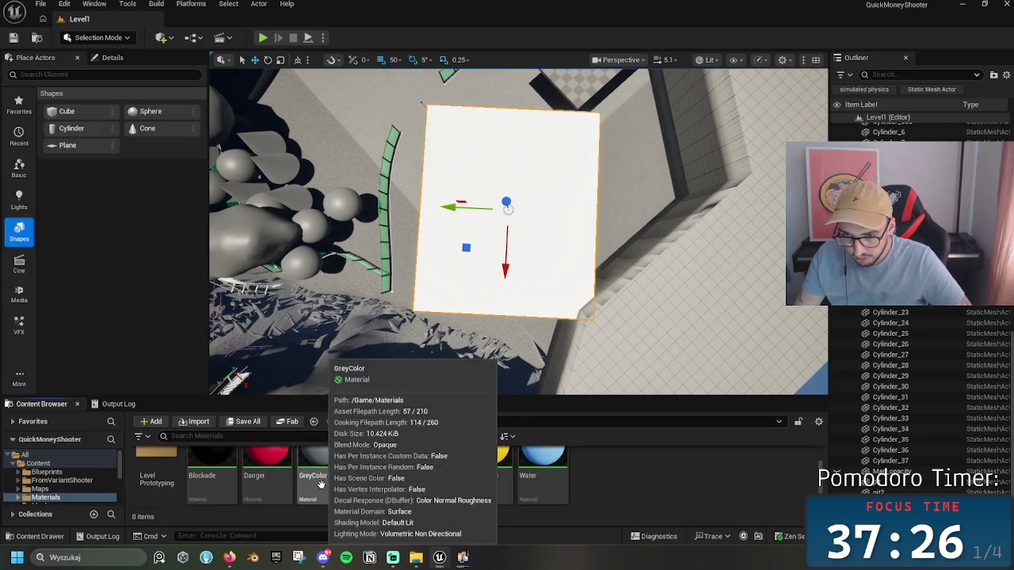
left_click(156, 476)
left_click_drag(345, 394, 358, 399)
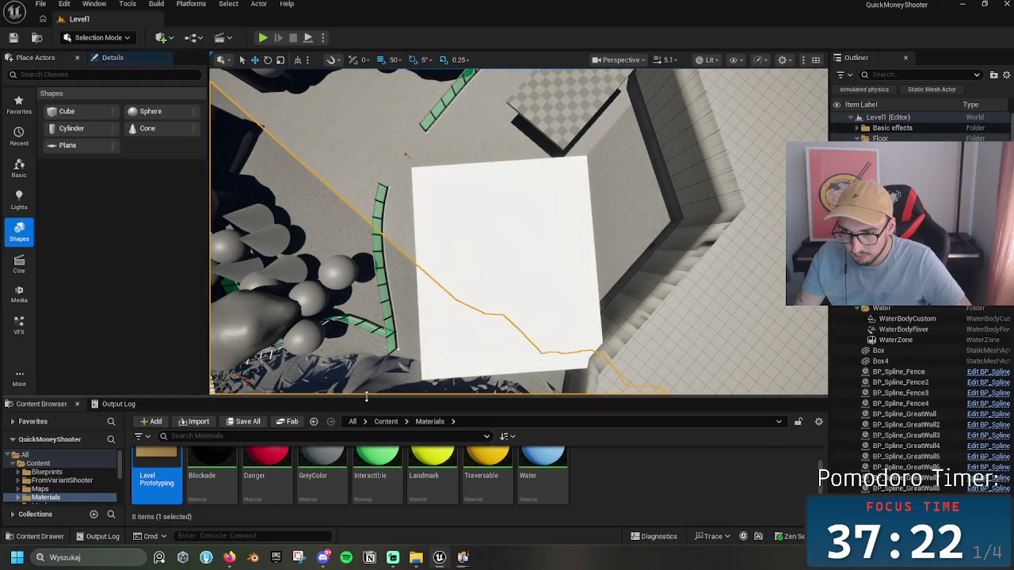
left_click_drag(365, 396, 368, 338)
left_click(602, 444)
Step: Try the Danger material on the white plane, remove it, and focus on the plane
left_click(554, 270)
mouse_move(554, 267)
left_mouse_down()
mouse_move(541, 274)
mouse_move(214, 129)
mouse_move(212, 206)
left_mouse_up()
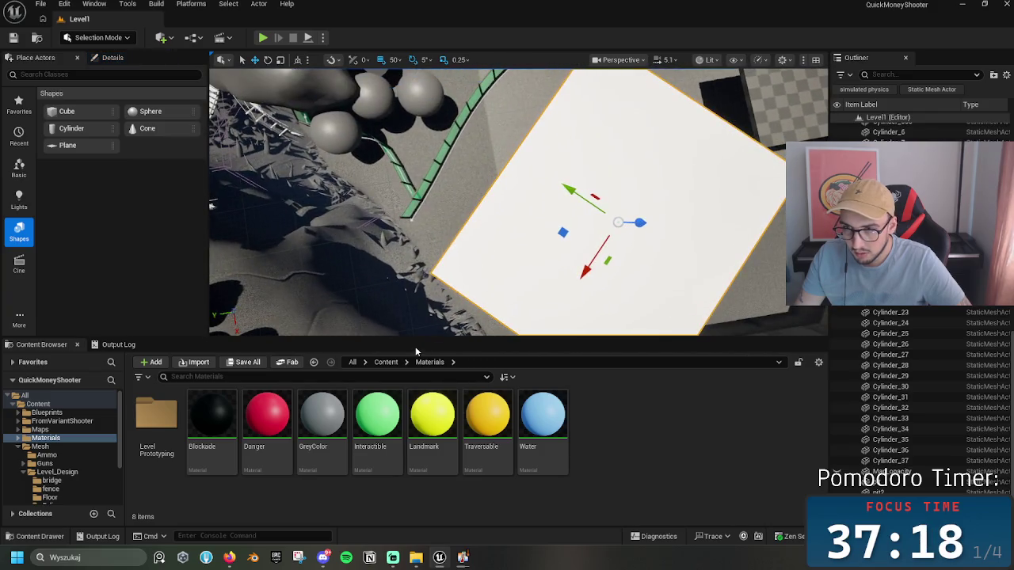
left_click(291, 399)
mouse_move(291, 399)
left_mouse_down()
mouse_move(427, 301)
mouse_move(365, 277)
left_mouse_up()
mouse_move(273, 420)
left_mouse_down()
mouse_move(421, 270)
mouse_move(423, 231)
mouse_move(281, 426)
left_mouse_up()
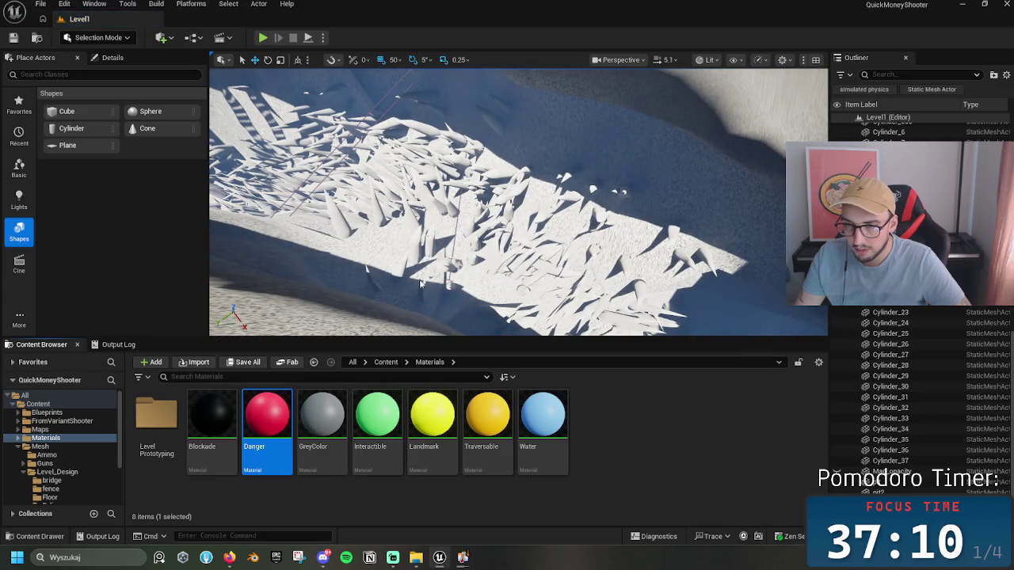
key("f")
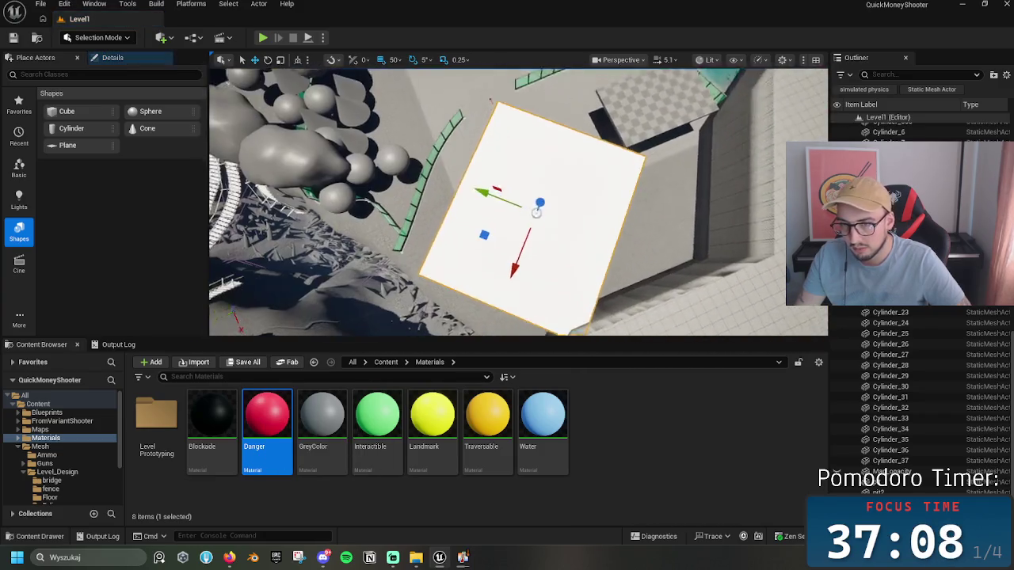
Step: Open the project's Content > Textures folder and launch File Explorer on the project folder
left_click(386, 362)
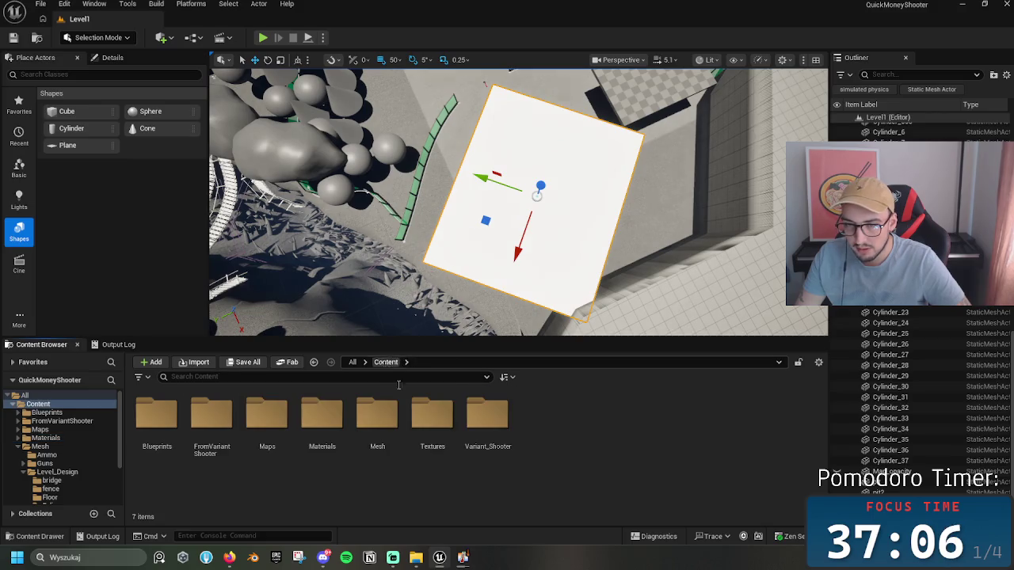
double_click(430, 416)
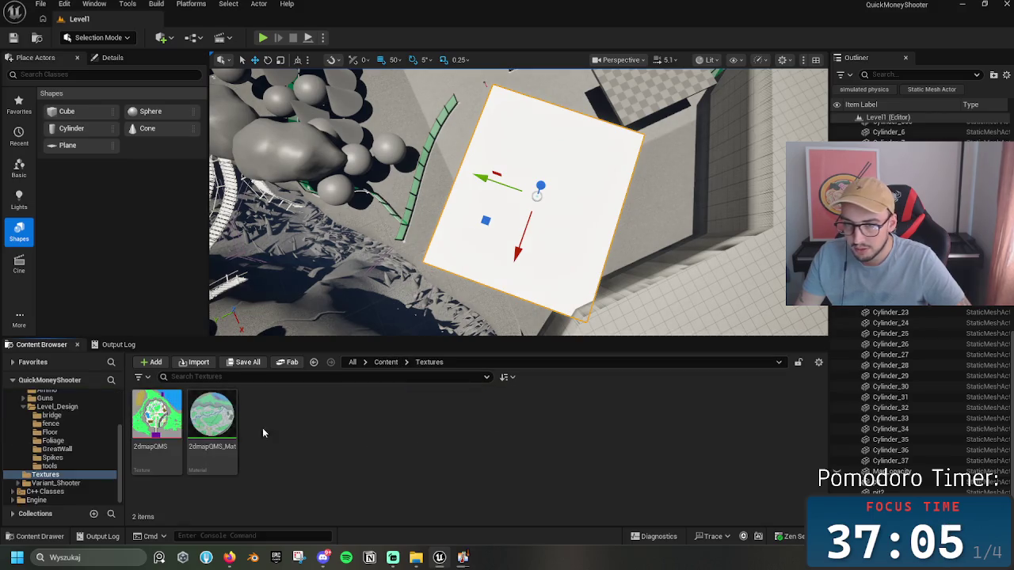
left_click(422, 562)
Step: Drag the deathHouse Interior image from the Desktop onto the plane and select its new material
left_click(254, 208)
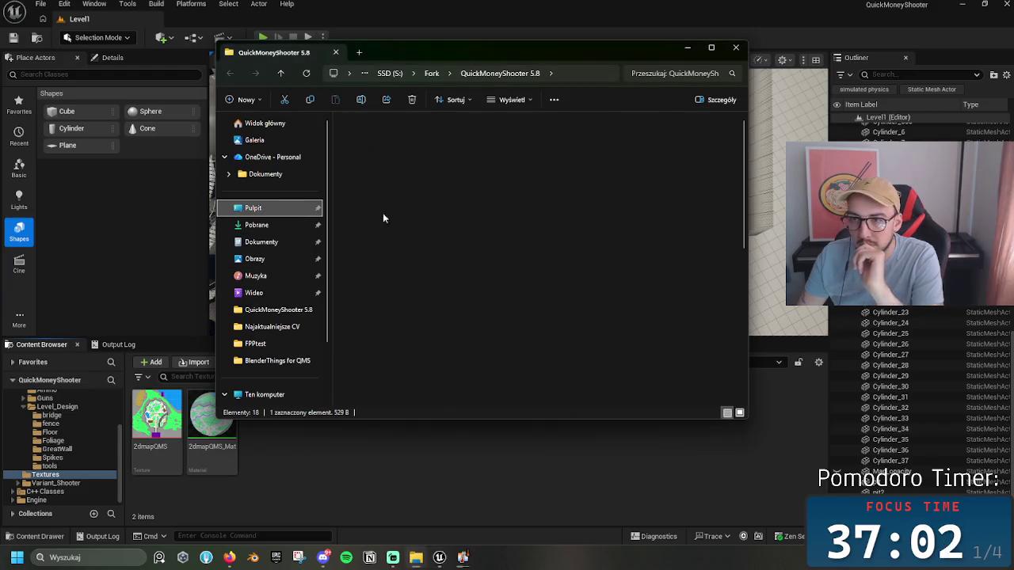
key("alt+Tab")
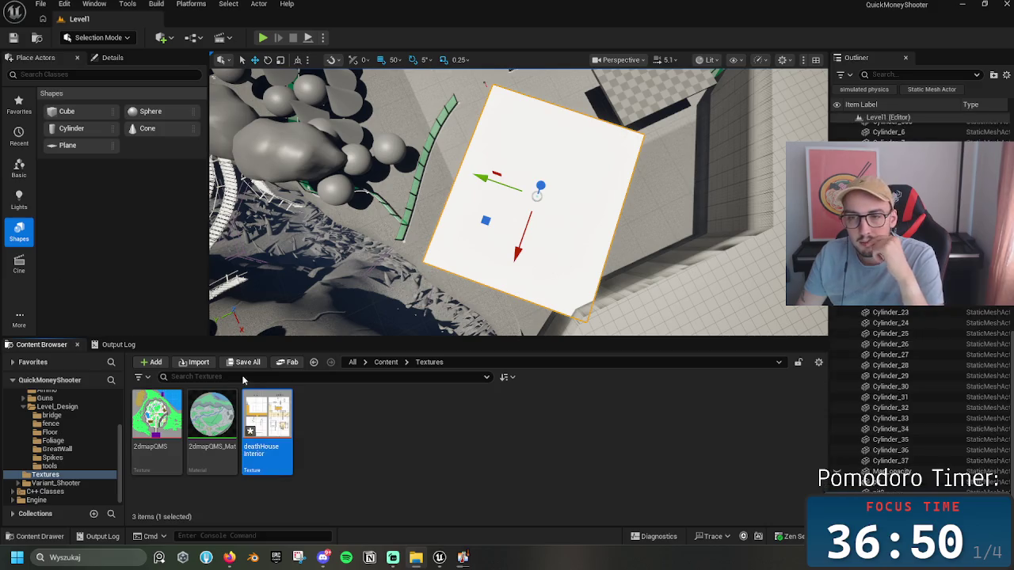
mouse_move(266, 419)
left_mouse_down()
mouse_move(515, 245)
mouse_move(586, 262)
mouse_move(564, 218)
mouse_move(647, 286)
left_mouse_up()
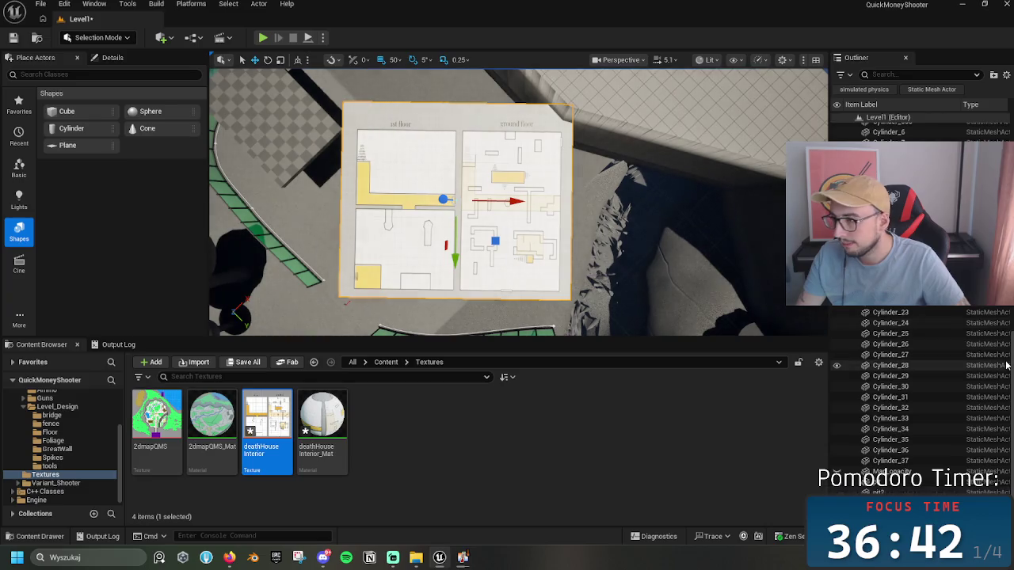
left_click(317, 418)
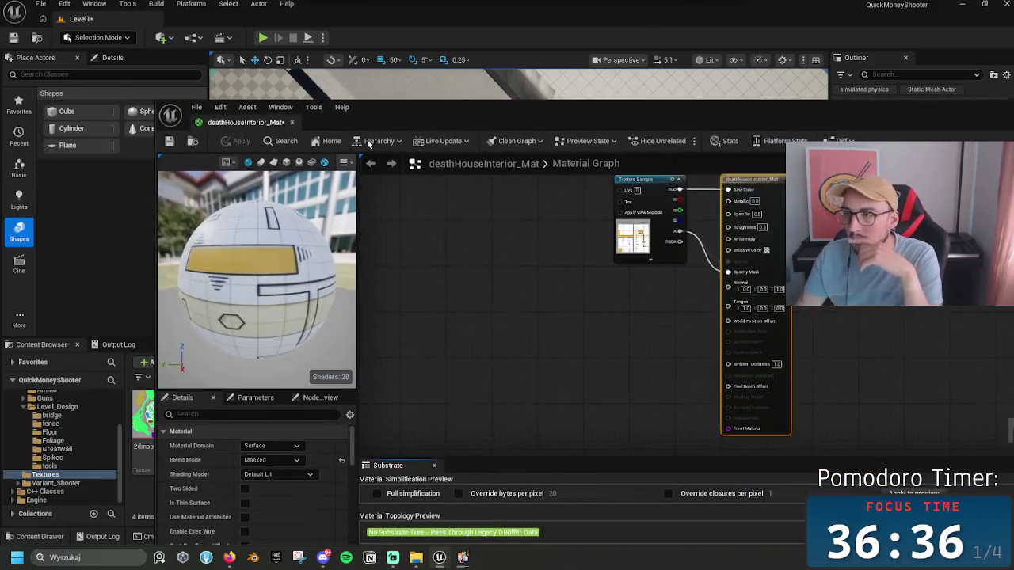
Step: Wire the texture alpha into Opacity and keep the material domain on Surface after trying others
mouse_move(603, 324)
left_mouse_down()
mouse_move(375, 395)
mouse_move(454, 373)
left_mouse_up()
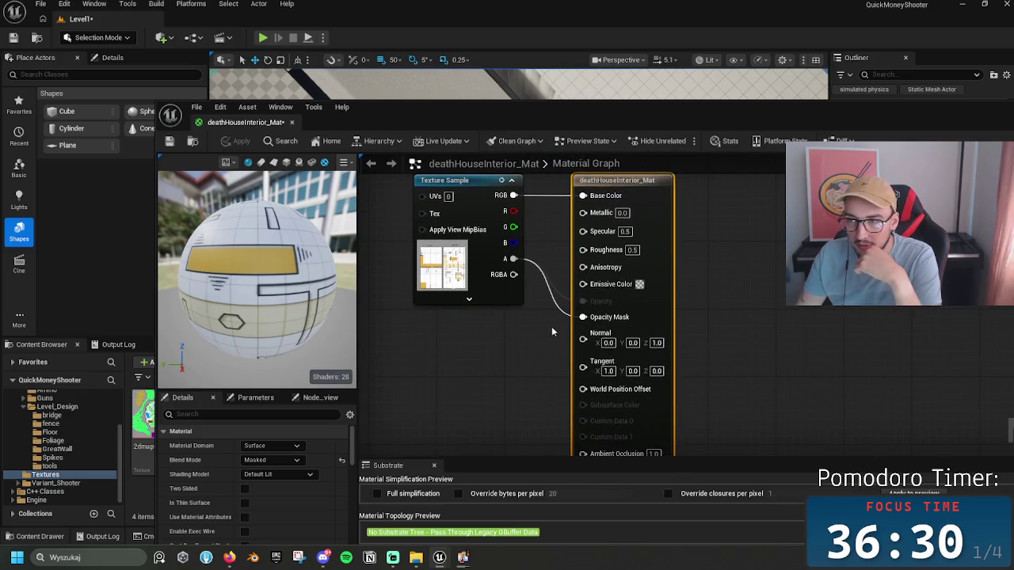
left_click_drag(583, 317, 583, 301)
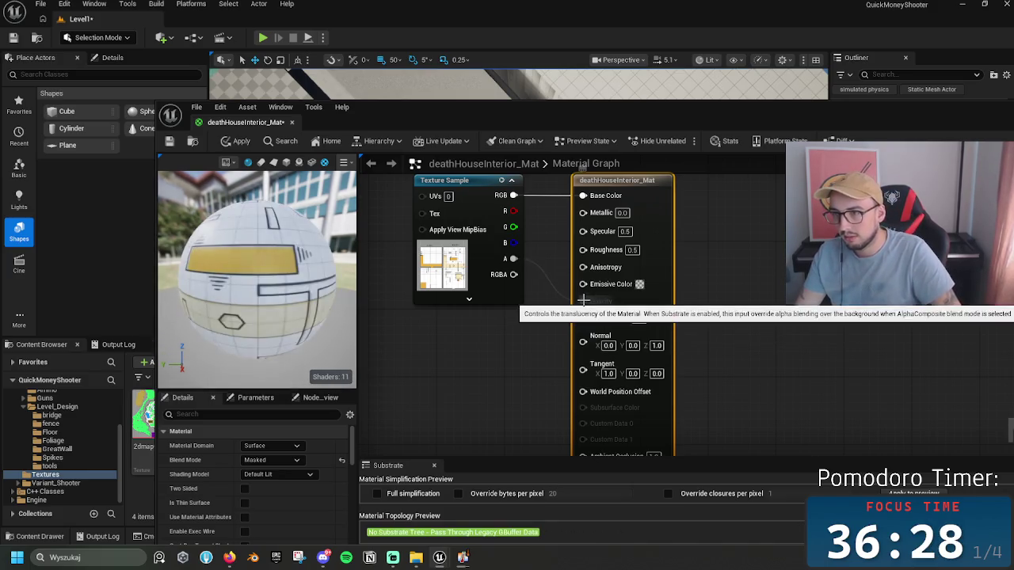
left_click(270, 446)
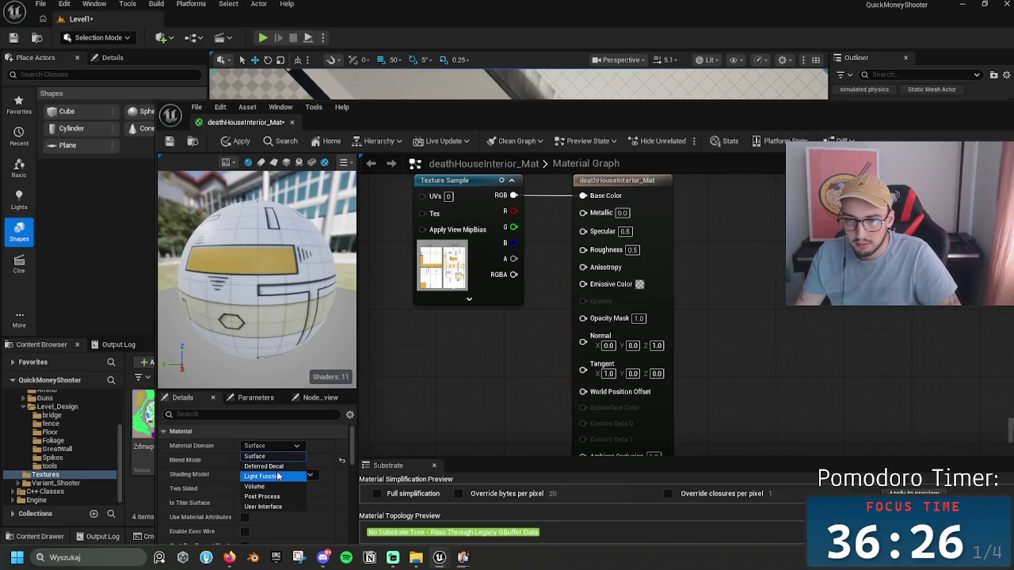
left_click(270, 467)
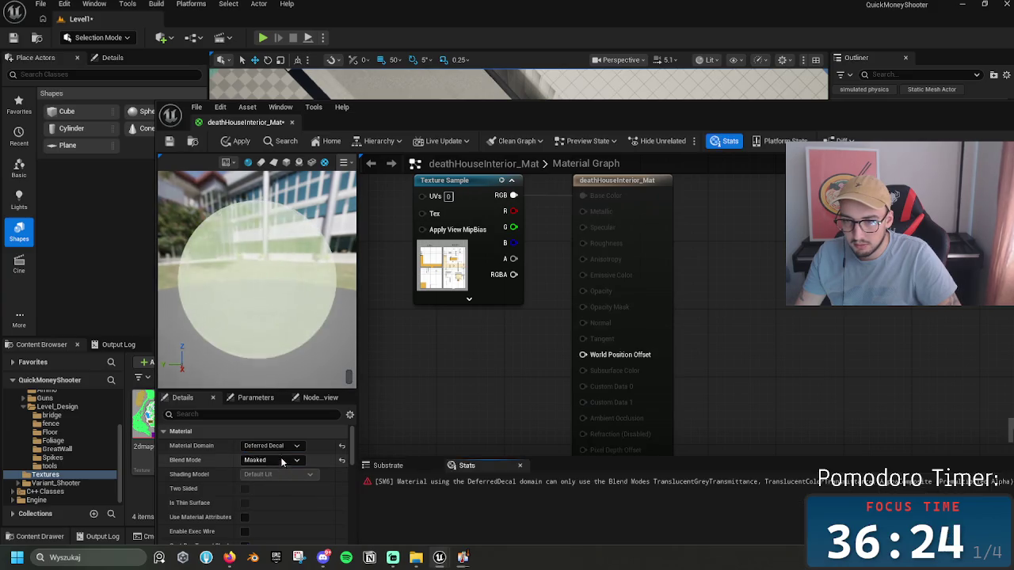
left_click(273, 446)
left_click(285, 476)
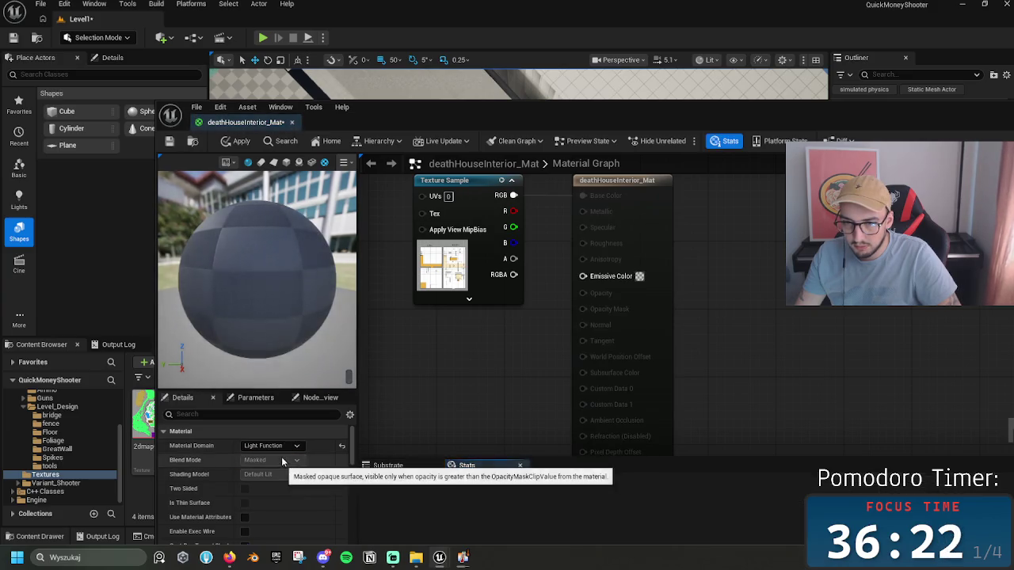
left_click(285, 486)
left_click(285, 446)
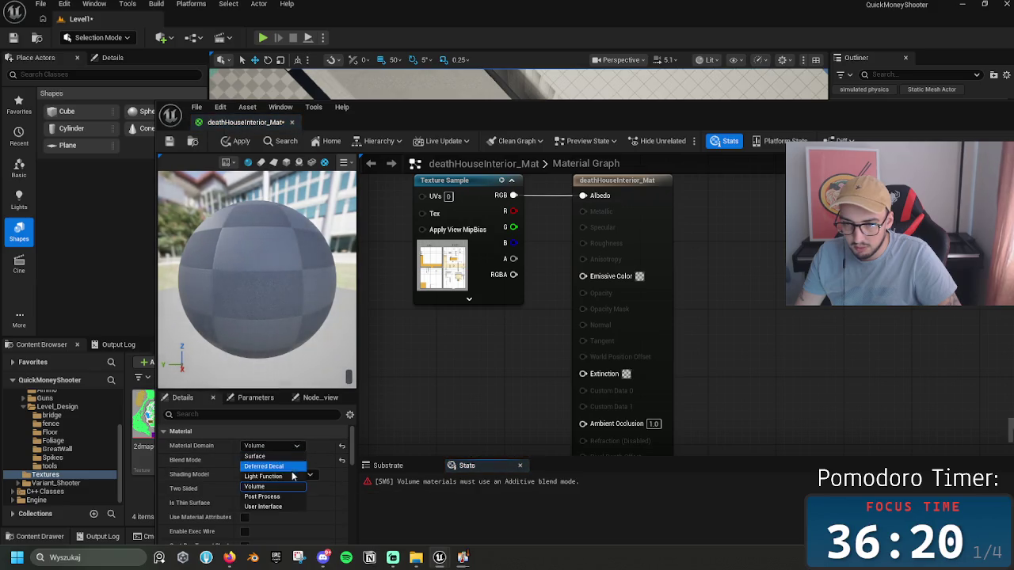
left_click(288, 496)
left_click(285, 446)
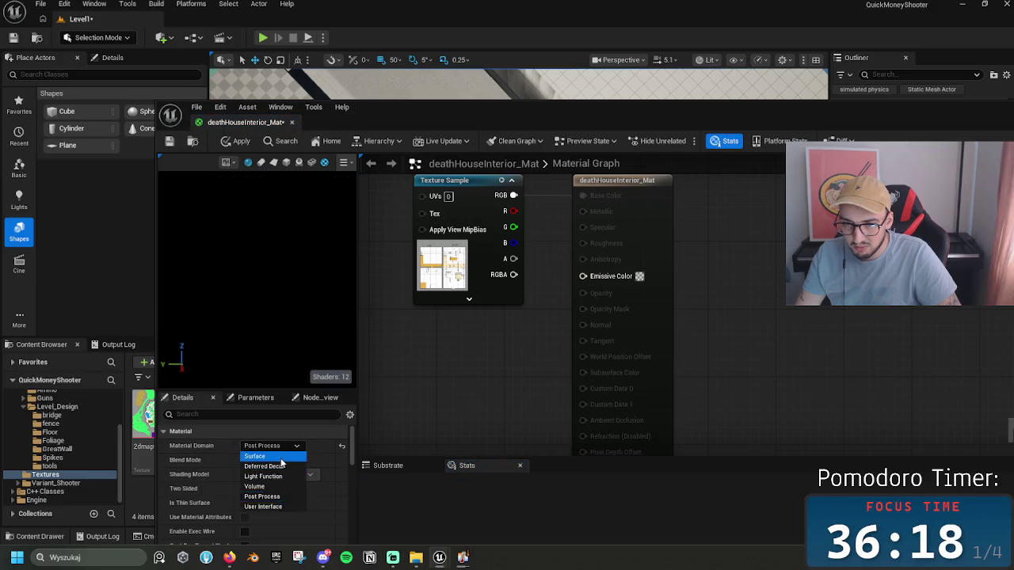
left_click(262, 456)
Step: Set blend mode to TranslucentGreyTransmittance with opacity 0.4, apply, and close the Material Editor
left_click(272, 460)
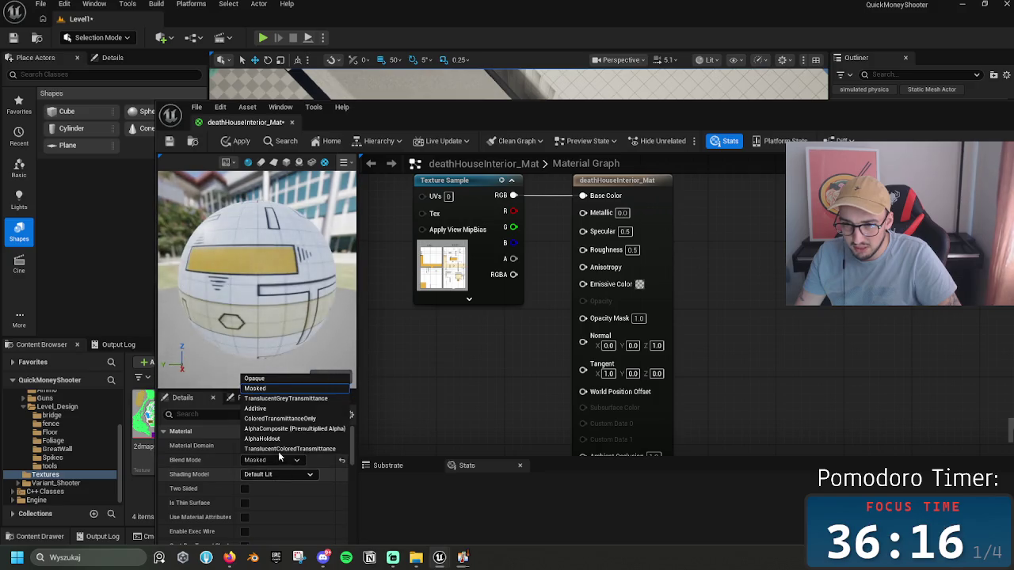
left_click(261, 377)
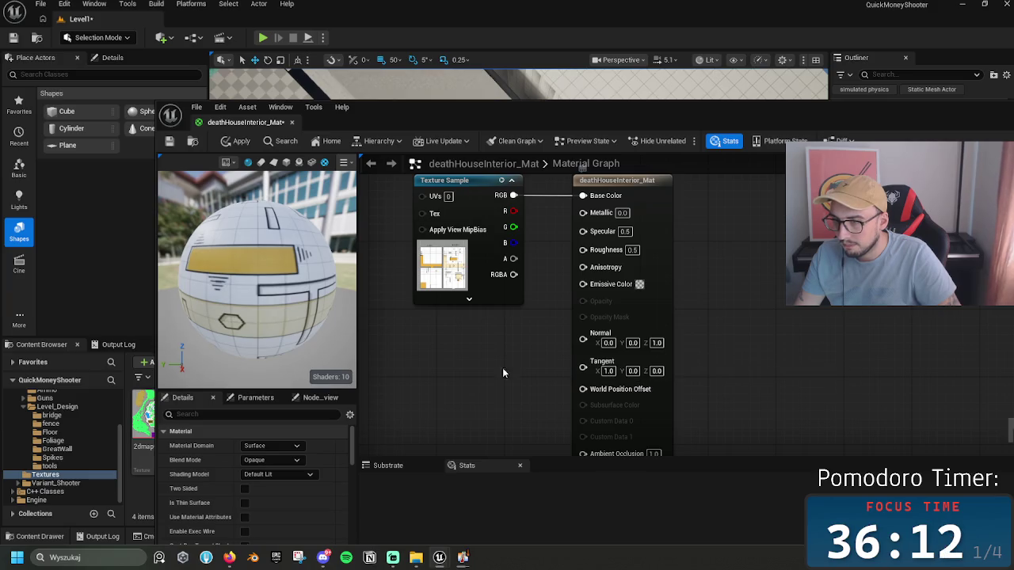
left_click(271, 460)
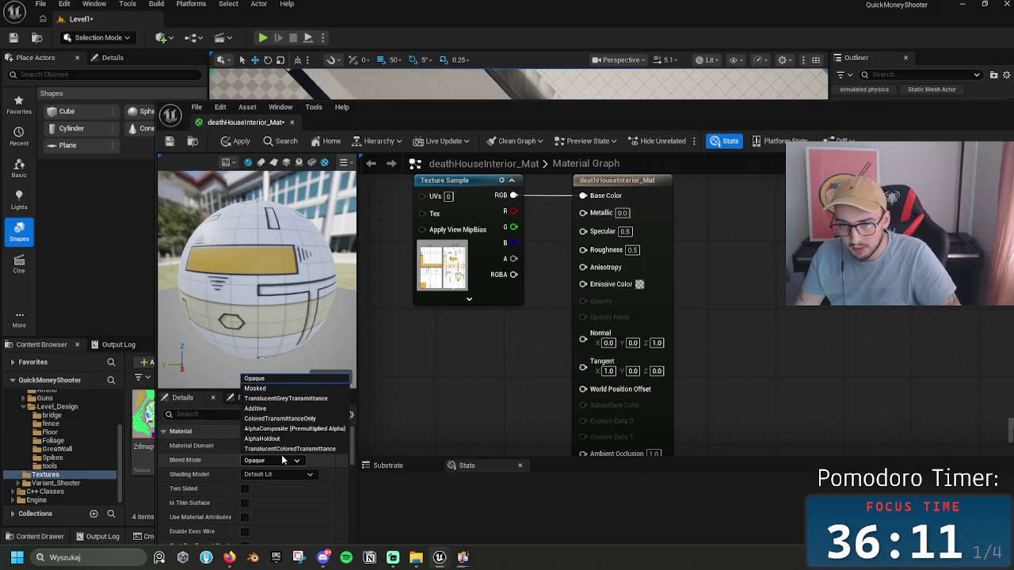
left_click(278, 402)
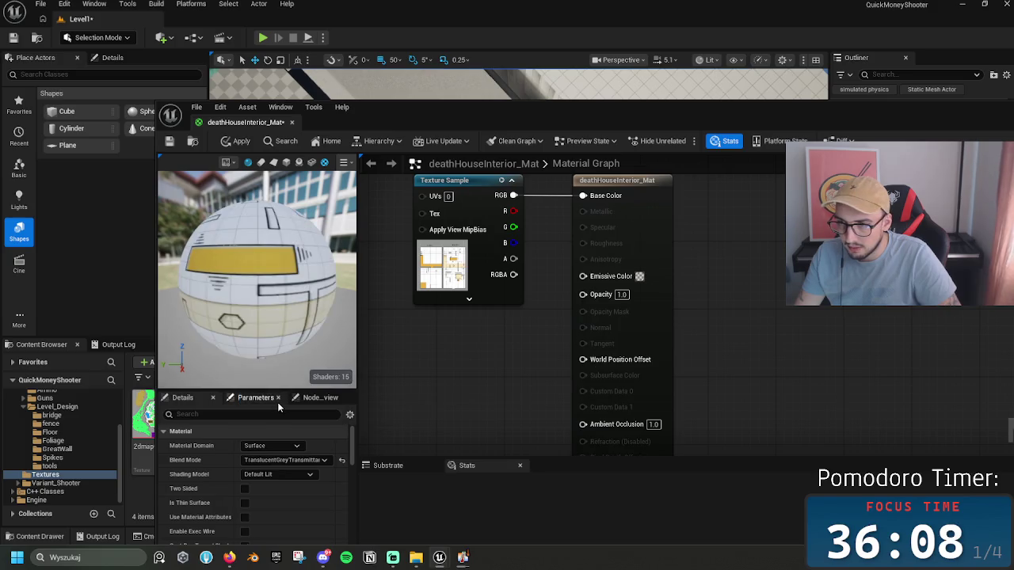
left_click(622, 295)
type("0.4")
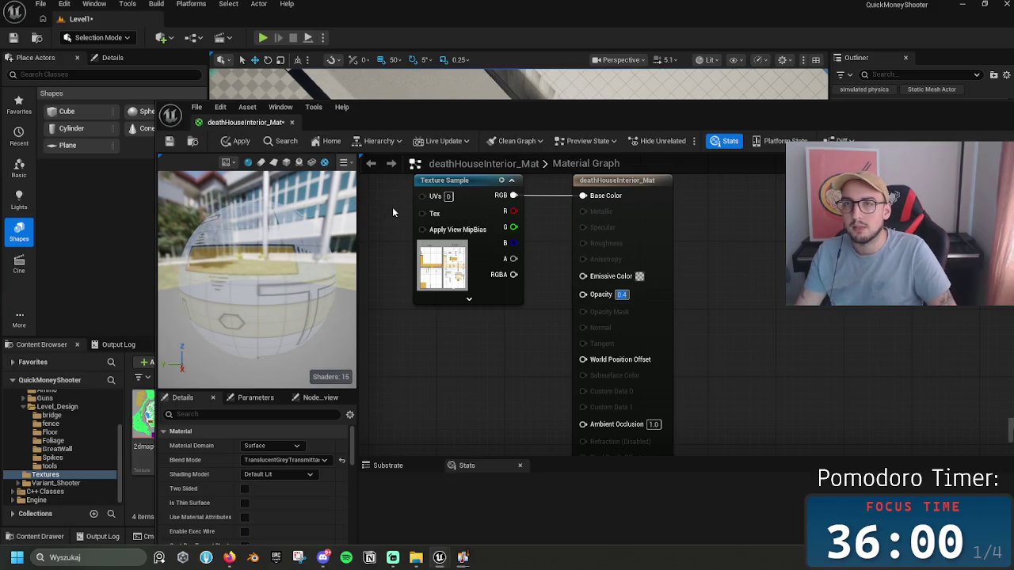
left_click(235, 142)
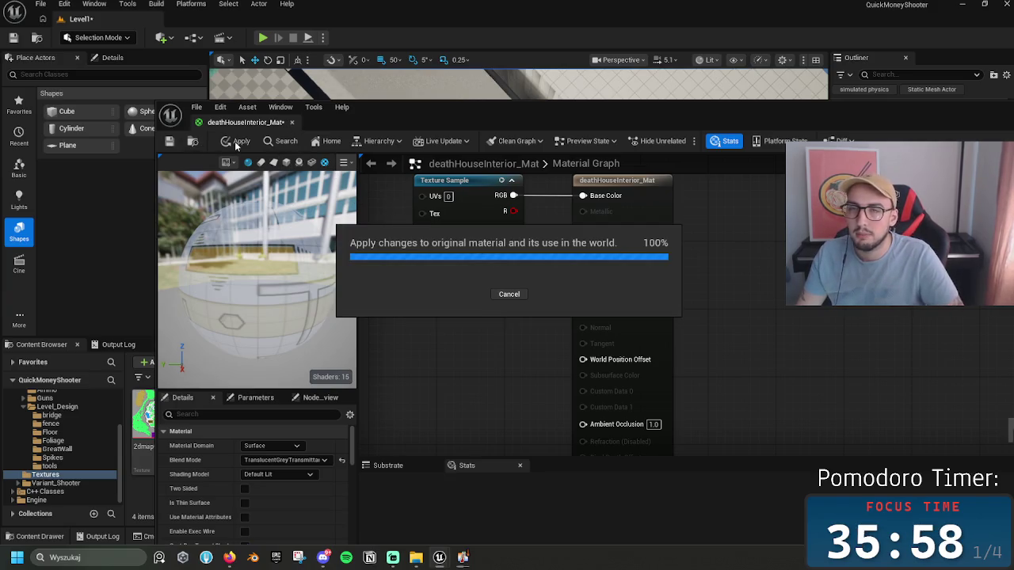
double_click(831, 107)
left_click(975, 101)
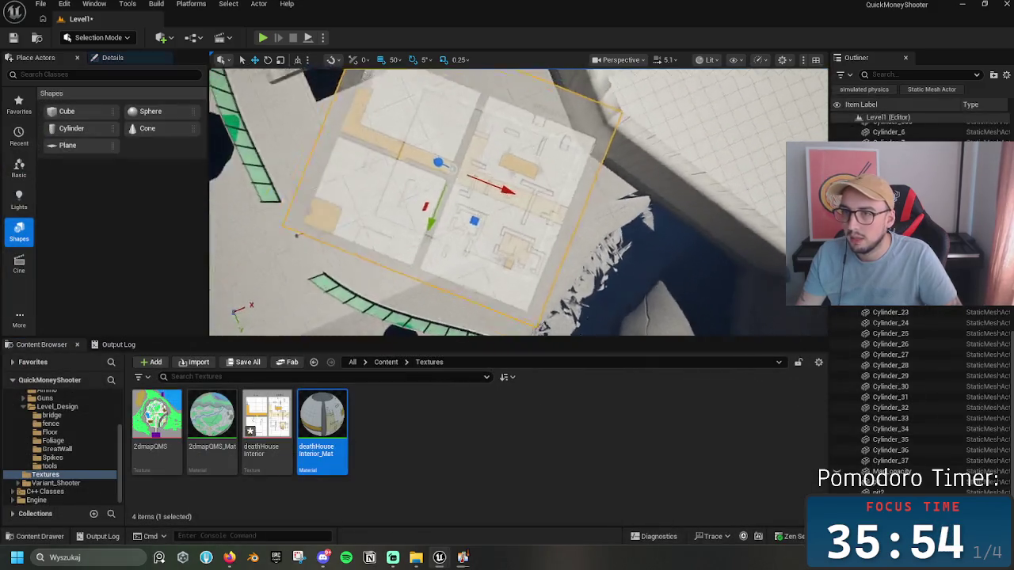
Step: Rotate the translucent floor-plan plane to about -5° and switch to an unlit Top view
mouse_move(507, 206)
left_mouse_down()
mouse_move(493, 207)
mouse_move(493, 241)
mouse_move(570, 195)
mouse_move(531, 214)
left_mouse_up()
key("e")
left_click(620, 59)
left_click(631, 127)
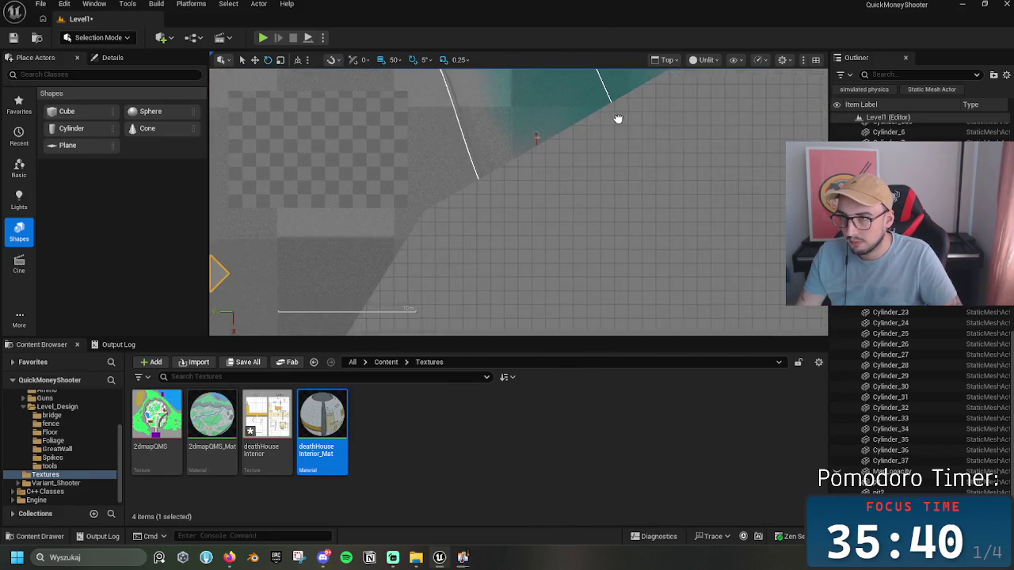
Step: Check the plan's alignment with the level from above, then return to Perspective view
scroll(618, 118, "down", 3)
mouse_move(436, 329)
left_mouse_down()
mouse_move(760, 162)
mouse_move(626, 295)
mouse_move(643, 251)
left_mouse_up()
scroll(626, 241, "down", 2)
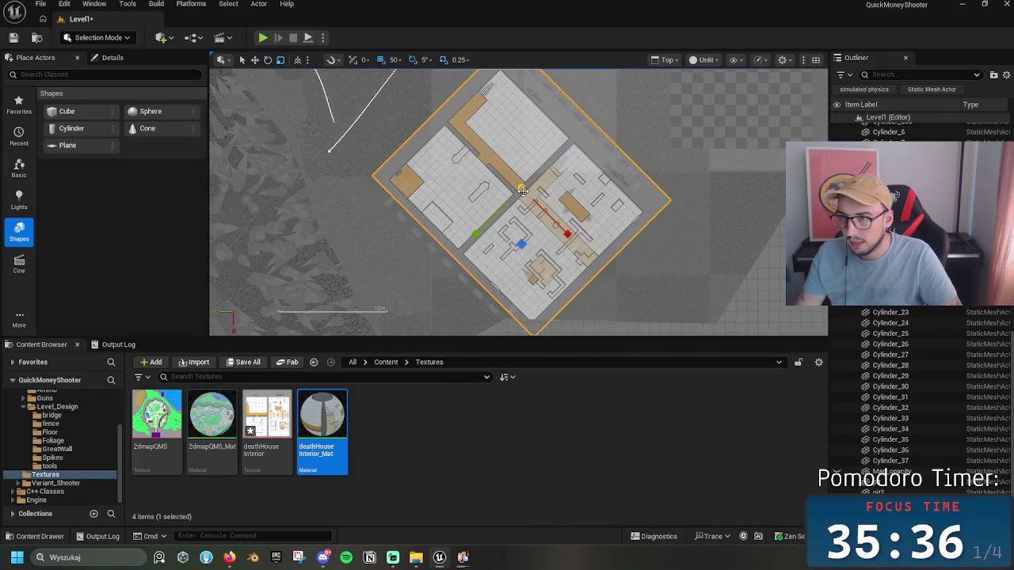
scroll(521, 185, "up", 3)
scroll(521, 187, "down", 1)
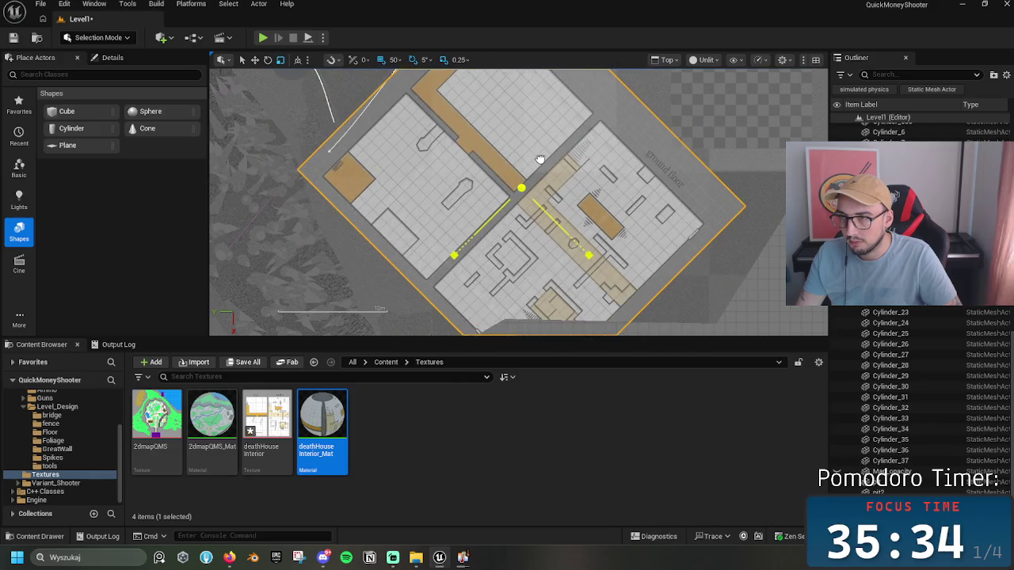
scroll(521, 187, "up", 3)
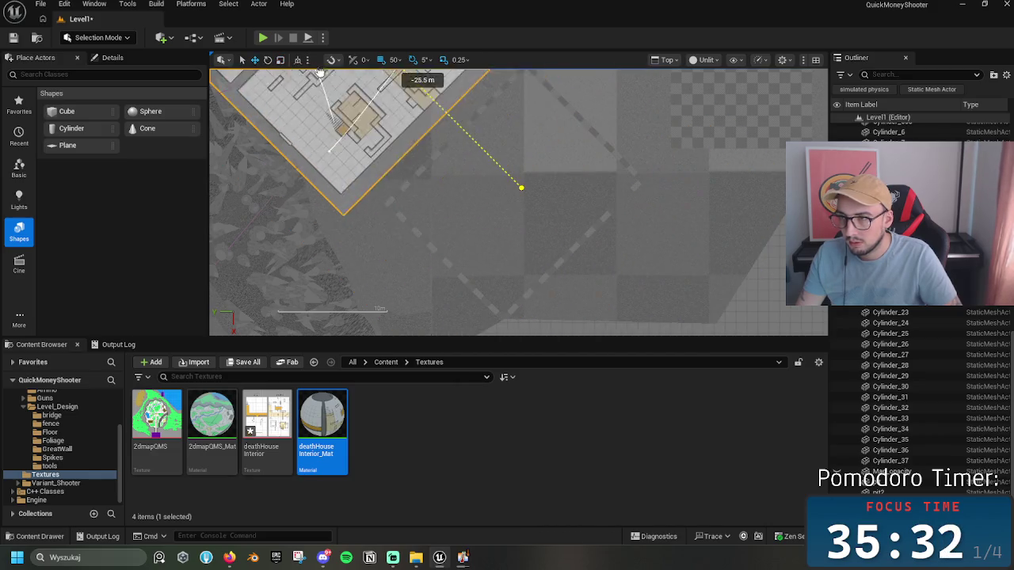
scroll(506, 190, "down", 3)
scroll(515, 198, "up", 2)
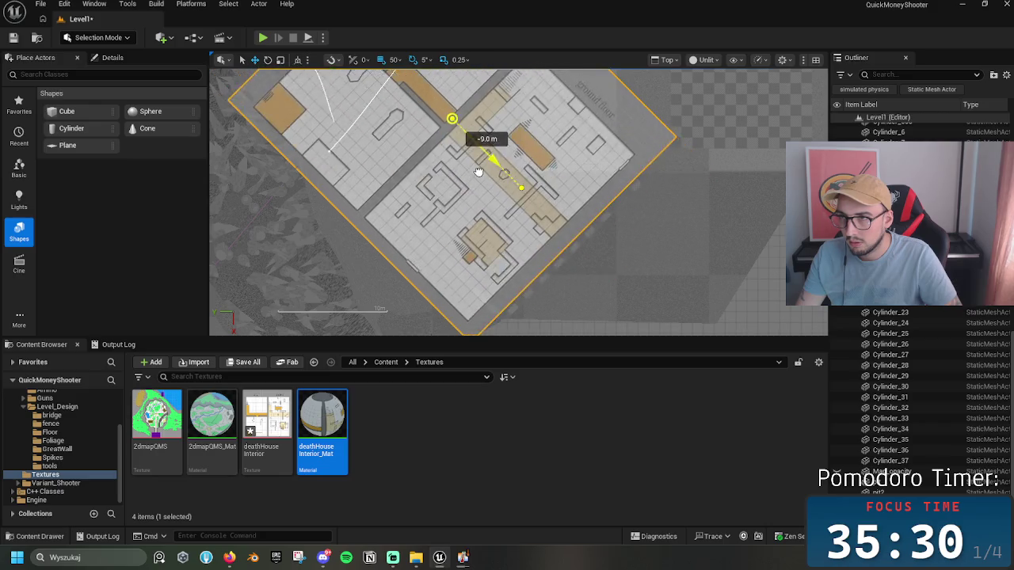
scroll(491, 179, "down", 2)
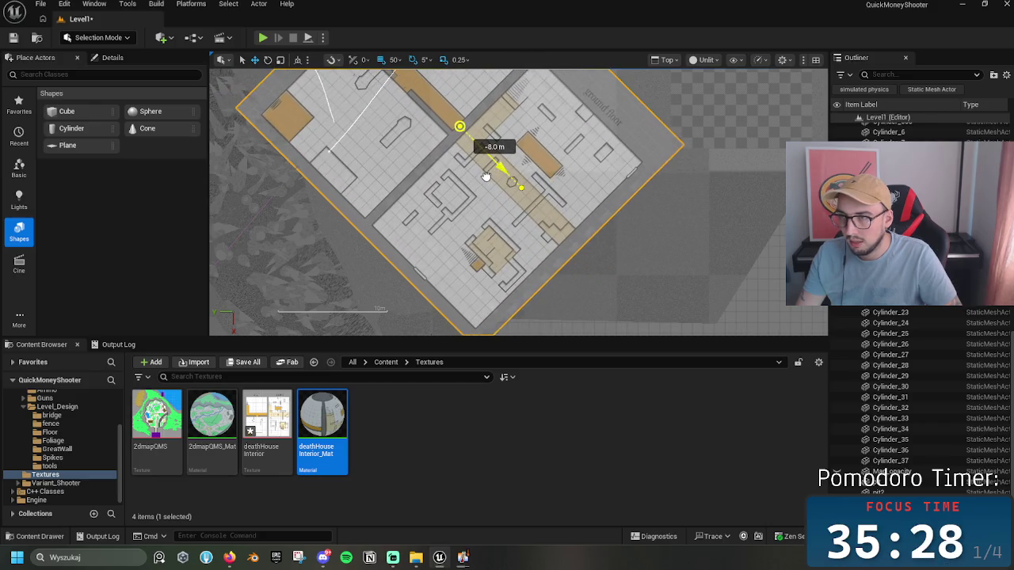
scroll(486, 176, "up", 2)
scroll(487, 176, "down", 2)
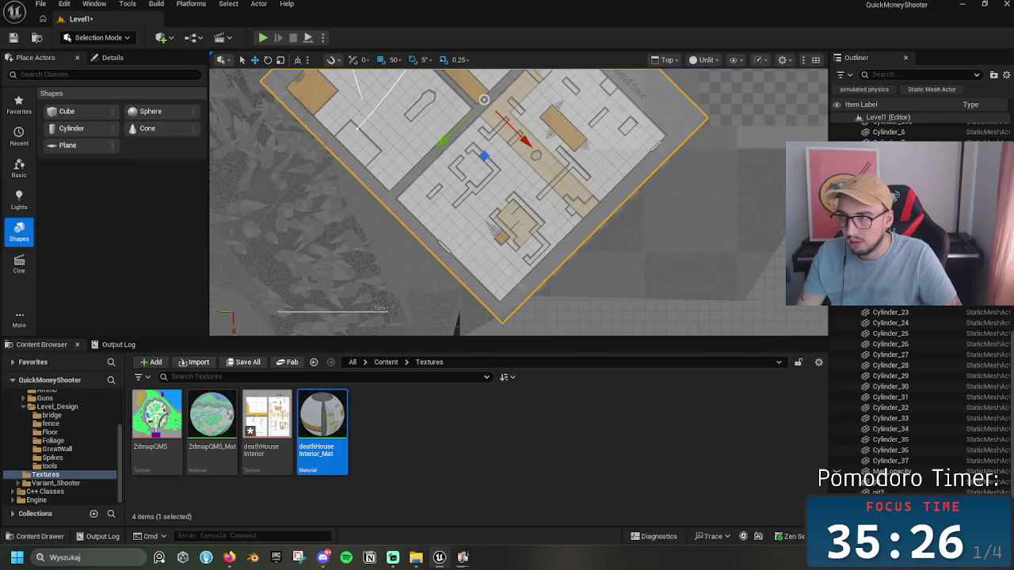
left_click(668, 61)
left_click(679, 102)
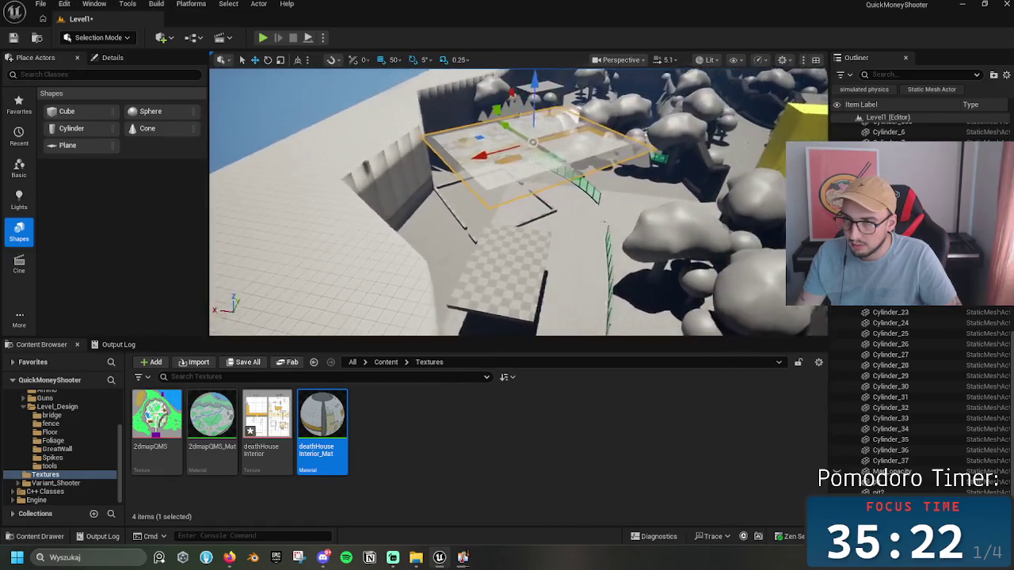
Step: Scale the CubeGridToolOutput2 floor block narrower along one axis
left_click(491, 163)
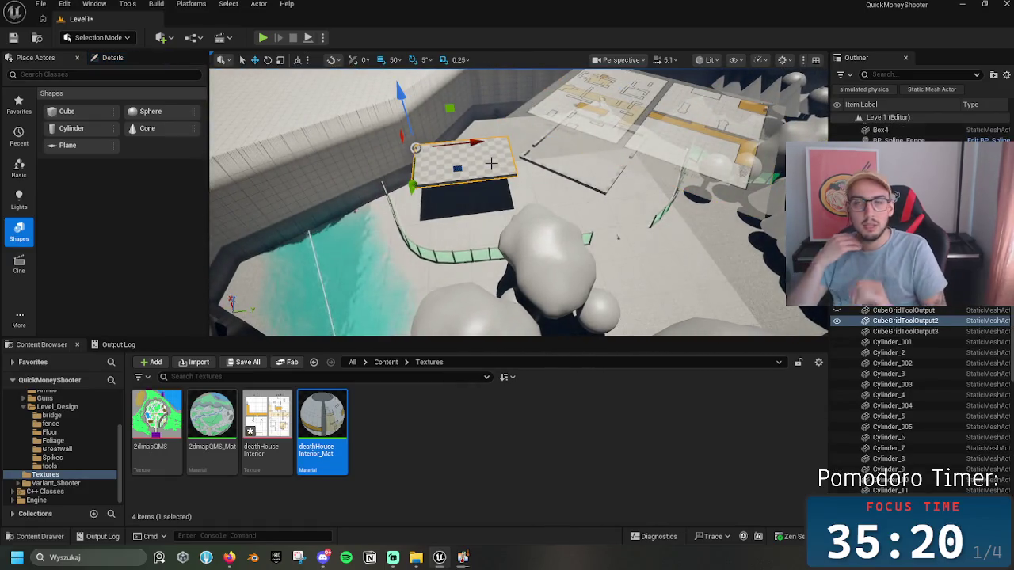
key("r")
left_click_drag(440, 152, 428, 187)
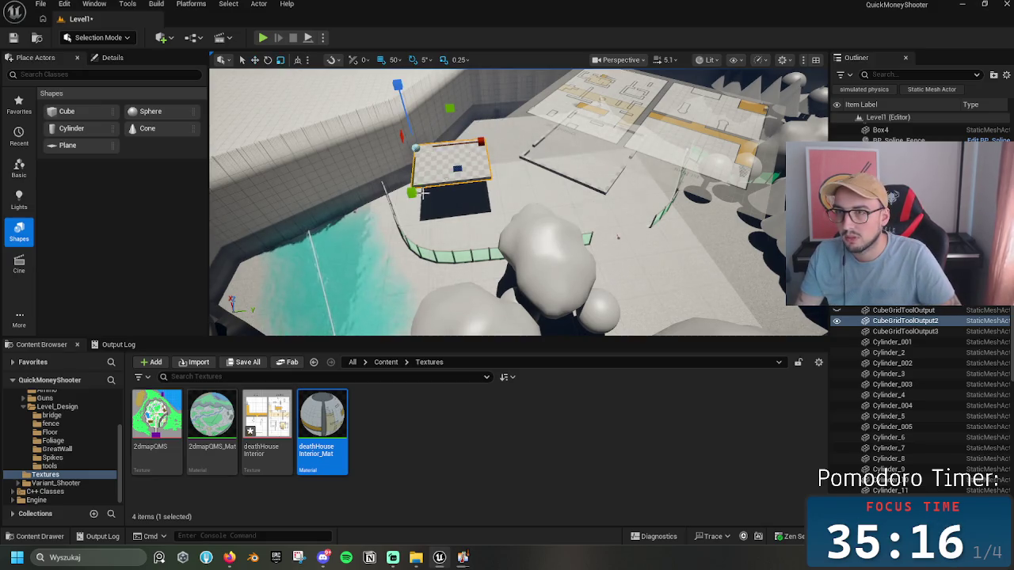
Step: Rotate the house floor-plan plane about 30° and move it up-left
mouse_move(351, 308)
left_mouse_down()
mouse_move(332, 285)
mouse_move(340, 261)
mouse_move(594, 192)
left_mouse_up()
left_click(595, 192)
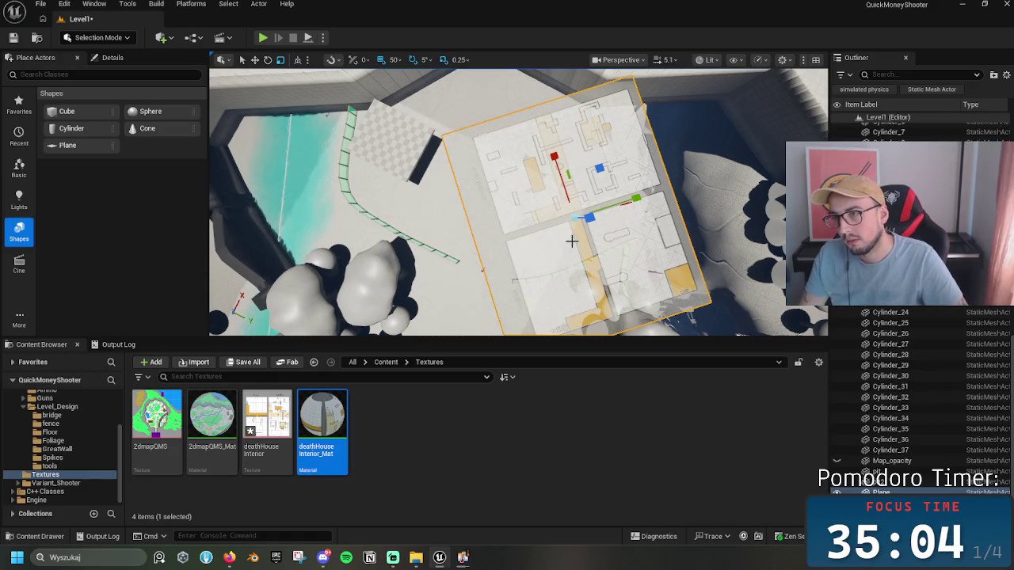
key("e")
mouse_move(572, 252)
left_mouse_down()
mouse_move(527, 246)
mouse_move(519, 261)
mouse_move(552, 260)
mouse_move(536, 253)
mouse_move(548, 263)
left_mouse_up()
key("w")
mouse_move(631, 231)
left_mouse_down()
mouse_move(518, 212)
mouse_move(495, 238)
mouse_move(511, 237)
mouse_move(511, 159)
left_mouse_up()
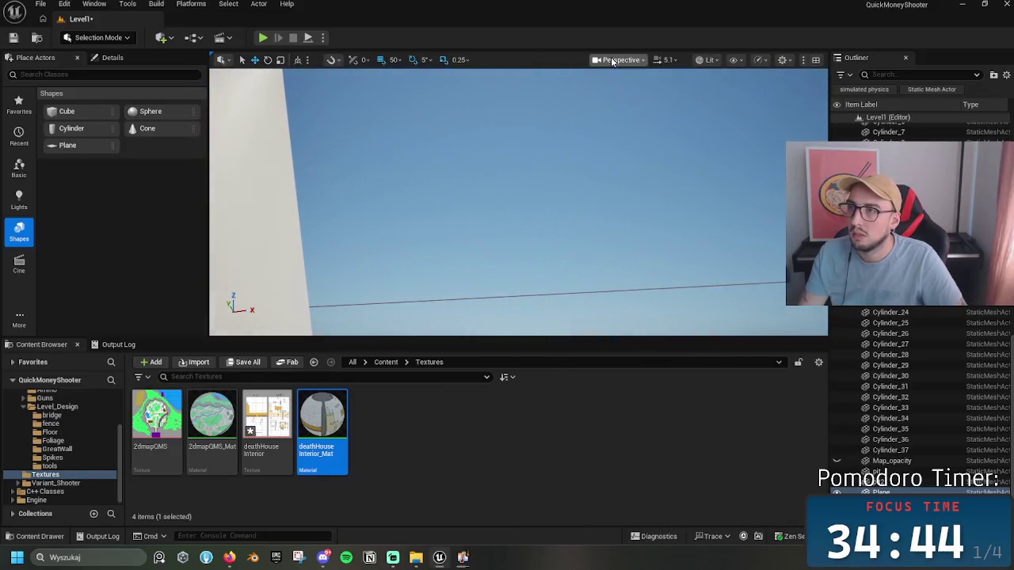
Step: Switch the viewport to Top view and centre it on the house plan
left_click(621, 59)
left_click(626, 118)
mouse_move(592, 240)
left_mouse_down()
mouse_move(493, 288)
mouse_move(559, 251)
left_mouse_up()
scroll(494, 285, "up", 4)
scroll(492, 284, "down", 2)
Step: Nudge the floor plan up-left and scale it up
left_click_drag(516, 168, 493, 163)
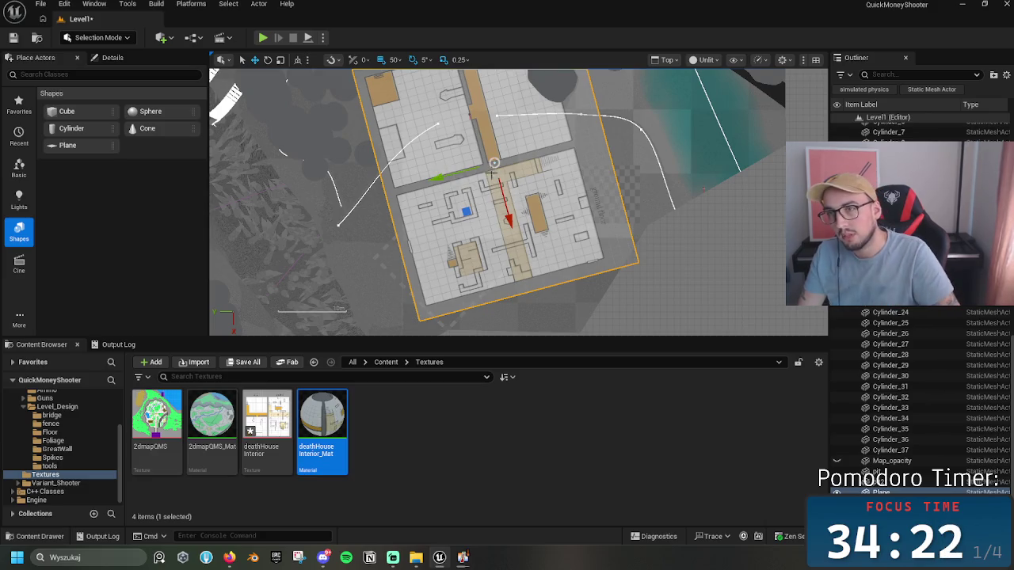
mouse_move(507, 214)
left_mouse_down()
mouse_move(512, 237)
mouse_move(509, 224)
left_mouse_up()
left_click(459, 60)
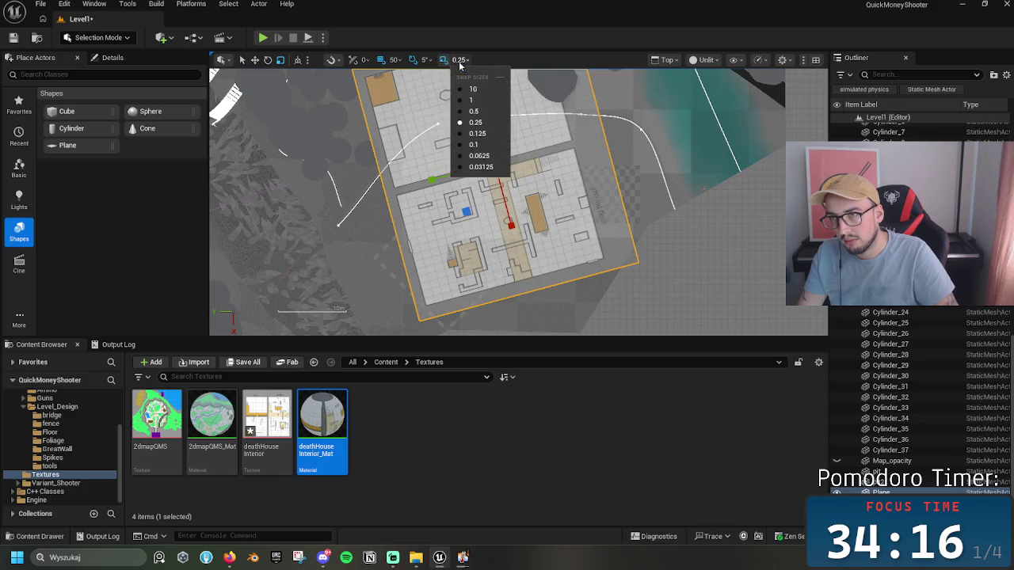
Step: Set scale snapping to 0.1 and fine-tune the floor plan's size
left_click(474, 144)
left_click_drag(518, 207, 516, 234)
mouse_move(494, 162)
left_mouse_down()
mouse_move(489, 150)
mouse_move(488, 170)
left_mouse_up()
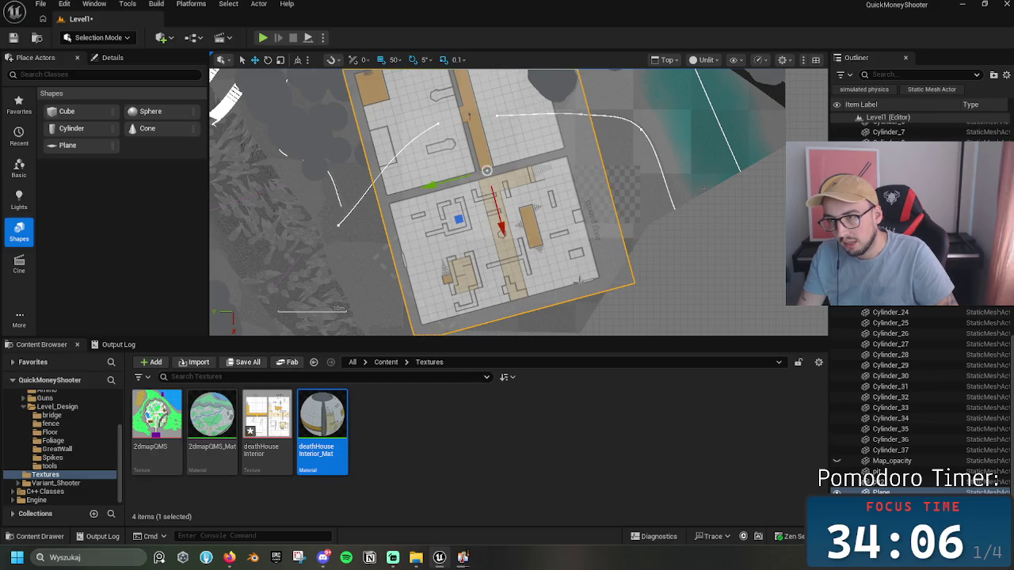
Step: Rotate the floor plan about 80°, move it right and down, then refine its angle and X position
key("e")
mouse_move(480, 222)
left_mouse_down()
mouse_move(396, 197)
mouse_move(366, 163)
left_mouse_up()
key("w")
mouse_move(487, 170)
left_mouse_down()
mouse_move(577, 229)
mouse_move(560, 219)
left_mouse_up()
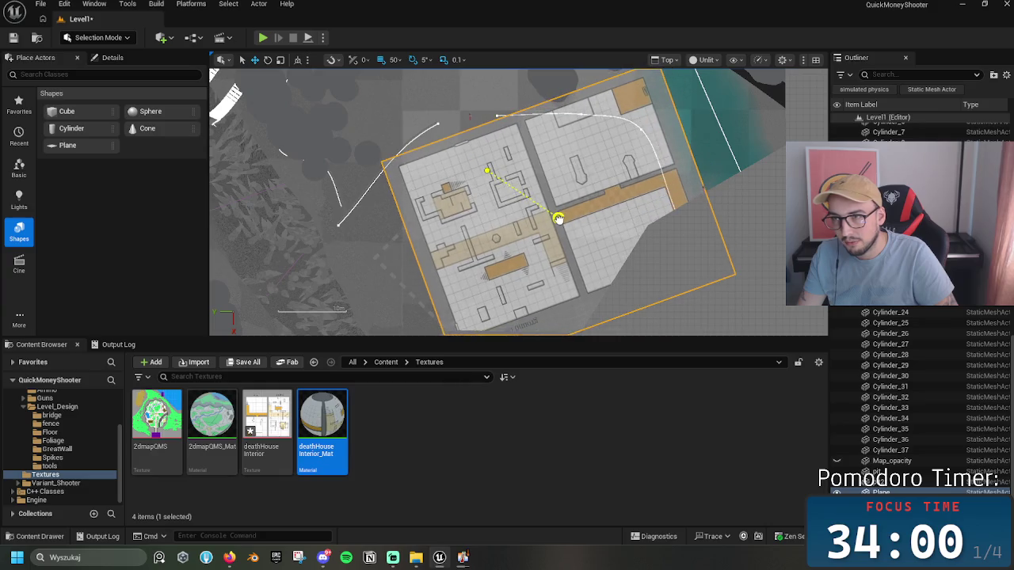
key("e")
mouse_move(542, 263)
left_mouse_down()
mouse_move(532, 260)
mouse_move(544, 256)
mouse_move(562, 167)
mouse_move(566, 202)
left_mouse_up()
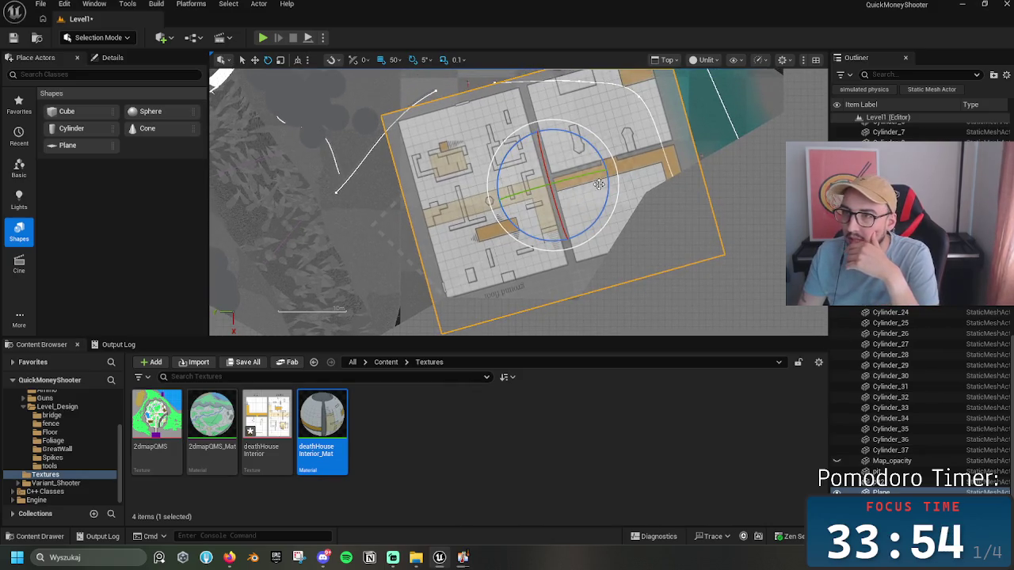
key("w")
left_click_drag(515, 192, 515, 192)
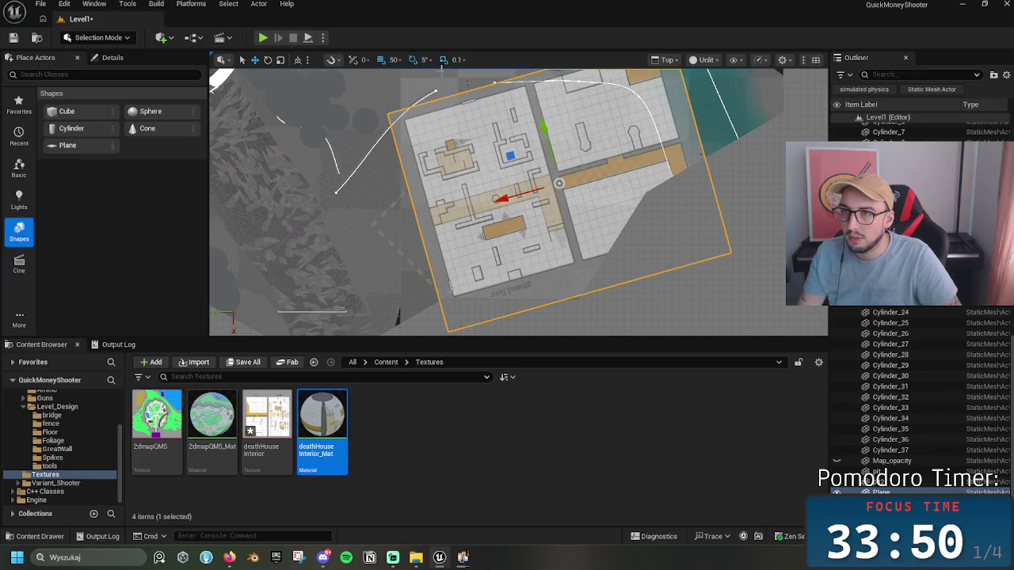
Step: Pan around the Top view to inspect the floor plan's edges and placement
left_click_drag(441, 69, 545, 217)
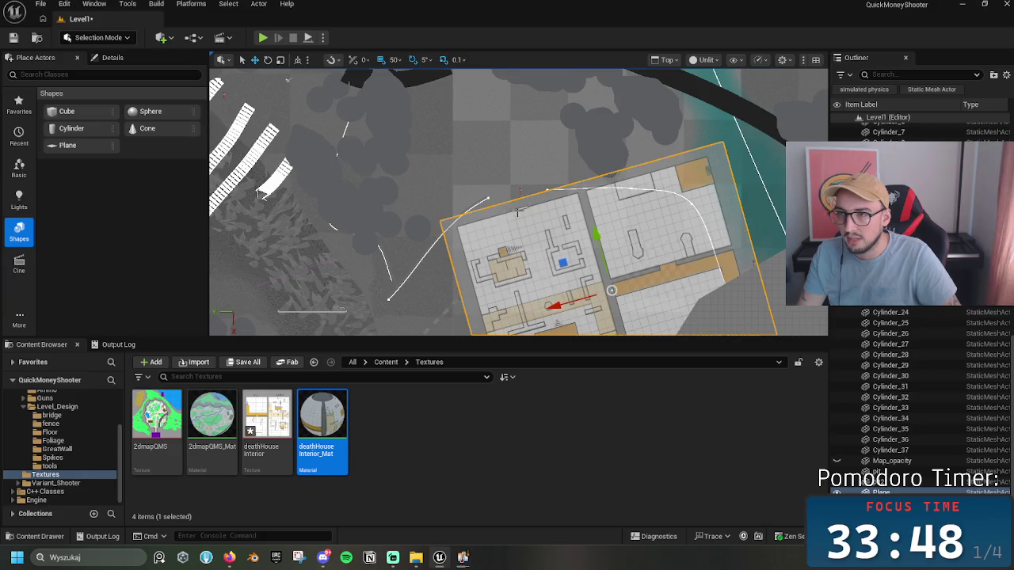
scroll(534, 208, "up", 3)
left_click_drag(529, 202, 510, 179)
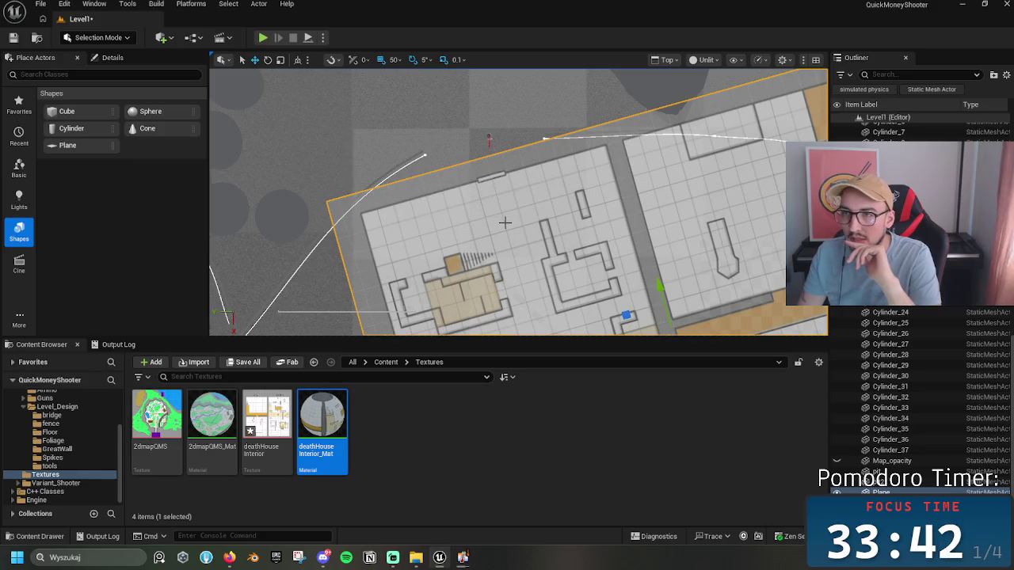
scroll(489, 210, "down", 3)
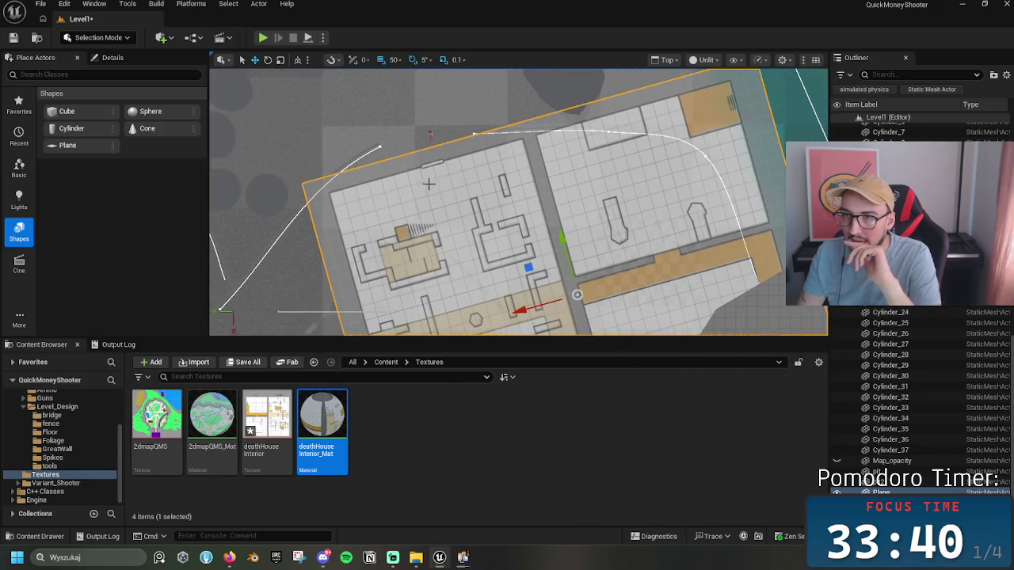
mouse_move(453, 168)
left_mouse_down()
mouse_move(510, 161)
mouse_move(483, 77)
left_mouse_up()
mouse_move(335, 196)
left_mouse_down()
mouse_move(341, 131)
mouse_move(352, 151)
mouse_move(336, 172)
mouse_move(358, 93)
left_mouse_up()
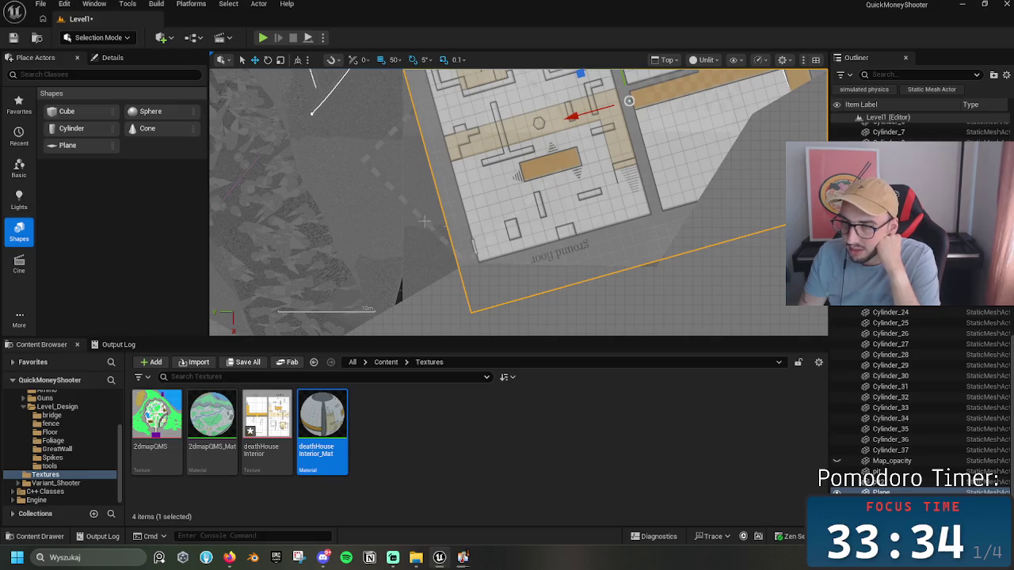
left_click_drag(438, 226, 336, 169)
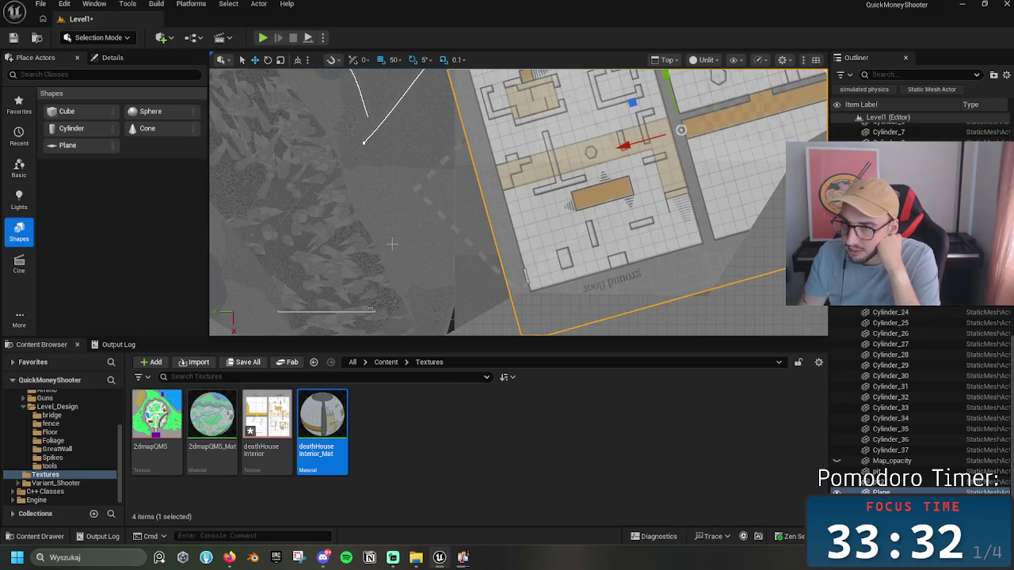
mouse_move(406, 218)
left_mouse_down()
mouse_move(523, 261)
mouse_move(539, 256)
mouse_move(475, 331)
left_mouse_up()
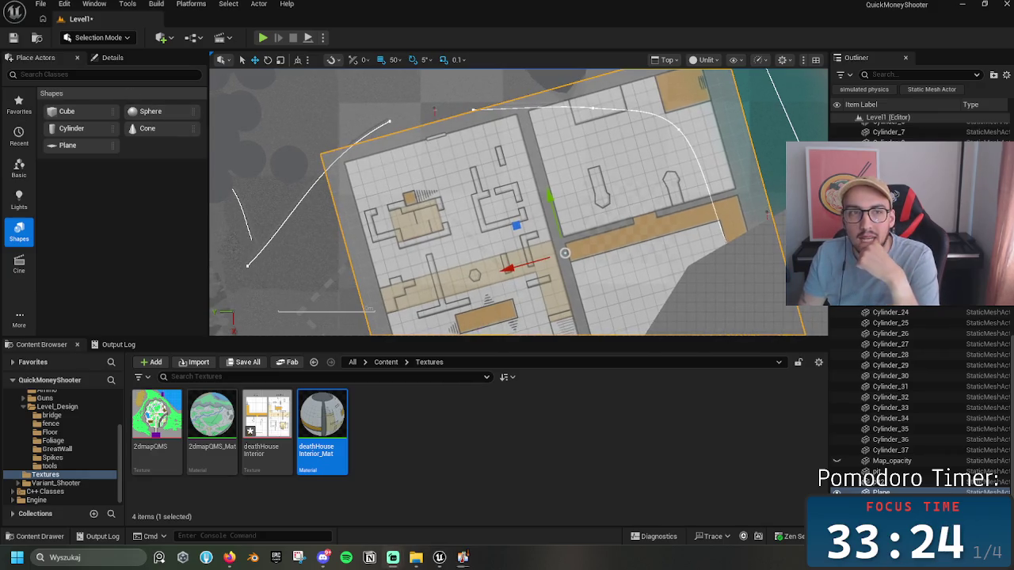
mouse_move(549, 279)
left_mouse_down()
mouse_move(499, 165)
mouse_move(509, 247)
mouse_move(483, 248)
mouse_move(490, 257)
left_mouse_up()
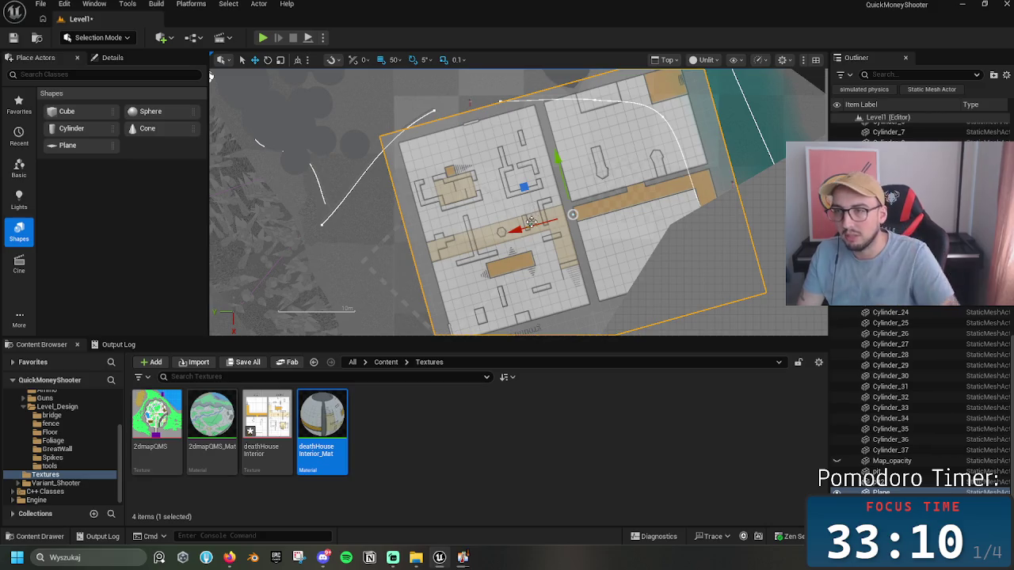
Step: Rotate the floor plan +10°, then back -15°, and move it 4 m up-right
key("e")
mouse_move(533, 234)
left_mouse_down()
mouse_move(546, 242)
mouse_move(540, 152)
mouse_move(554, 158)
mouse_move(577, 215)
mouse_move(575, 290)
mouse_move(577, 276)
mouse_move(525, 304)
left_mouse_up()
key("w")
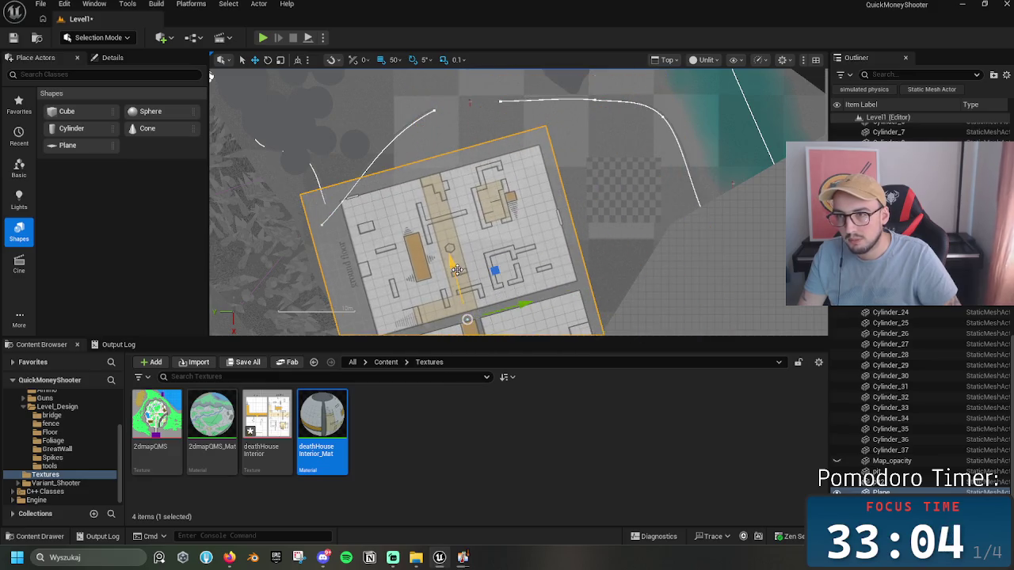
mouse_move(457, 270)
left_mouse_down()
mouse_move(400, 321)
mouse_move(574, 204)
mouse_move(578, 222)
mouse_move(603, 216)
left_mouse_up()
key("e")
key("w")
Step: Mirror the floor plan with a Y scale of -1.0 and move it 20 m up-left
mouse_move(529, 174)
left_mouse_down()
mouse_move(616, 290)
mouse_move(608, 266)
mouse_move(475, 119)
mouse_move(457, 71)
mouse_move(498, 185)
mouse_move(476, 285)
mouse_move(507, 222)
left_mouse_up()
key("w")
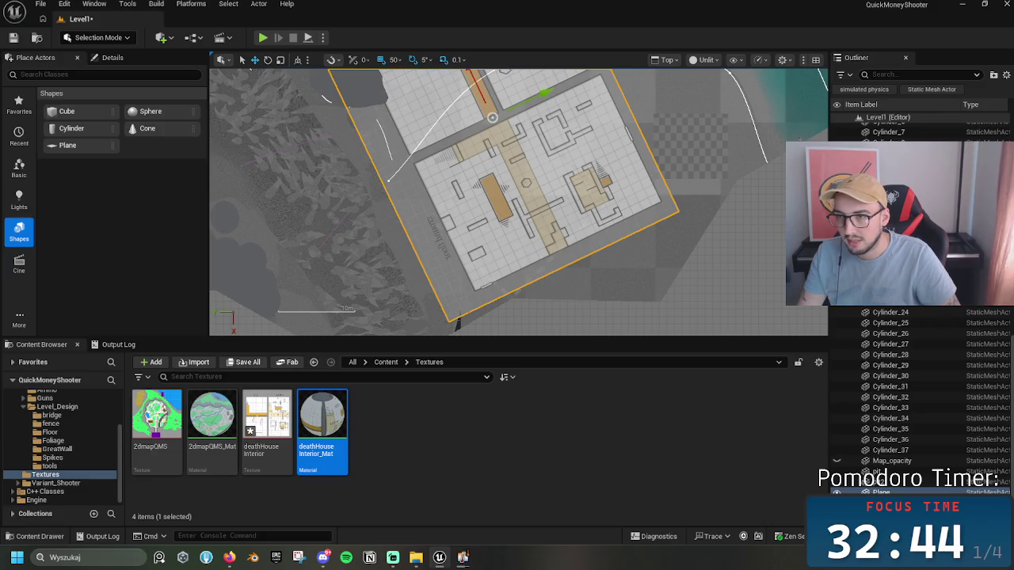
left_click_drag(339, 210, 357, 279)
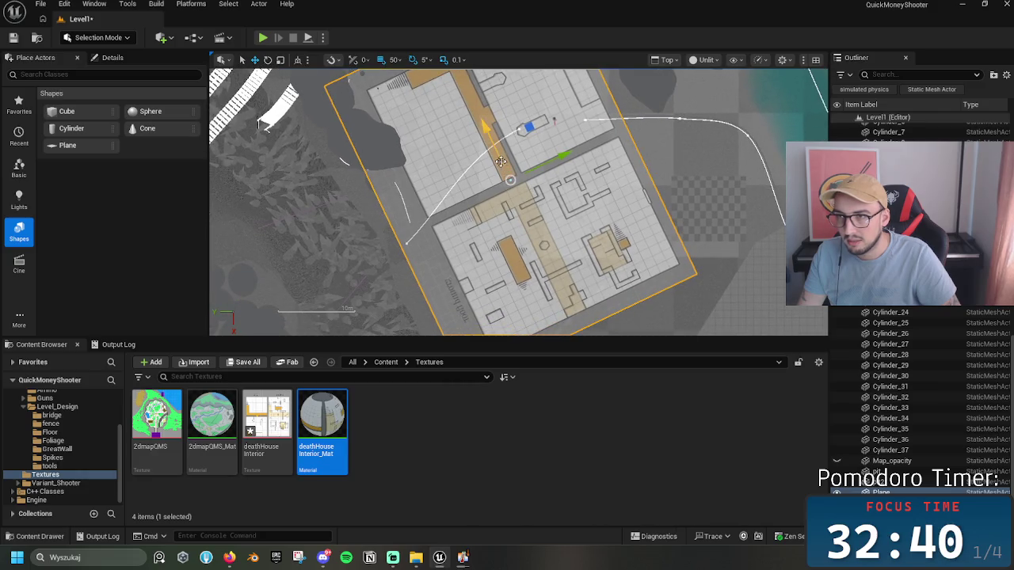
left_click_drag(613, 143, 491, 143)
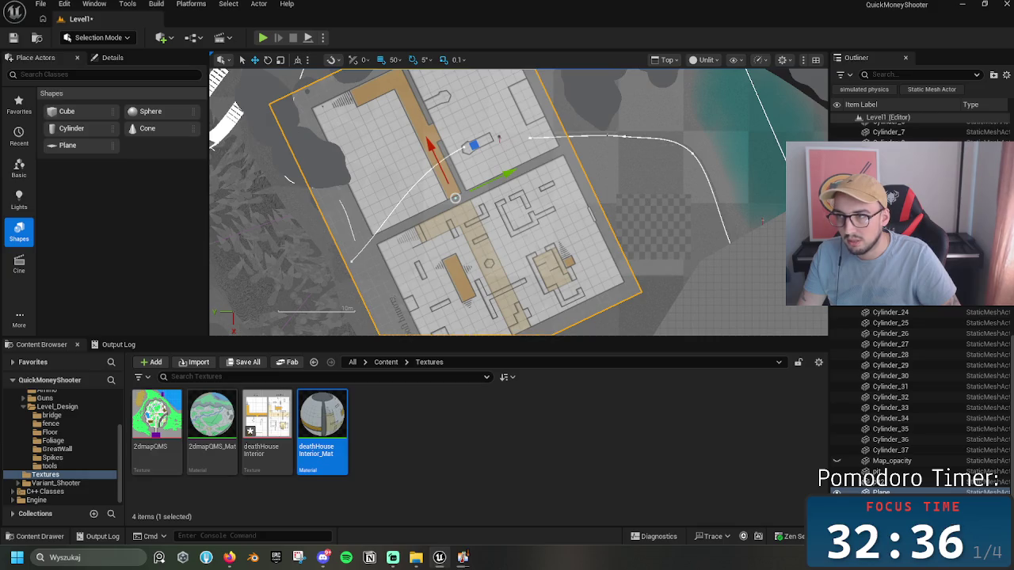
scroll(444, 206, "down", 2)
scroll(365, 159, "up", 2)
left_click_drag(321, 94, 376, 181)
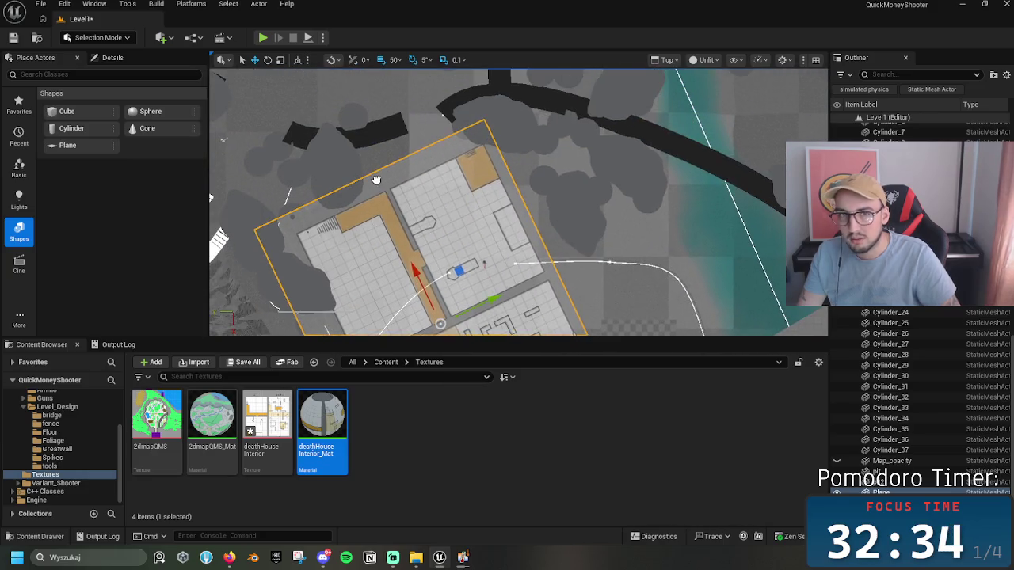
left_click_drag(606, 277, 456, 158)
mouse_move(481, 198)
left_mouse_down()
mouse_move(531, 208)
mouse_move(586, 245)
left_mouse_up()
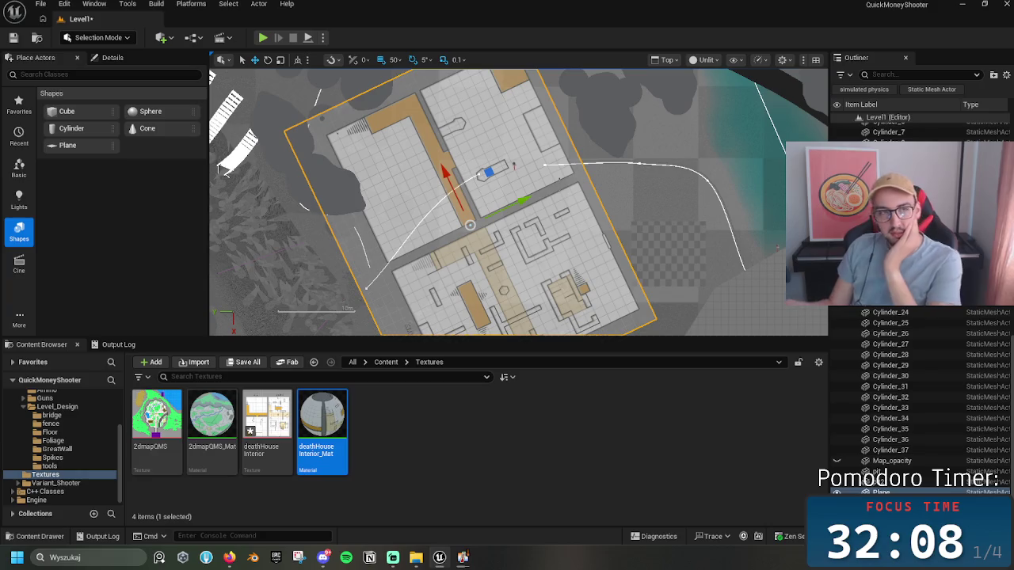
Step: Rotate the floor plan -65° to axis-align it, turn it about 20°, and move it right-down
left_click_drag(507, 182, 484, 141)
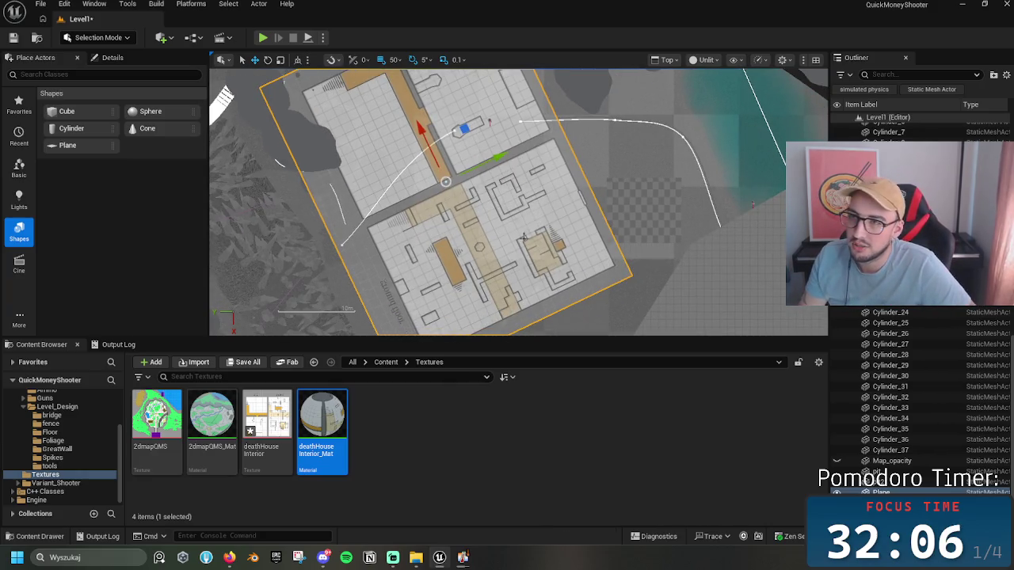
mouse_move(535, 219)
left_mouse_down()
mouse_move(525, 190)
mouse_move(551, 212)
mouse_move(573, 105)
mouse_move(546, 150)
mouse_move(491, 182)
mouse_move(469, 261)
mouse_move(587, 158)
mouse_move(569, 224)
mouse_move(542, 236)
left_mouse_up()
key("e")
key("w")
key("e")
key("w")
mouse_move(498, 199)
left_mouse_down()
mouse_move(525, 214)
mouse_move(522, 206)
mouse_move(448, 260)
mouse_move(465, 222)
mouse_move(523, 207)
mouse_move(507, 184)
mouse_move(515, 181)
mouse_move(544, 263)
left_mouse_up()
key("e")
Step: Scale the floor plan up uniformly, then shrink it back down
key("r")
left_click_drag(483, 231, 428, 240)
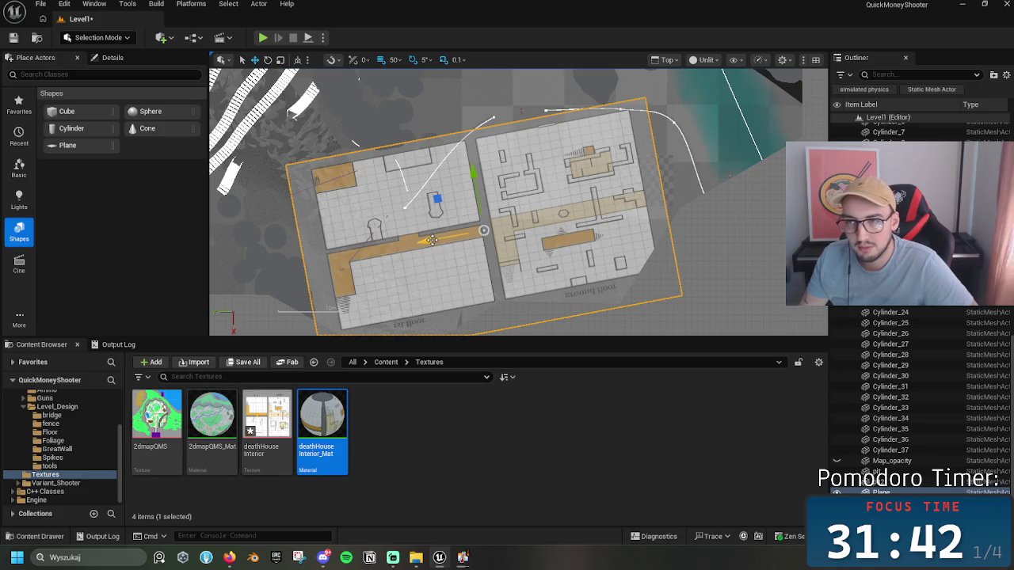
left_click_drag(433, 239, 487, 228)
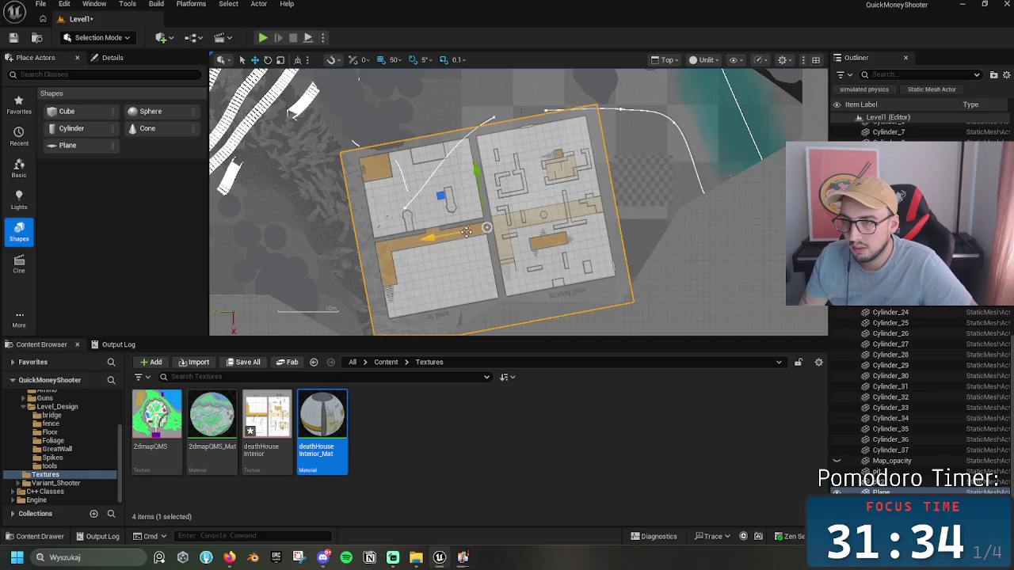
scroll(404, 247, "down", 2)
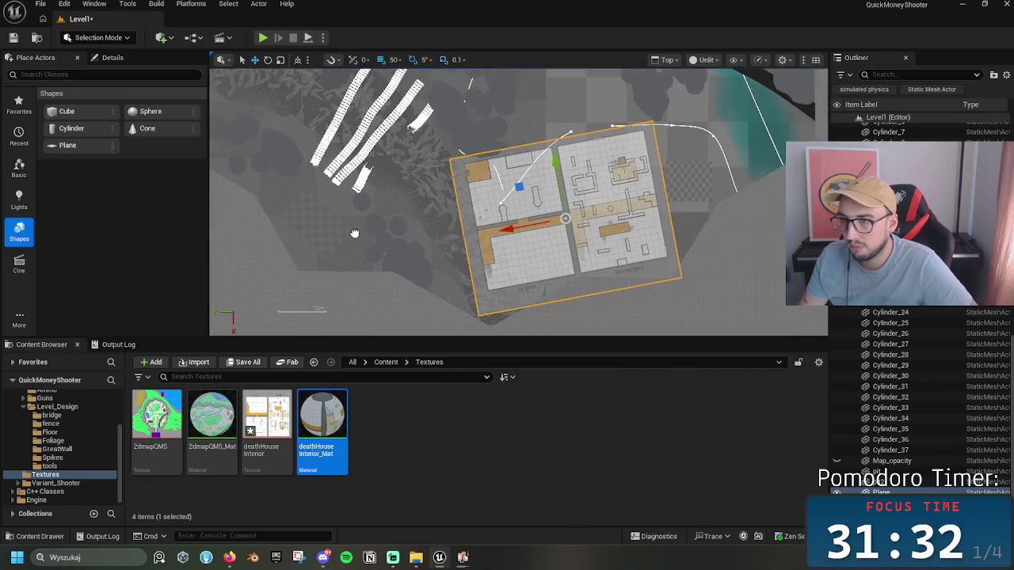
left_click_drag(354, 233, 347, 227)
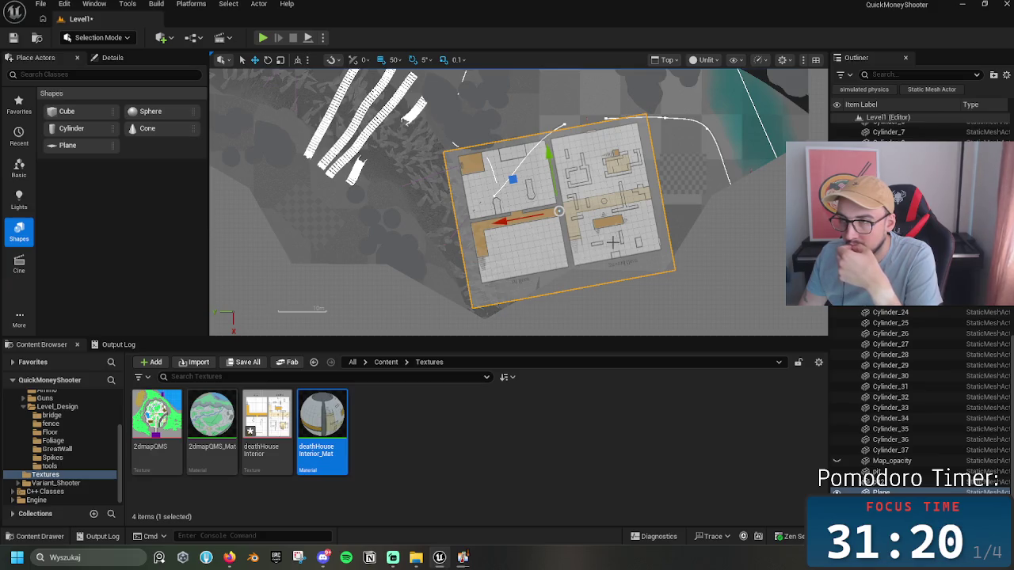
scroll(611, 241, "up", 3)
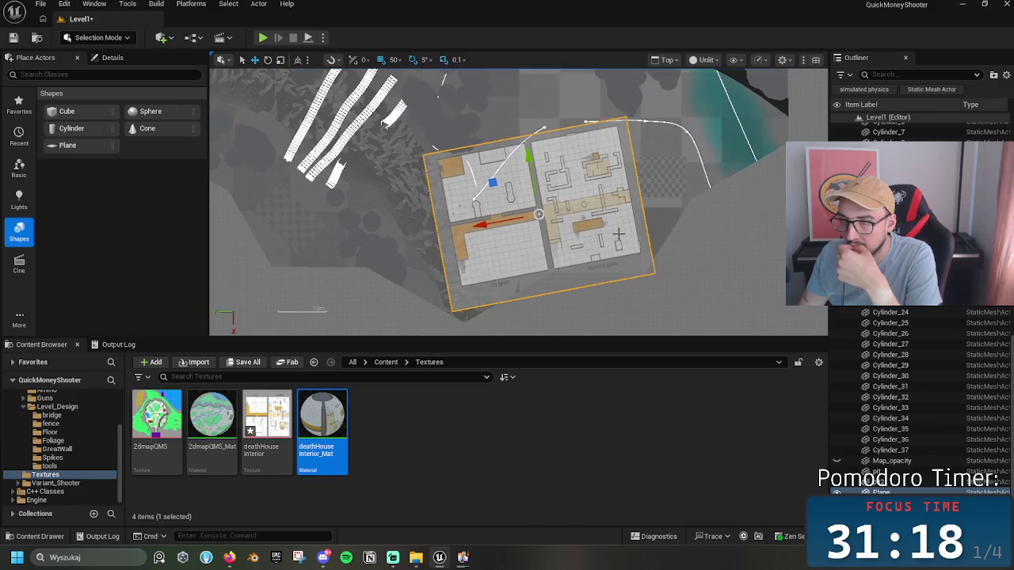
left_click_drag(657, 226, 591, 248)
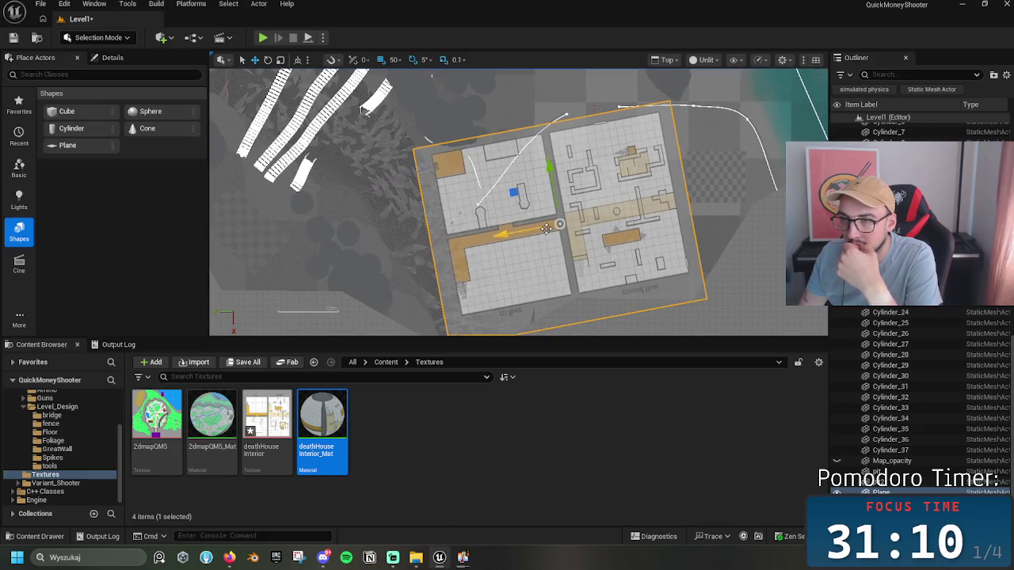
Step: Slide the floor plan 3 m left along X and check its placement
left_click_drag(523, 231, 473, 243)
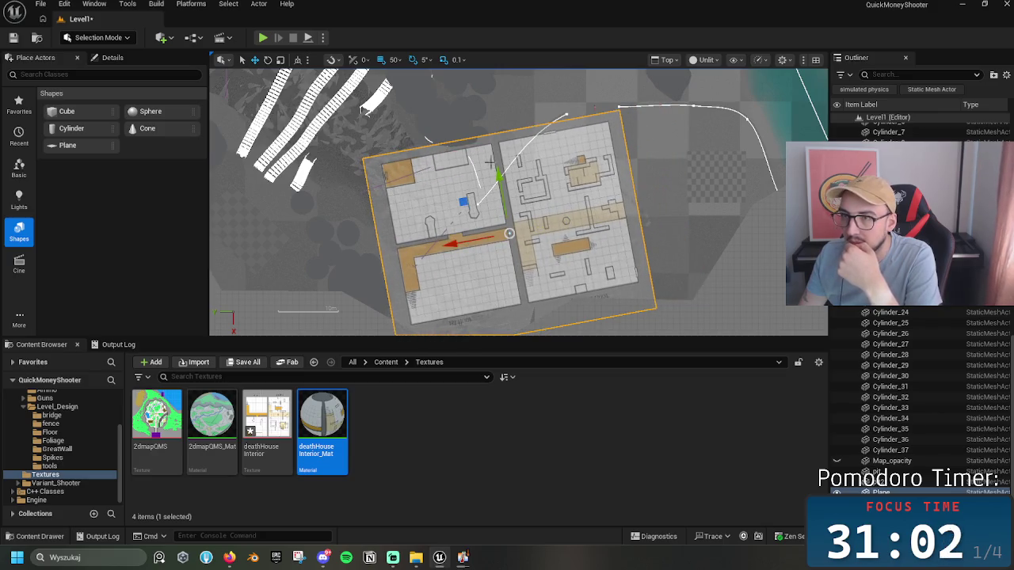
mouse_move(569, 213)
left_mouse_down()
mouse_move(534, 321)
mouse_move(534, 296)
mouse_move(611, 286)
mouse_move(654, 126)
mouse_move(675, 217)
mouse_move(655, 175)
mouse_move(491, 258)
left_mouse_up()
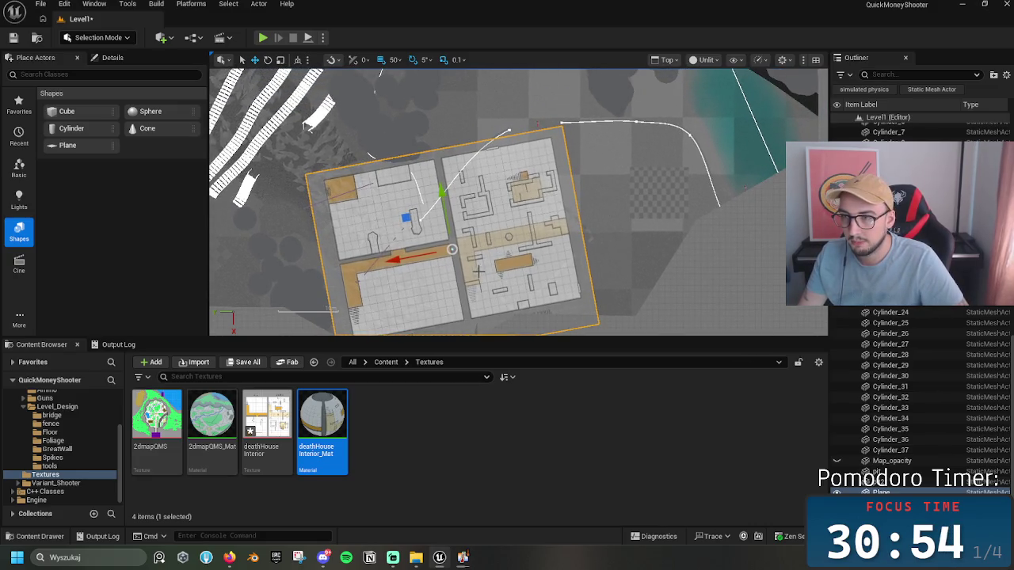
mouse_move(546, 280)
left_mouse_down()
mouse_move(681, 228)
mouse_move(628, 239)
left_mouse_up()
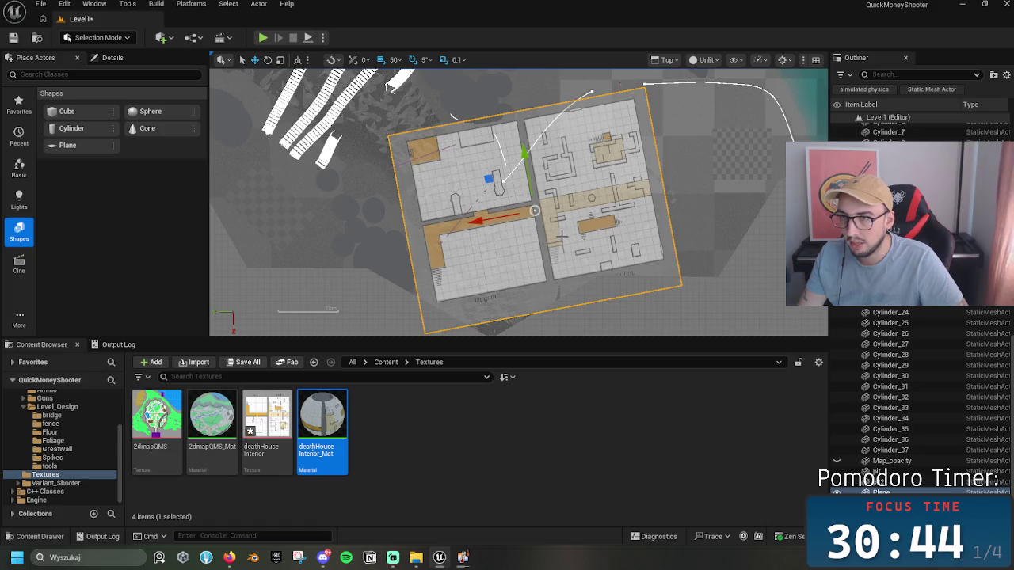
left_click_drag(605, 231, 520, 332)
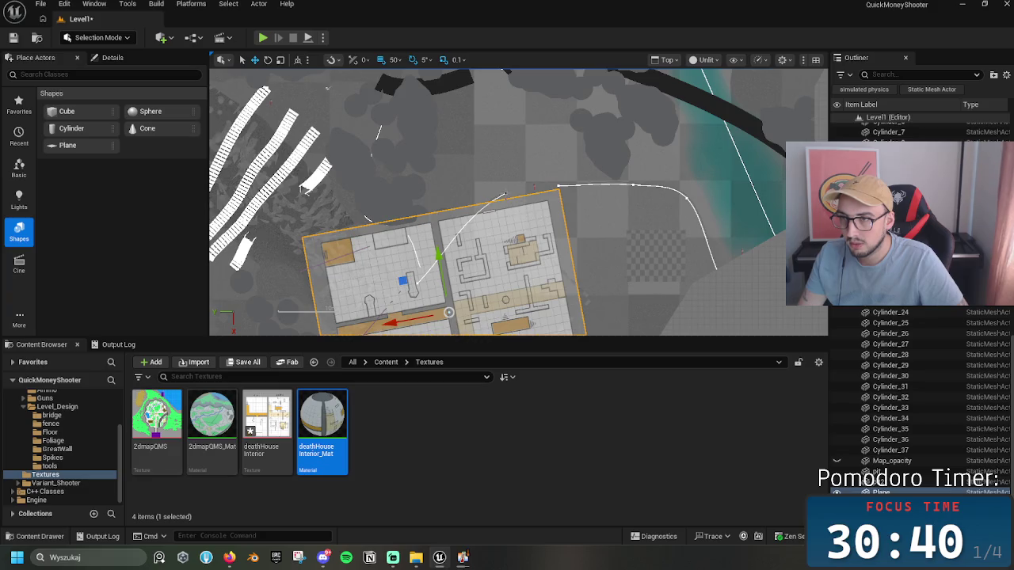
Step: Pull a spline point of the fence over the house plan to reshape its curve
left_click(502, 194)
left_click(505, 194)
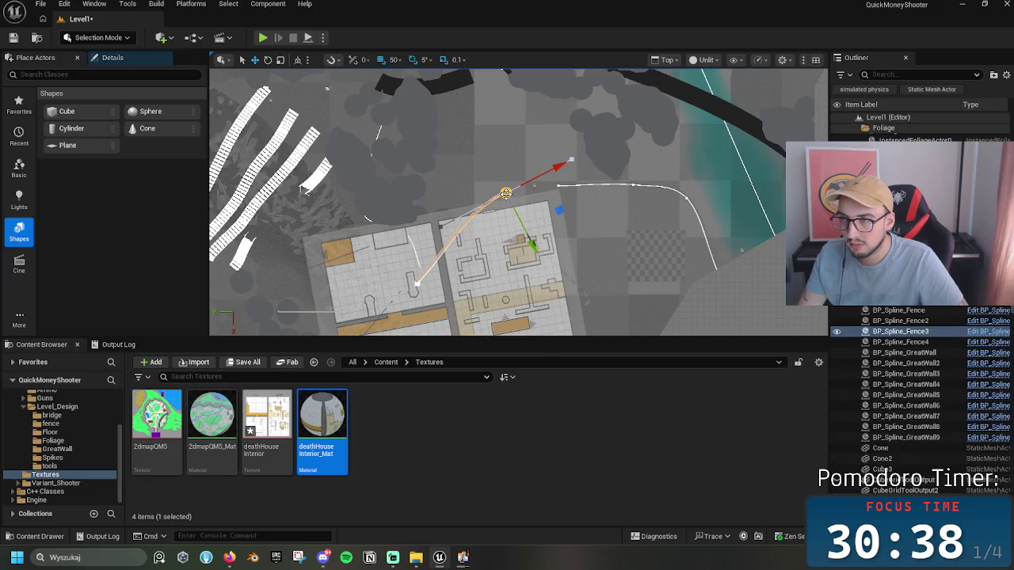
mouse_move(505, 194)
left_mouse_down()
mouse_move(503, 214)
mouse_move(517, 214)
left_mouse_up()
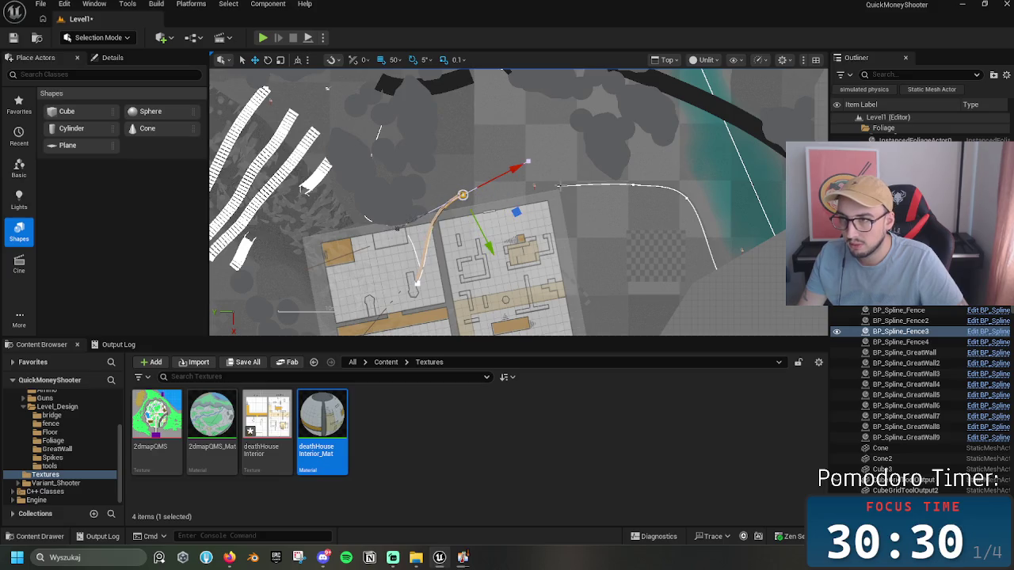
Step: Flatten and nudge the end and far spline points of the neighbouring fence
left_click(559, 186)
left_click(558, 186)
mouse_move(589, 219)
left_mouse_down()
mouse_move(562, 215)
mouse_move(584, 222)
left_mouse_up()
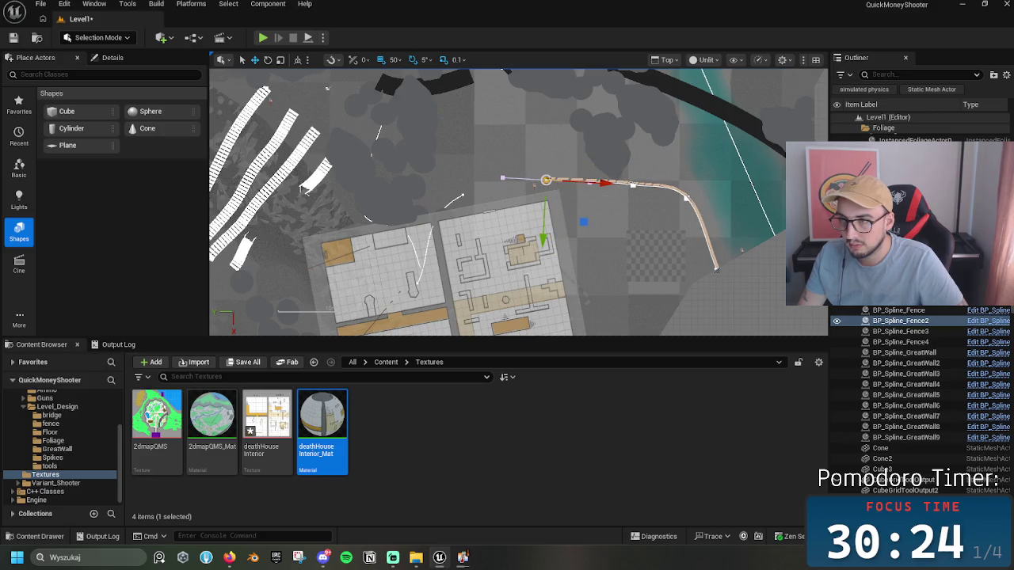
left_click(633, 186)
left_click_drag(667, 227, 670, 226)
left_click(546, 179)
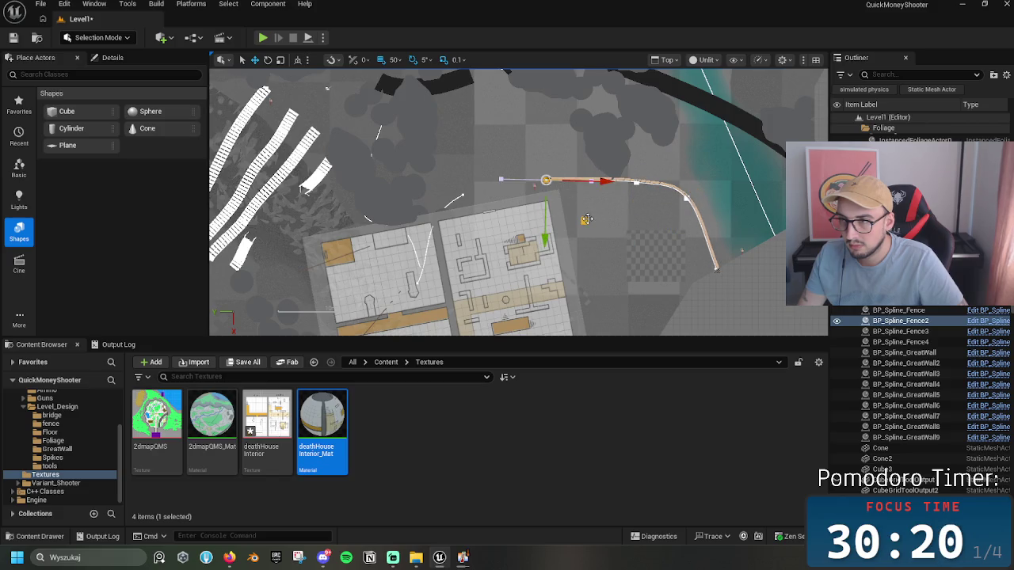
Step: Move the first fence's point near the house upward to bend the curve
left_click(467, 195)
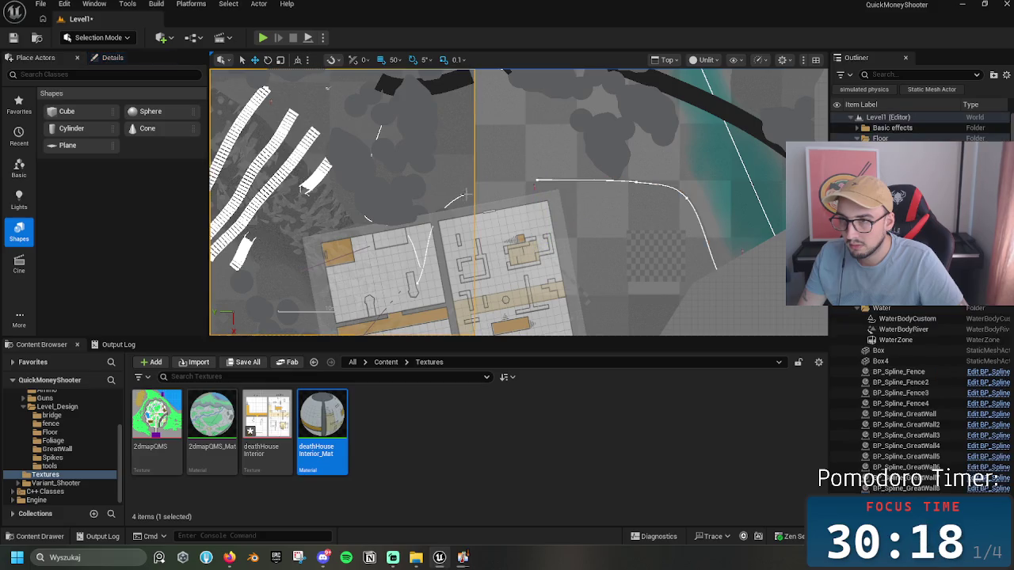
left_click(465, 194)
left_click(463, 194)
left_click_drag(515, 212, 514, 190)
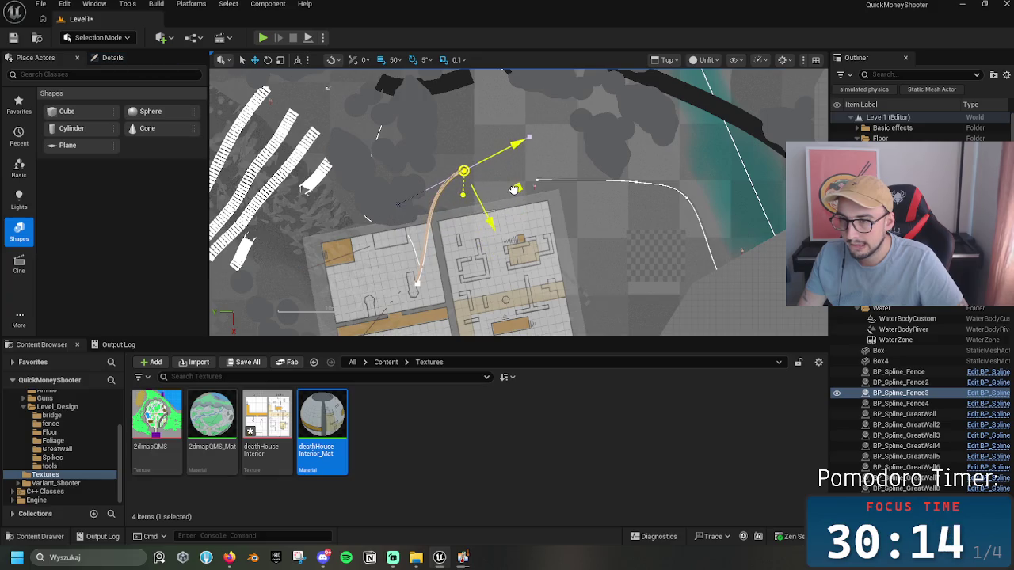
scroll(578, 228, "up", 2)
left_click_drag(579, 228, 585, 240)
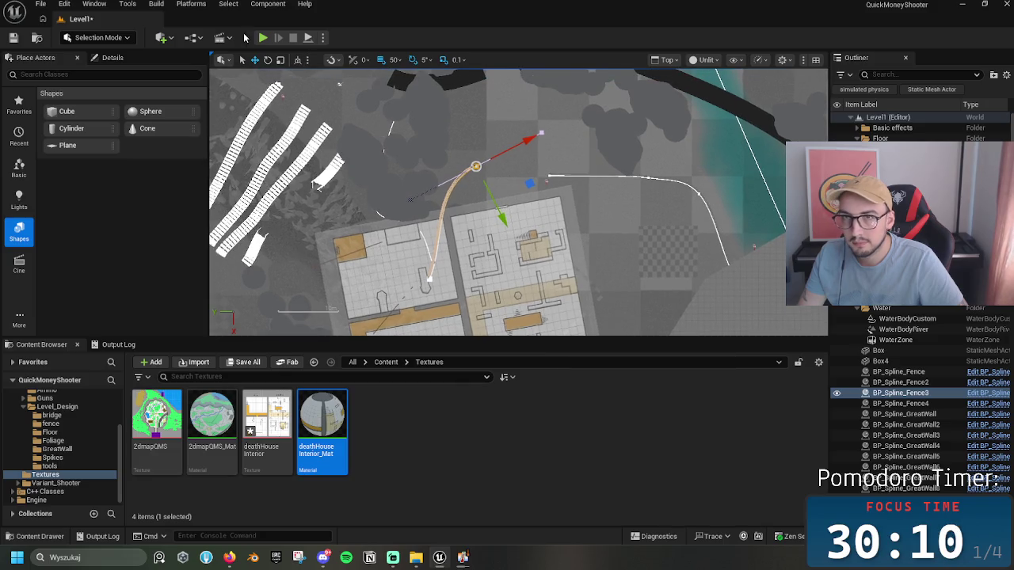
left_click(667, 59)
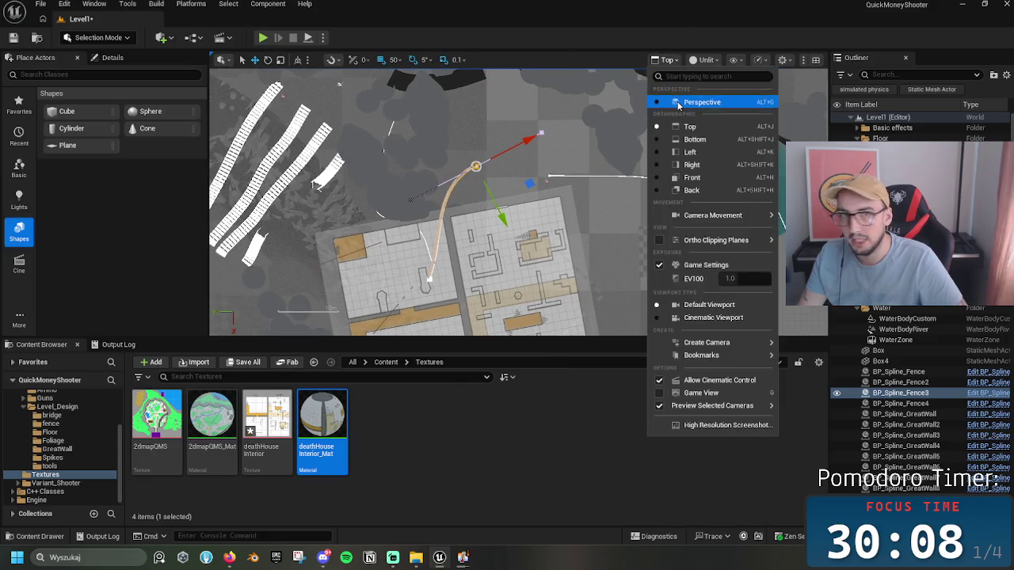
Step: In Perspective, select BP_Spline_Fence4, rotate it +5° and move it back 50 cm
left_click(701, 102)
key("f")
left_click_drag(519, 202, 403, 214)
left_click_drag(606, 188, 630, 175)
double_click(900, 403)
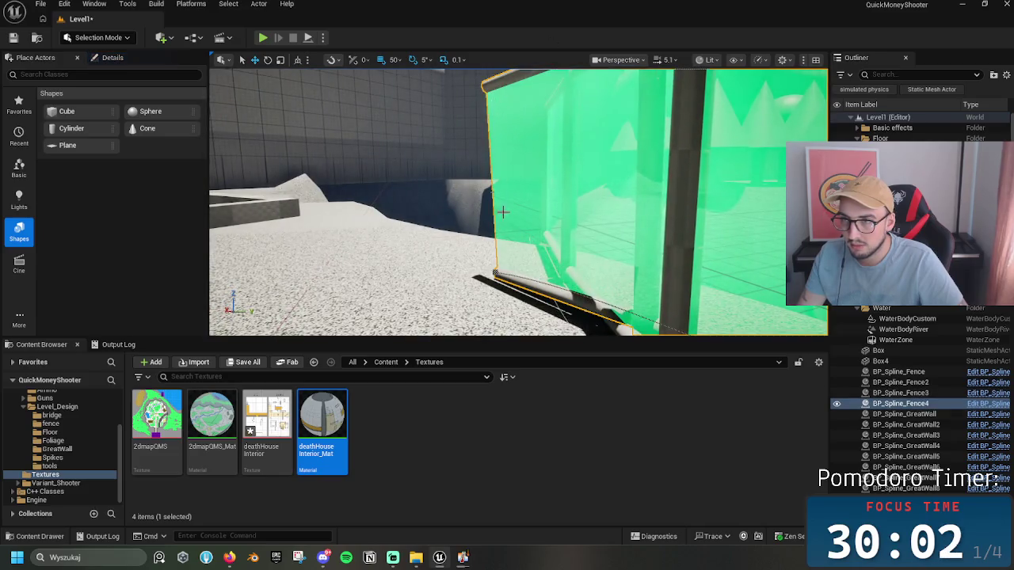
left_click_drag(552, 188, 525, 219)
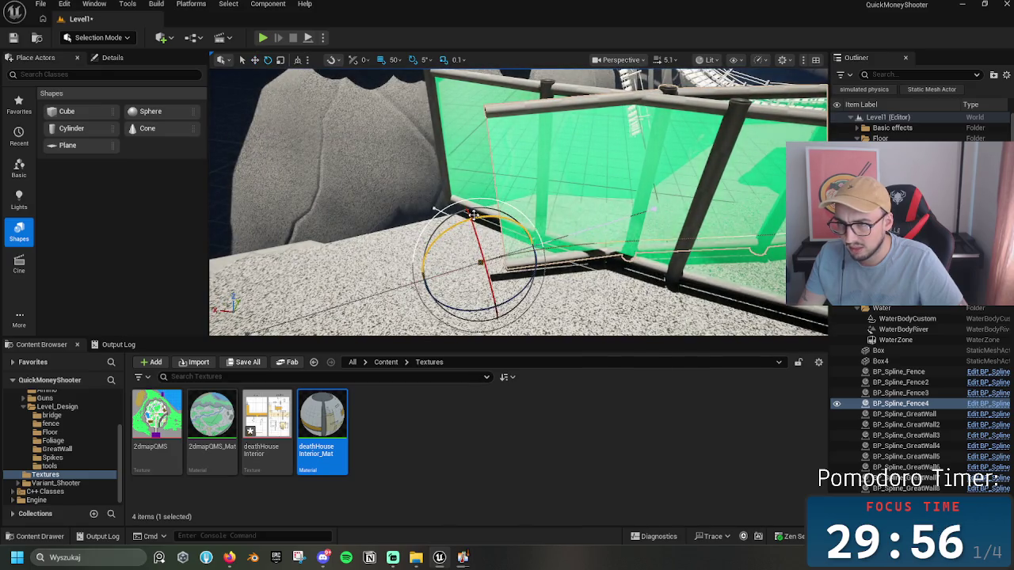
left_click_drag(480, 212, 491, 213)
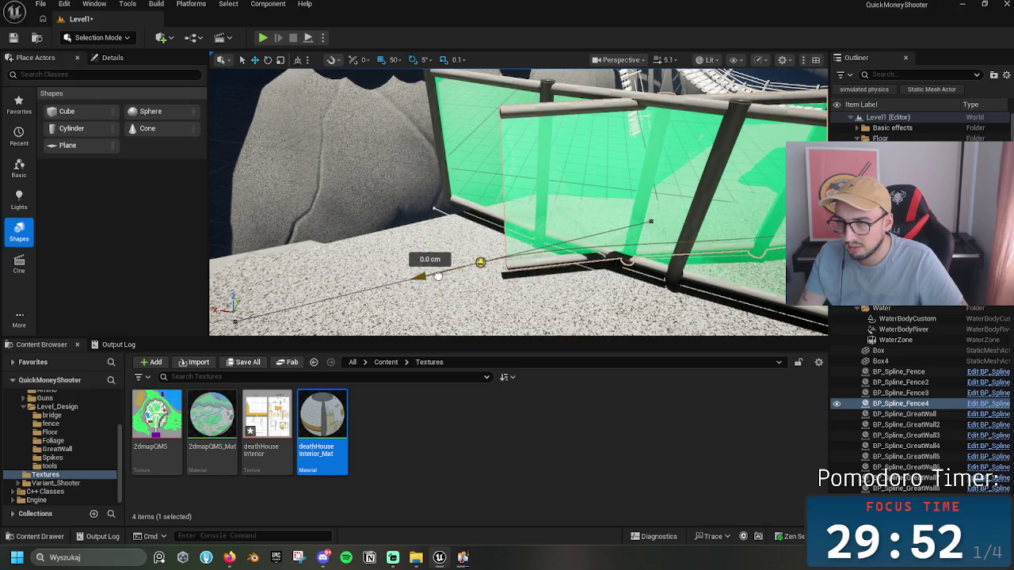
left_click_drag(437, 275, 482, 272)
mouse_move(554, 251)
left_mouse_down()
mouse_move(539, 245)
mouse_move(505, 294)
mouse_move(520, 270)
mouse_move(507, 279)
mouse_move(525, 298)
mouse_move(511, 219)
left_mouse_up()
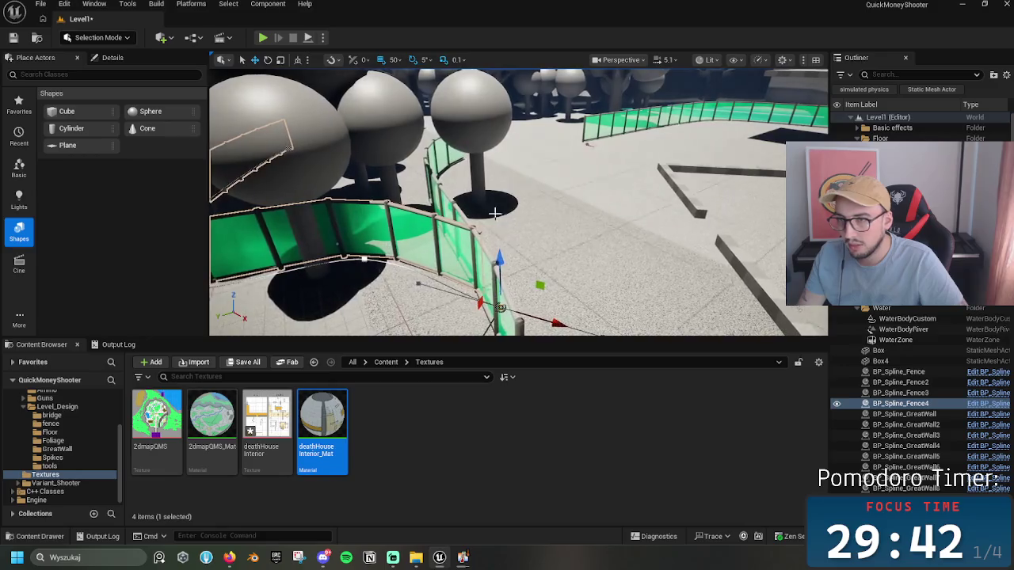
Step: Uncheck Must be Full Lenght Mesh in the fence actor's Details
left_click(113, 57)
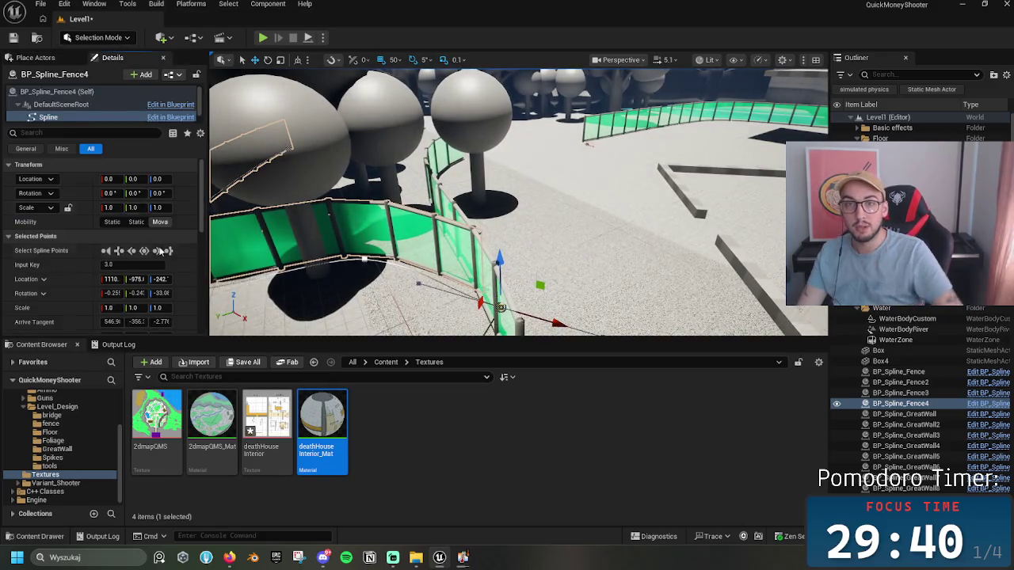
scroll(144, 272, "down", 1)
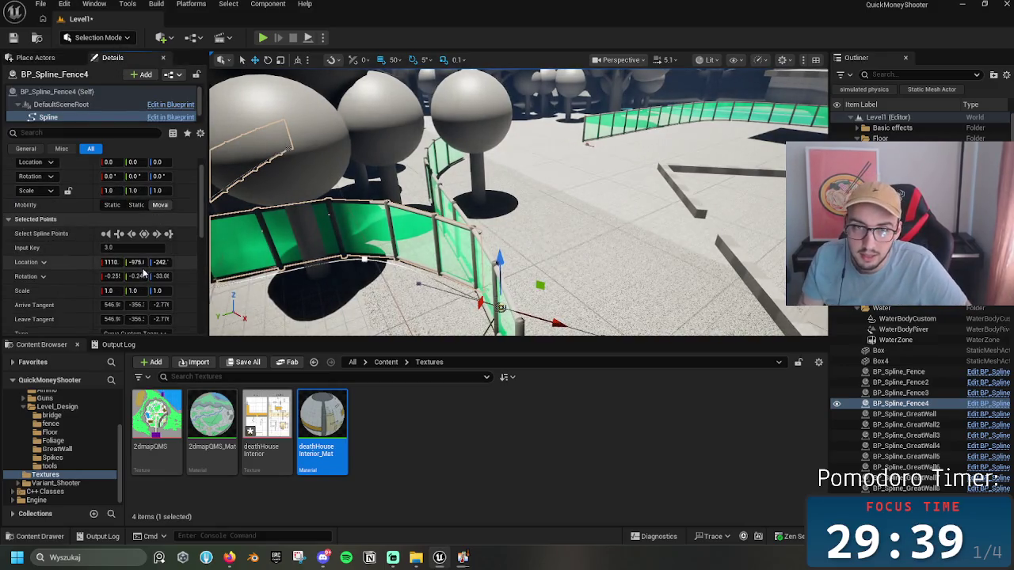
left_click(57, 91)
left_click(103, 278)
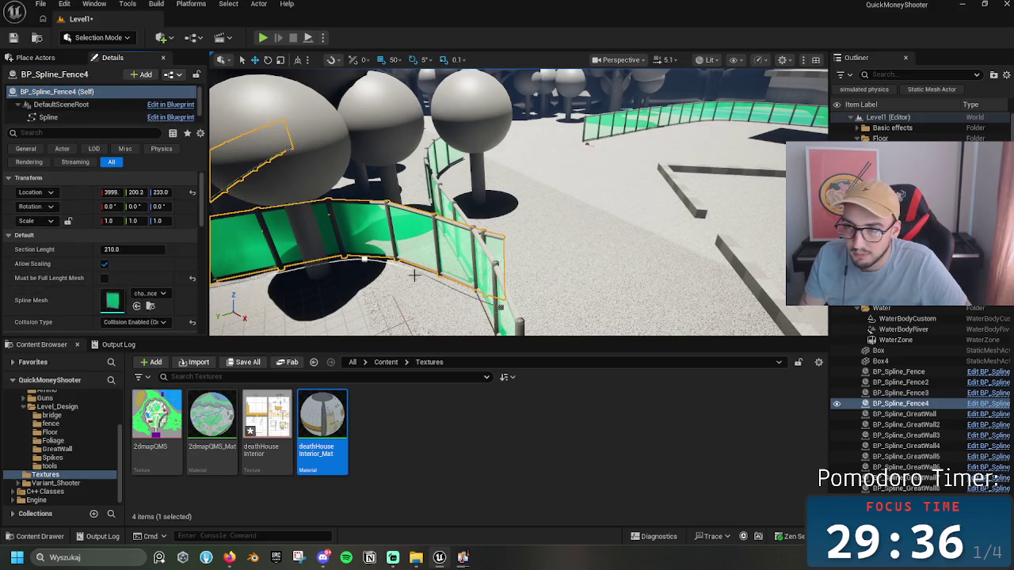
Step: Select and frame a point on the fence spline, then select the Floor_with_pit mesh
left_click(501, 311)
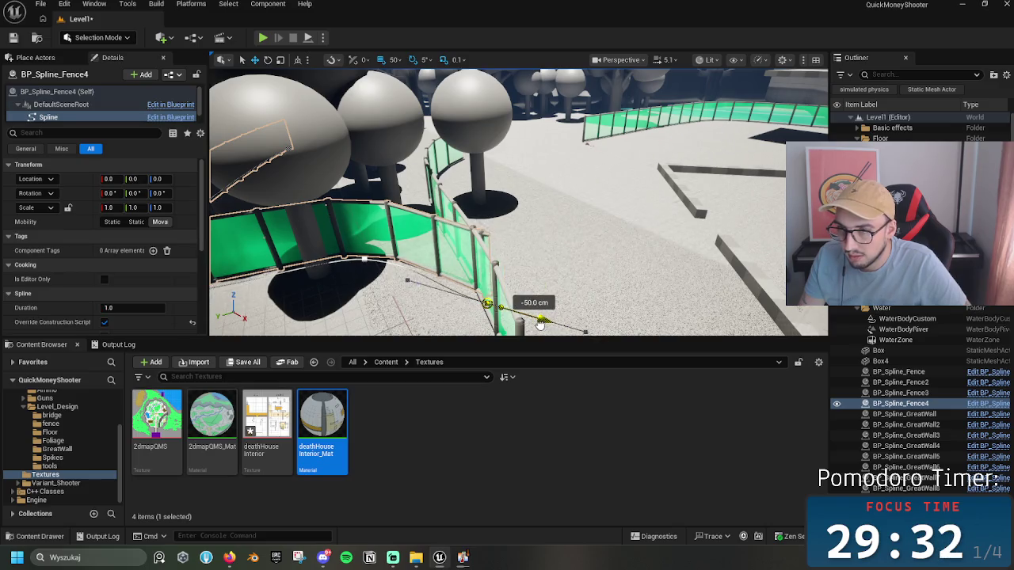
left_click(528, 316)
key("f")
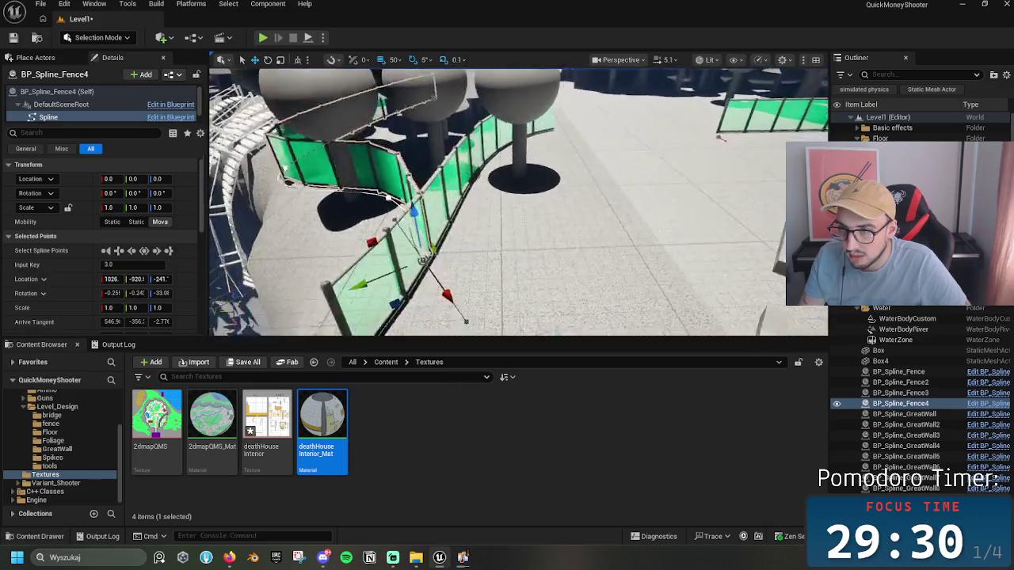
left_click(555, 262)
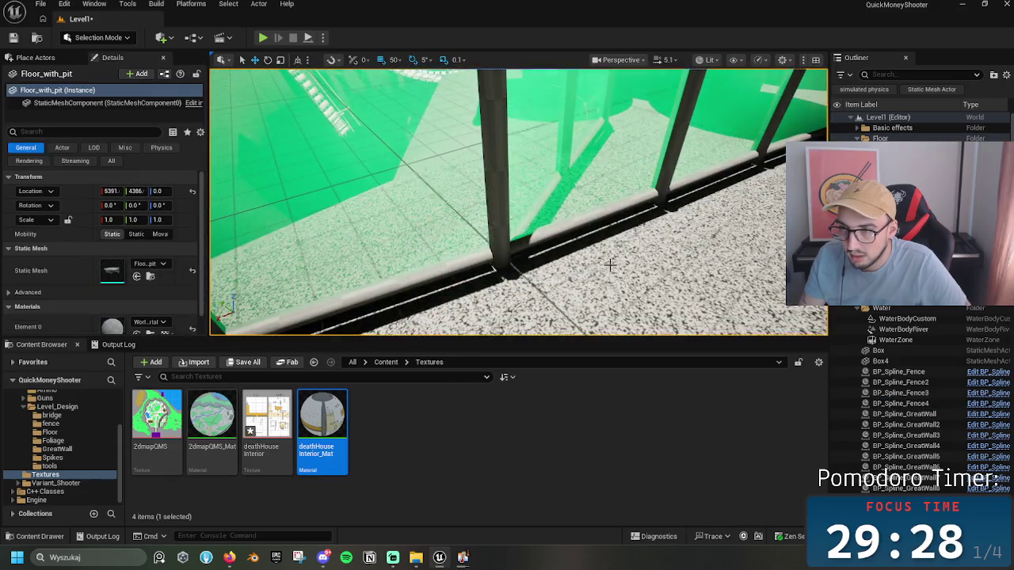
key("f")
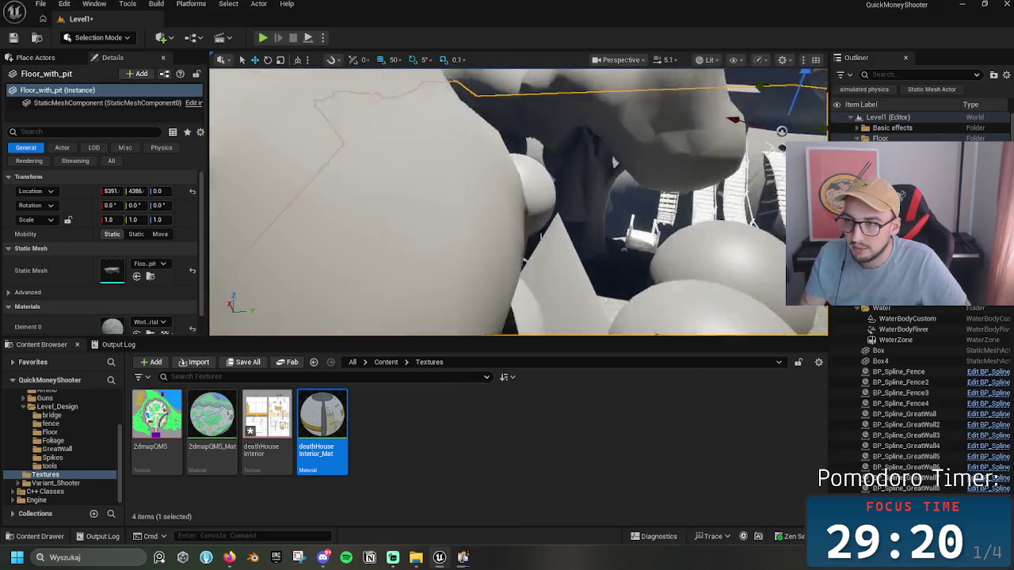
left_click(264, 37)
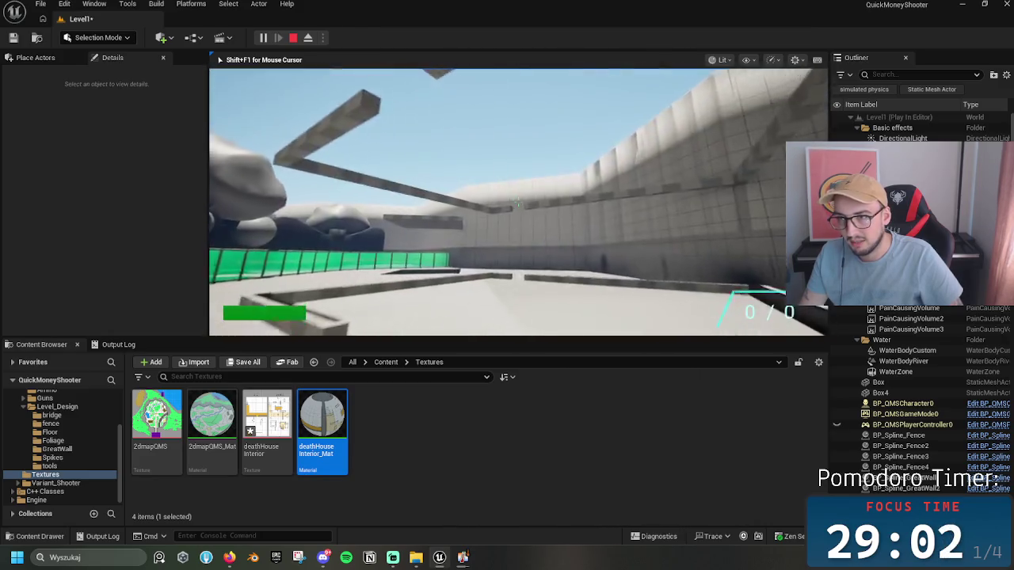
key("Escape")
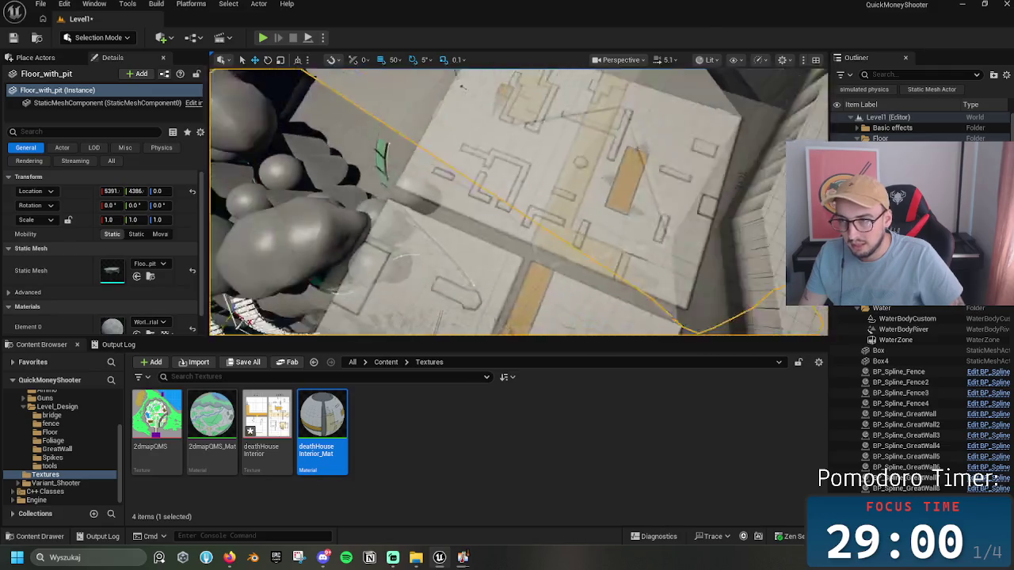
left_click(554, 190)
key("f")
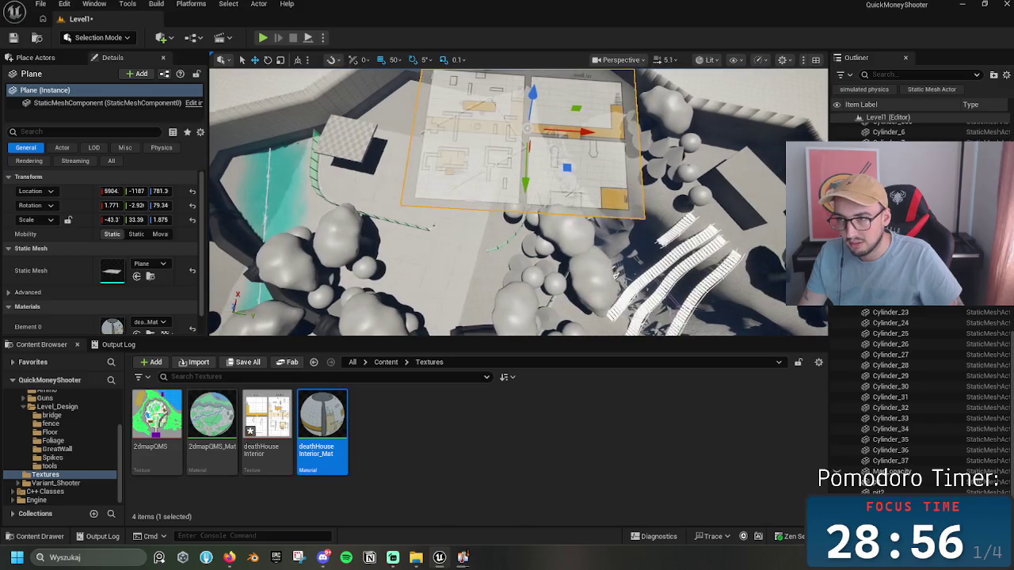
Step: Select the foliage trees and switch to Foliage Mode to select individual instances
left_click(514, 214)
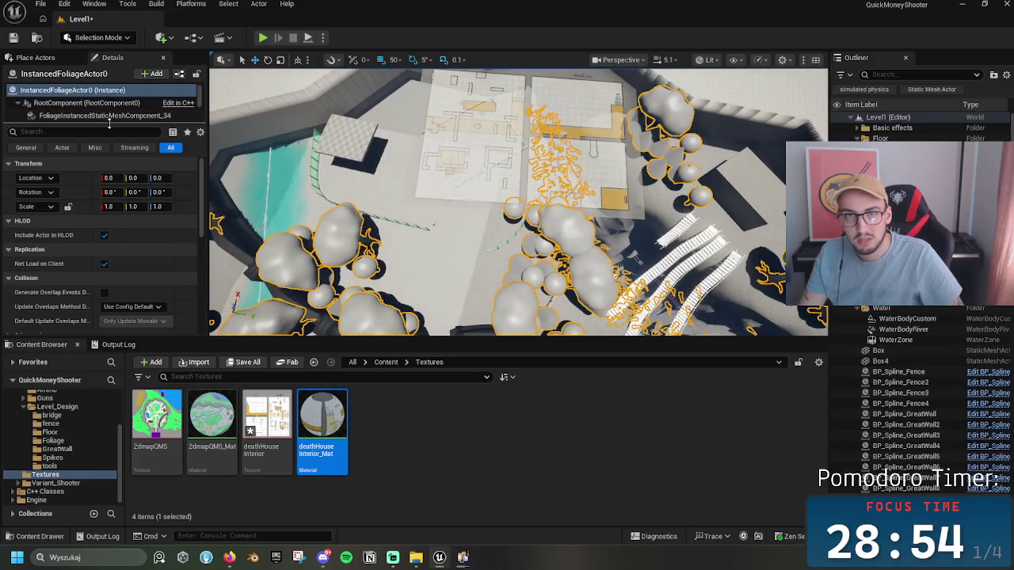
left_click(98, 37)
left_click(270, 147)
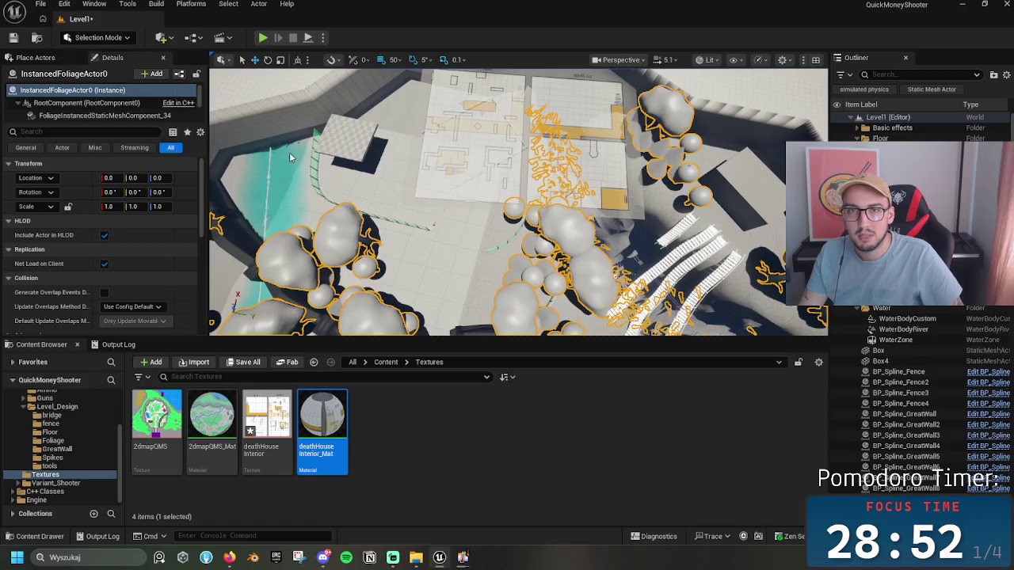
key("shift+3")
left_click(18, 87)
scroll(558, 138, "up", 10)
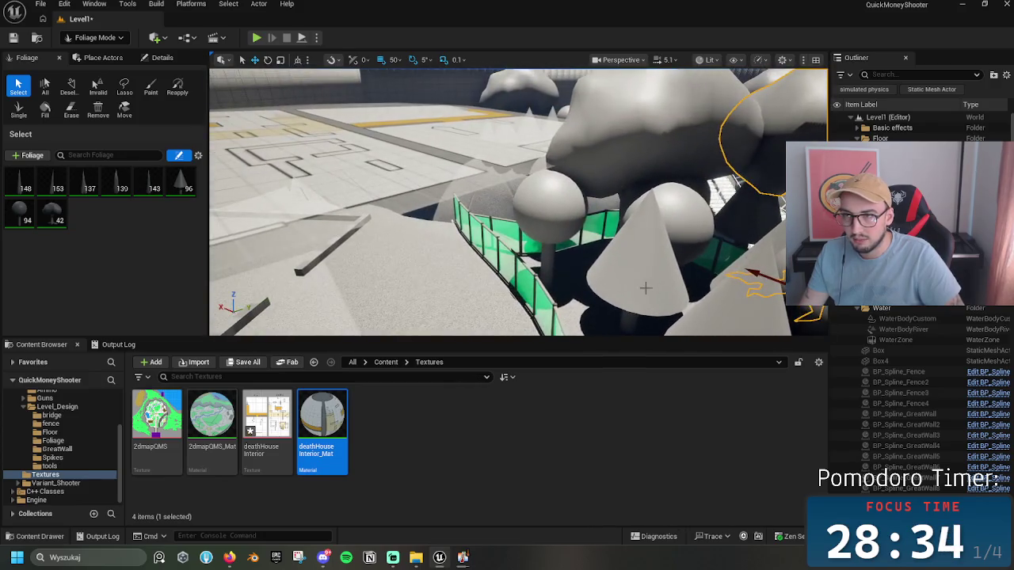
Step: Return to Selection Mode and save the level with Ctrl+S
left_click(95, 37)
left_click(110, 50)
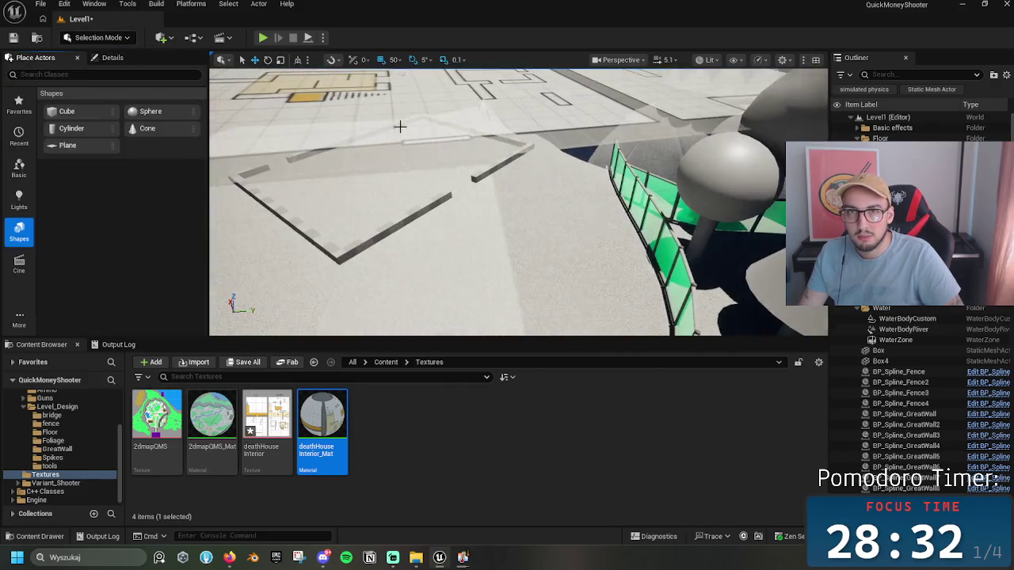
key("ctrl+s")
Step: Inspect the floor-plan mesh, the spline fence and the checkered floor slab
scroll(519, 202, "down", 5)
left_click(484, 296)
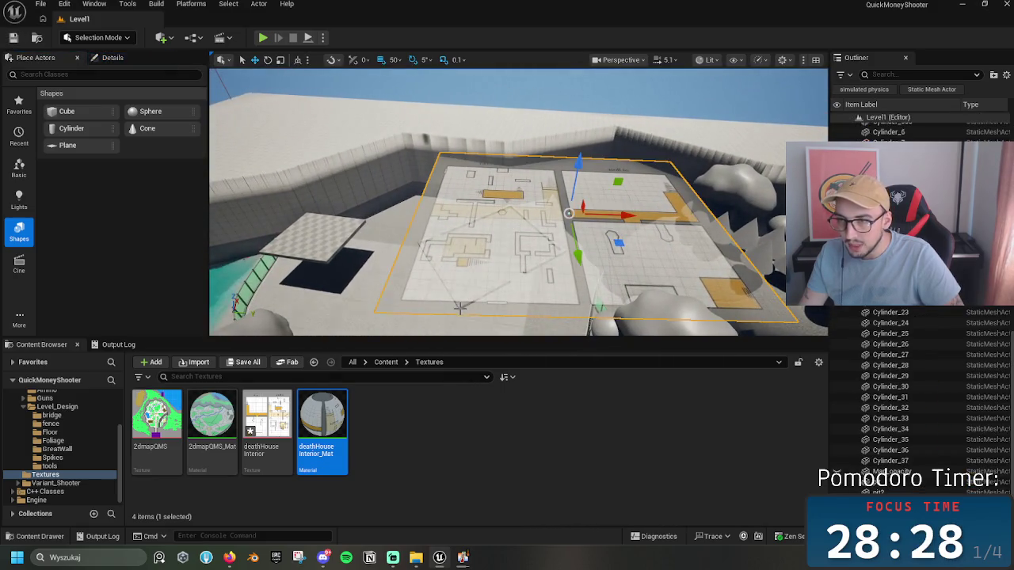
left_click_drag(483, 297, 523, 305)
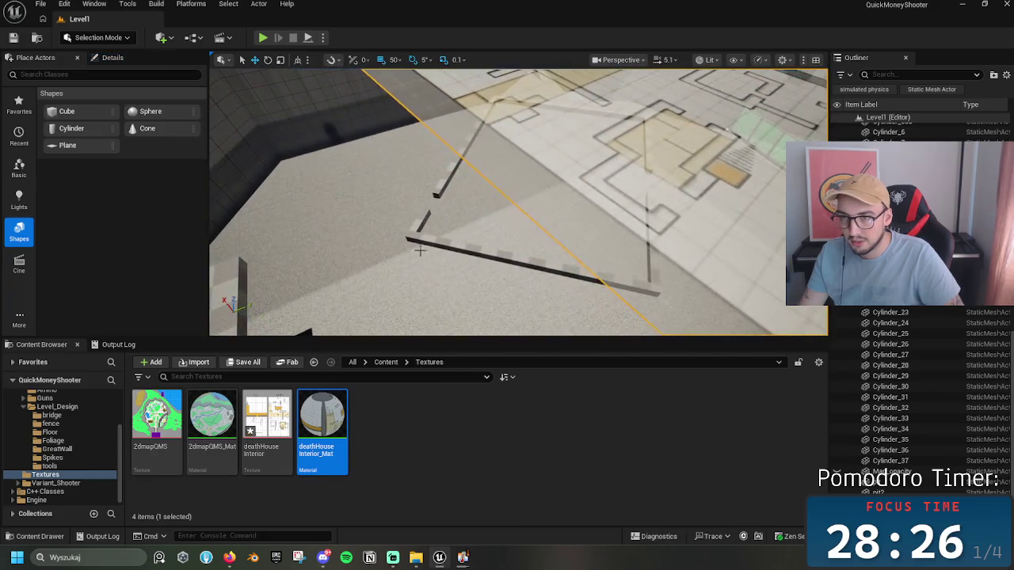
left_click(410, 253)
left_click_drag(499, 225, 430, 208)
left_click(454, 206)
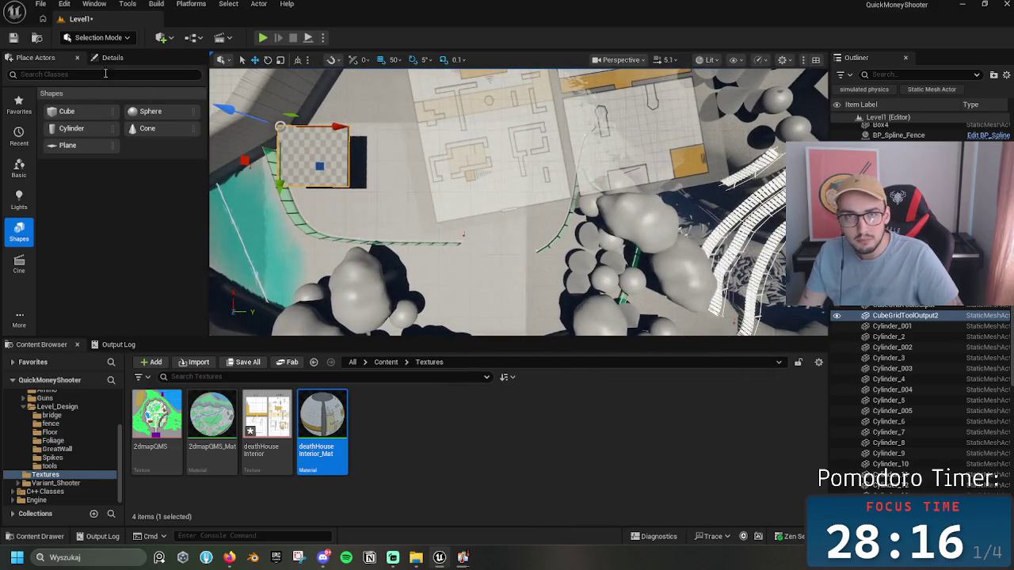
left_click(95, 37)
left_click(12, 40)
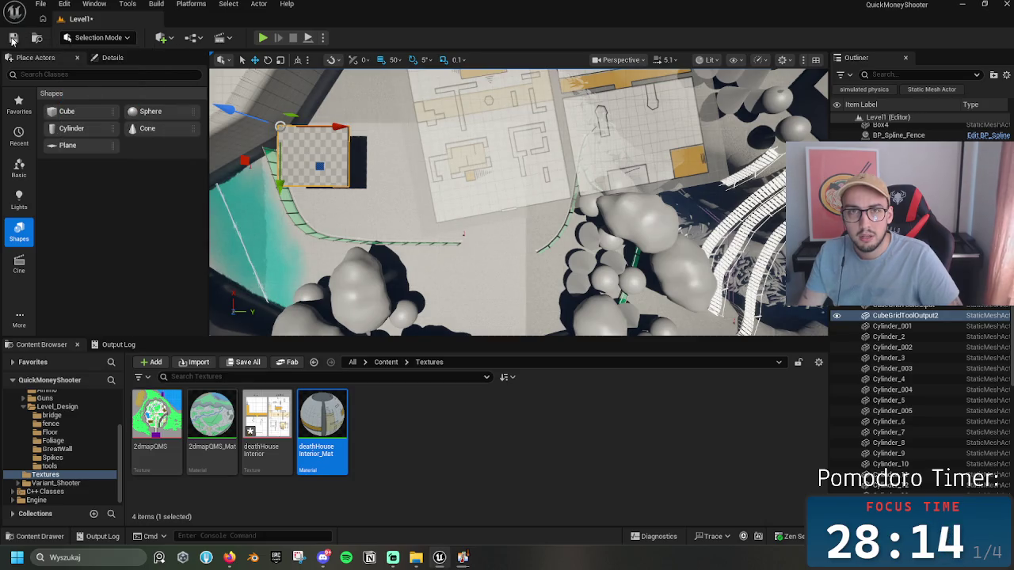
Step: Save the level and reopen the existing cube-grid floor in the CubeGrid tool
left_click(12, 39)
key("shift+5")
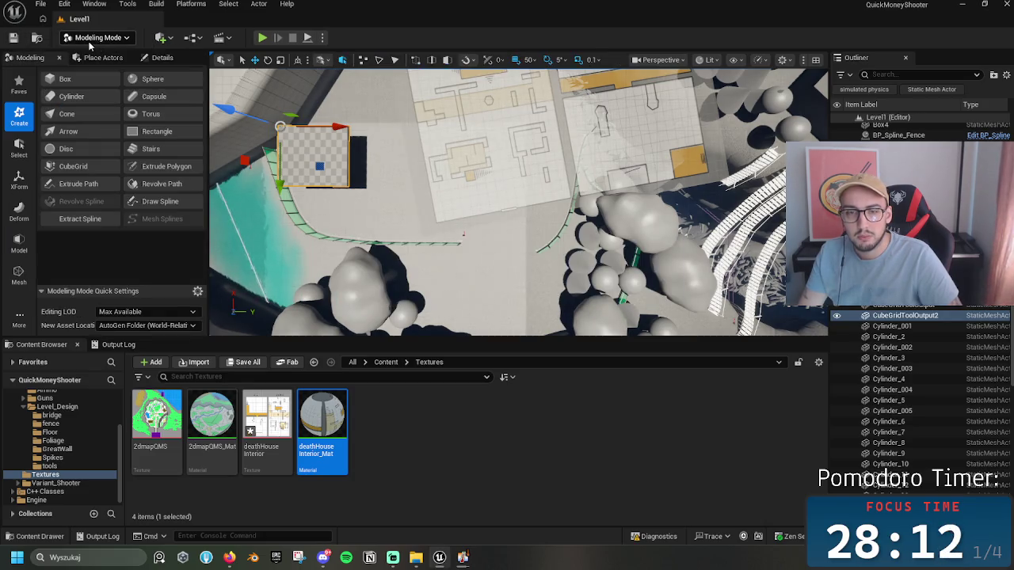
left_click(94, 38)
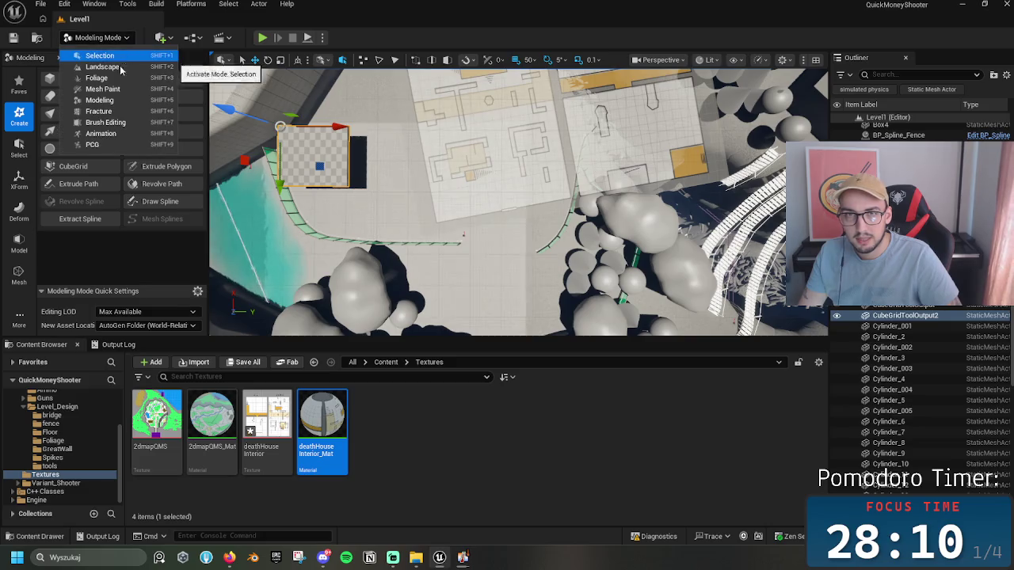
left_click_drag(520, 198, 520, 197)
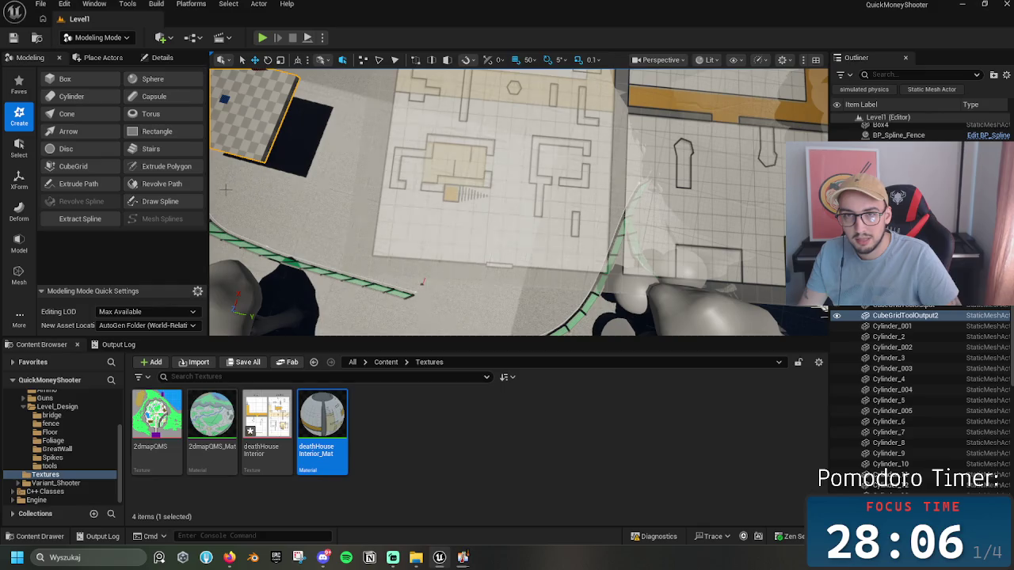
left_click(79, 166)
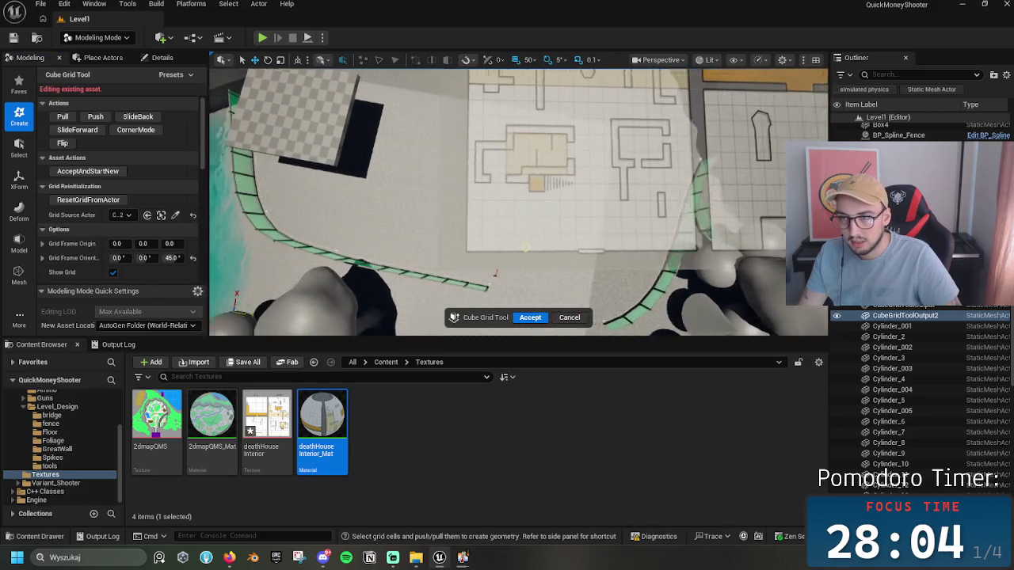
Step: Set the third Grid Frame Orientation value to 80 degrees
left_click(173, 258)
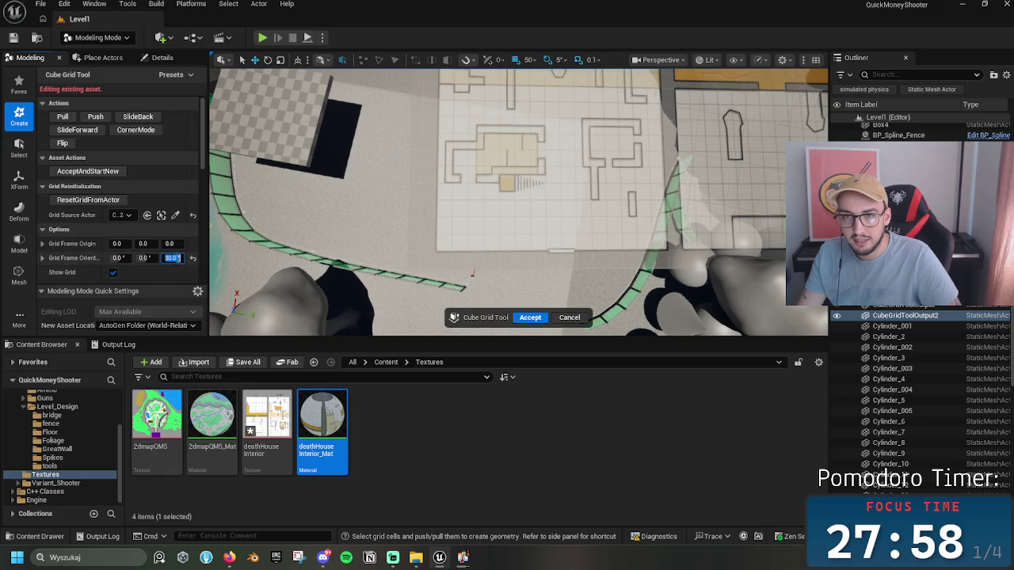
left_click(171, 257)
type("6")
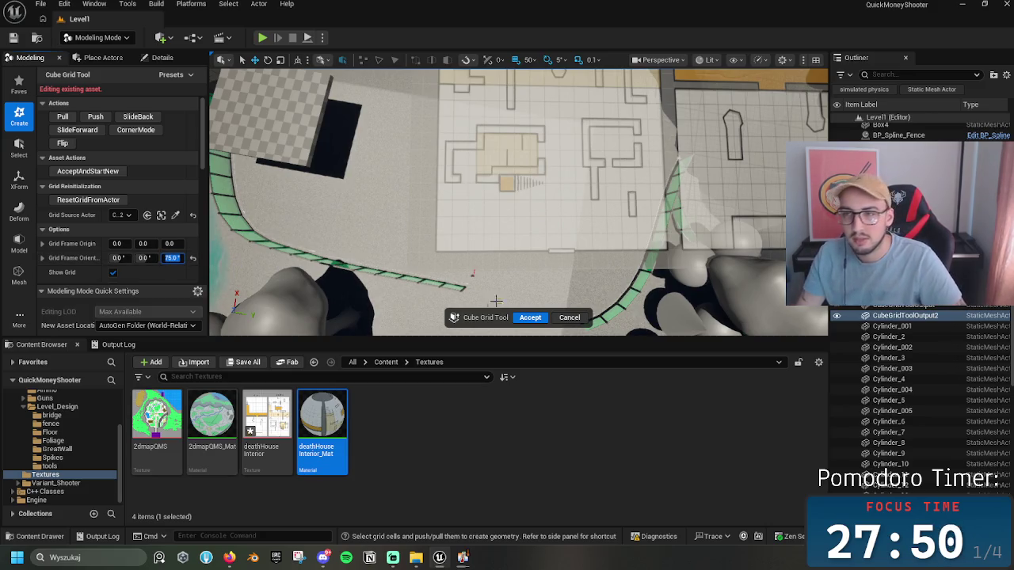
scroll(440, 248, "up", 3)
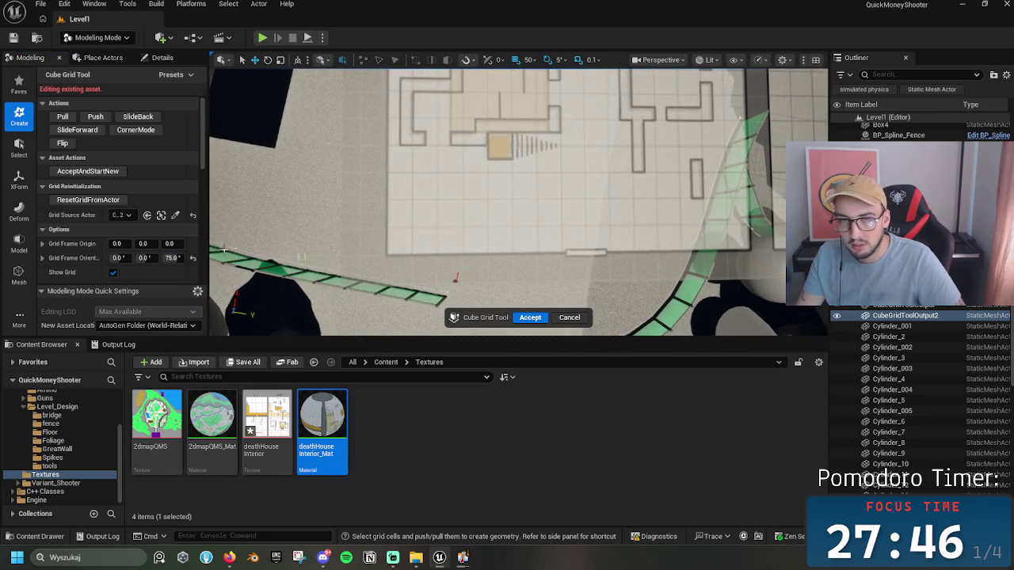
left_click(172, 258)
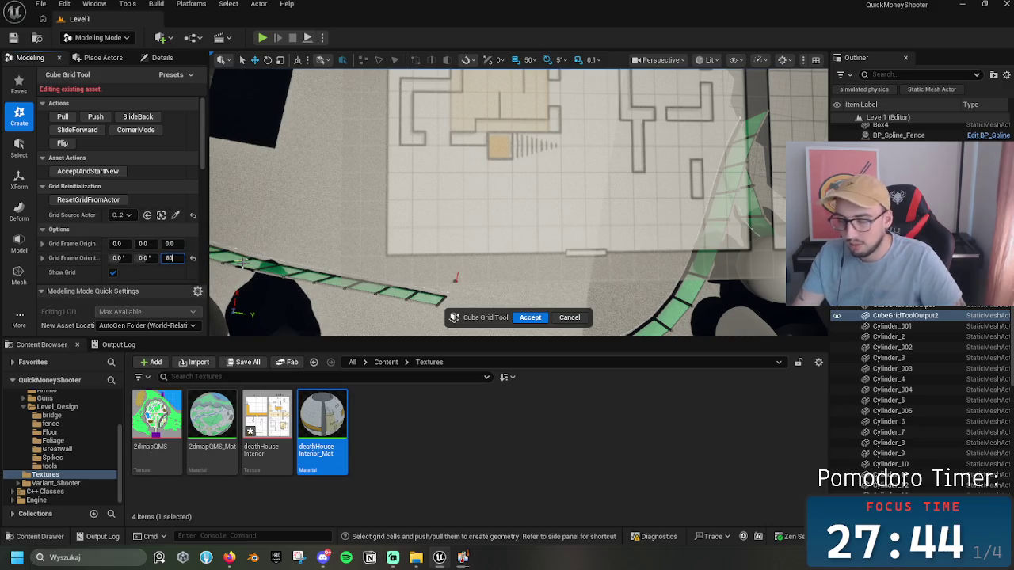
type(".0")
key("Return")
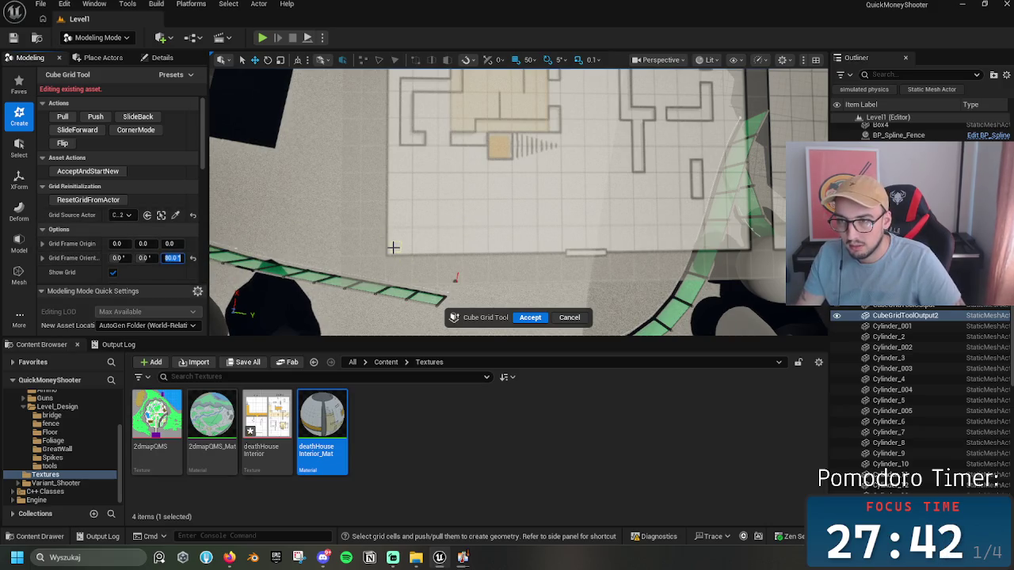
Step: Select and then clear a strip of cells along the map wall, then return to Selection Mode
left_click_drag(400, 250, 590, 242)
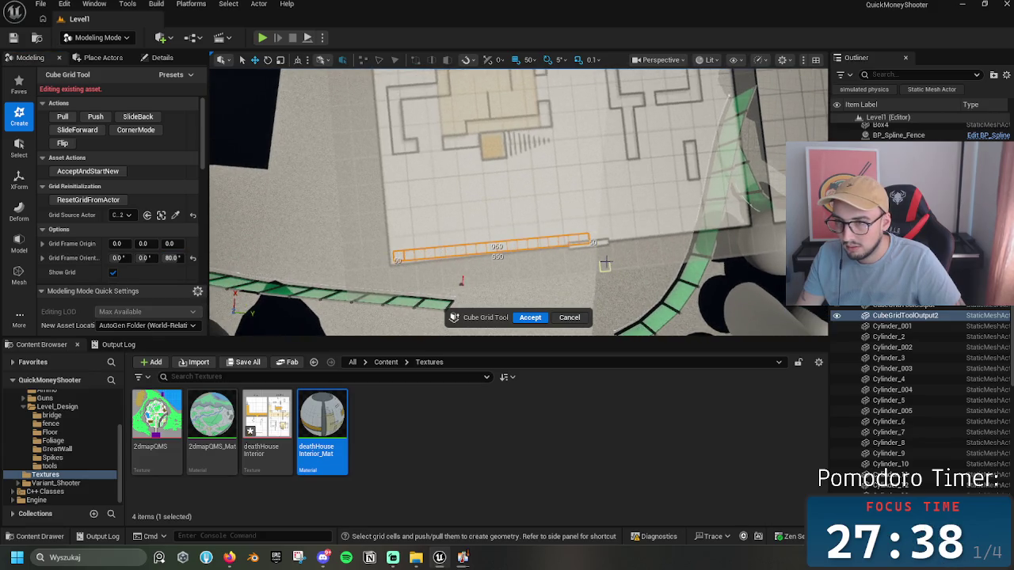
left_click_drag(484, 222, 539, 237)
mouse_move(465, 250)
left_mouse_down()
mouse_move(467, 265)
mouse_move(485, 248)
left_mouse_up()
left_click(523, 165)
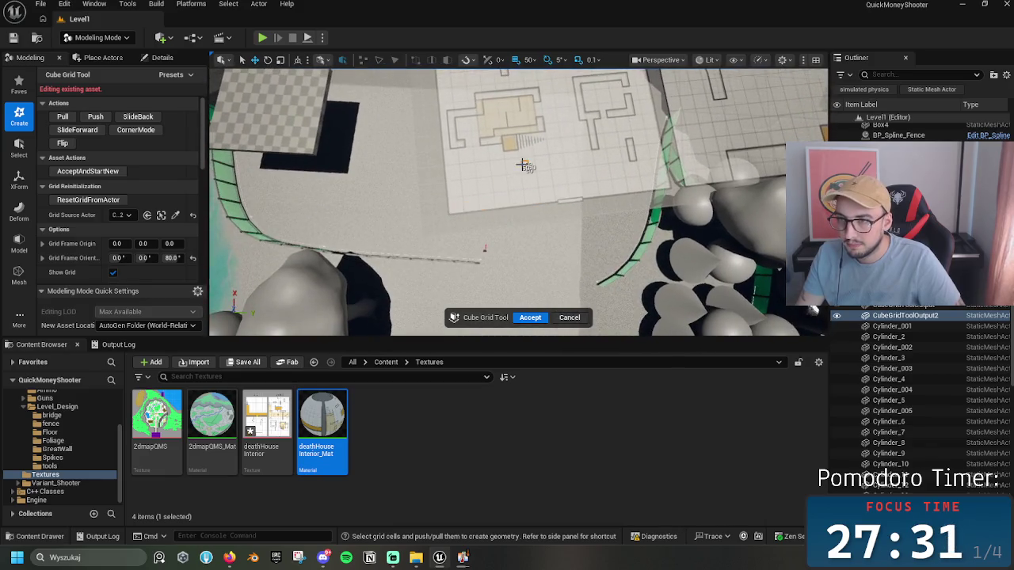
left_click(99, 38)
left_click(83, 49)
Step: Select the floor-plan plane and set its Rotation Z (yaw) to 80 in Details
left_click(516, 194)
key("f")
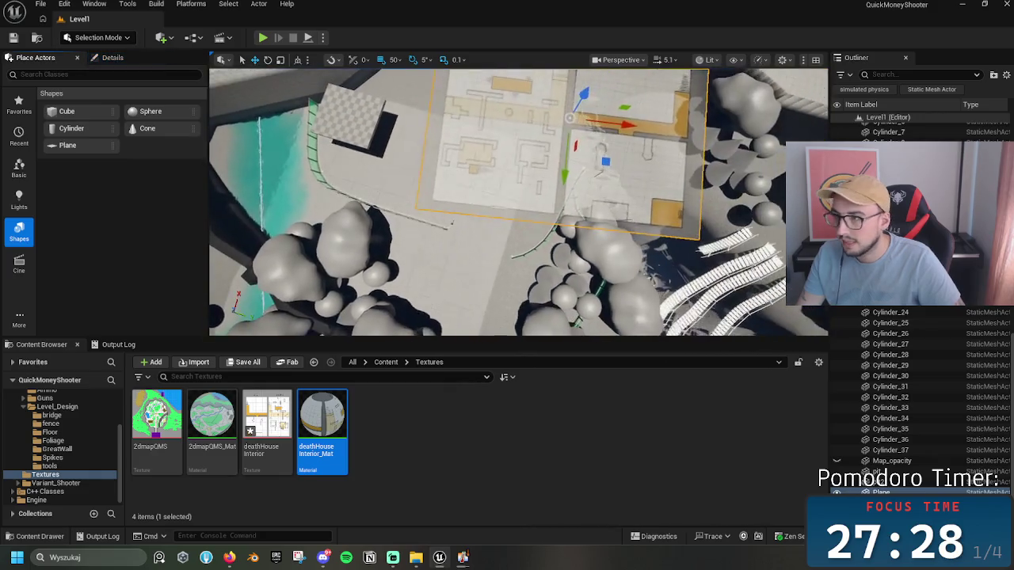
left_click(111, 57)
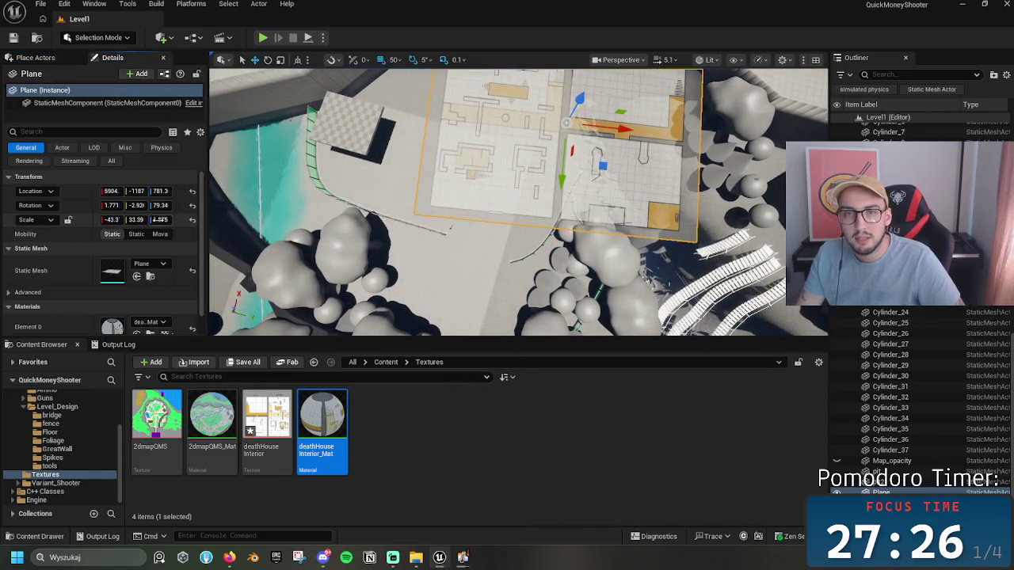
left_click_drag(206, 220, 243, 220)
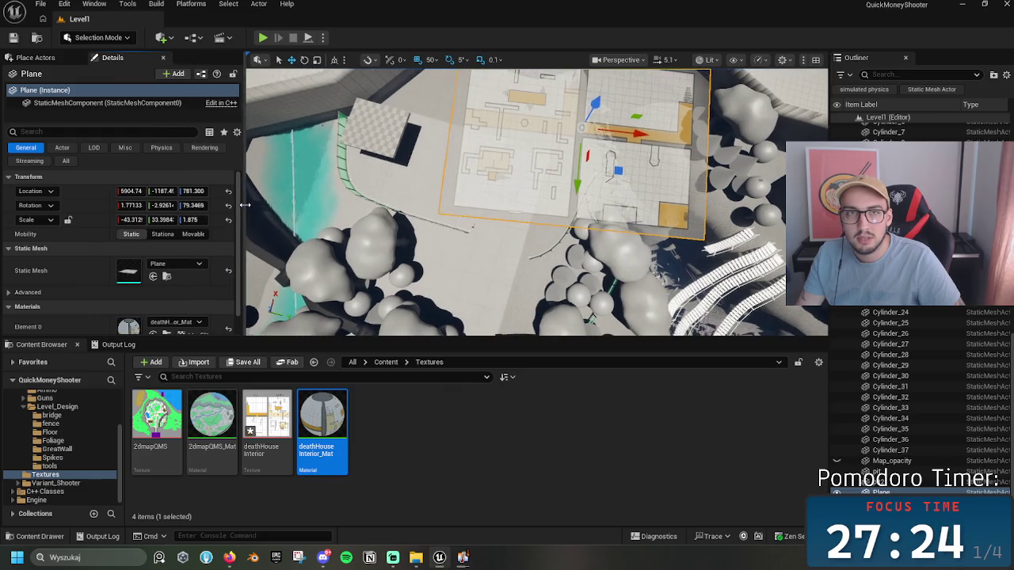
left_click(193, 205)
type("90")
key("Return")
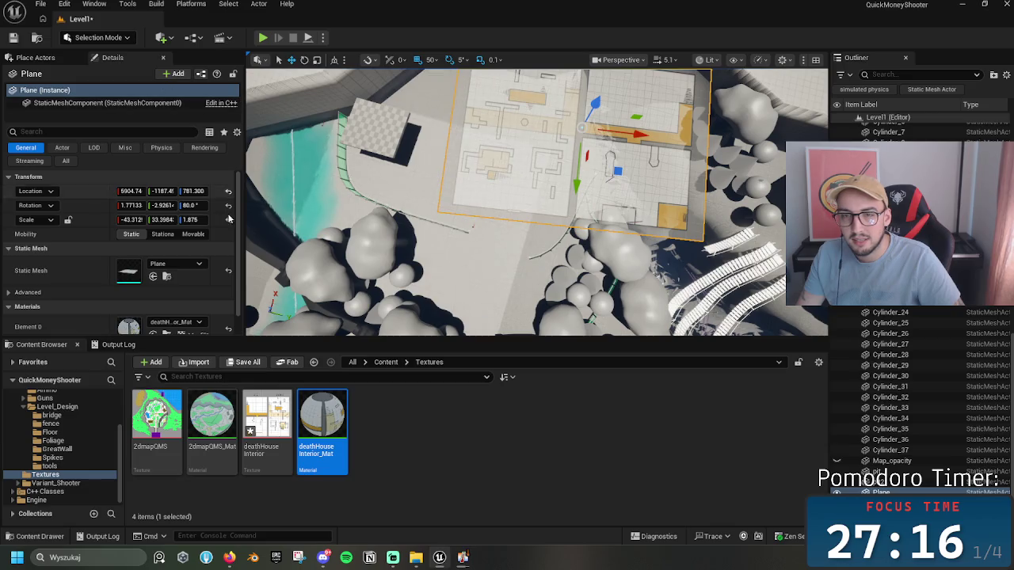
left_click(99, 38)
Step: In Modeling Mode, drag the map plane down toward the level floor
left_click(95, 110)
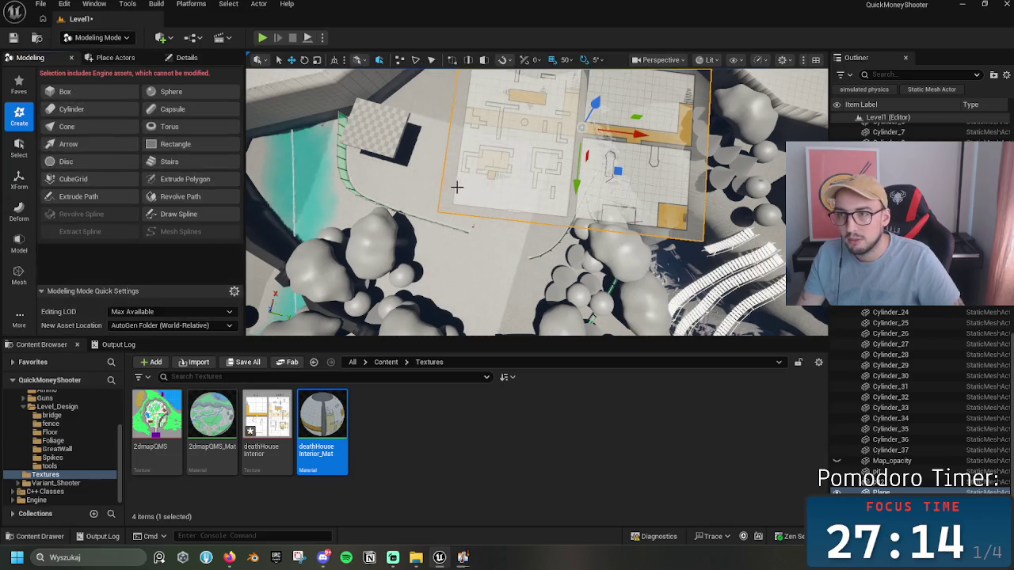
left_click_drag(364, 142, 364, 168)
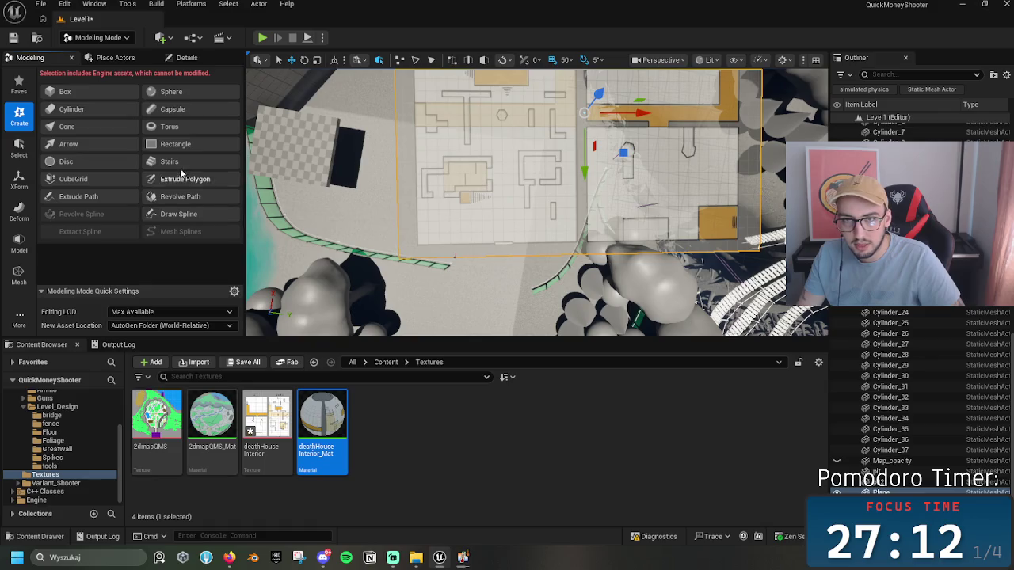
mouse_move(594, 97)
left_mouse_down()
mouse_move(584, 125)
mouse_move(507, 177)
mouse_move(461, 175)
mouse_move(459, 206)
mouse_move(490, 291)
mouse_move(539, 236)
left_mouse_up()
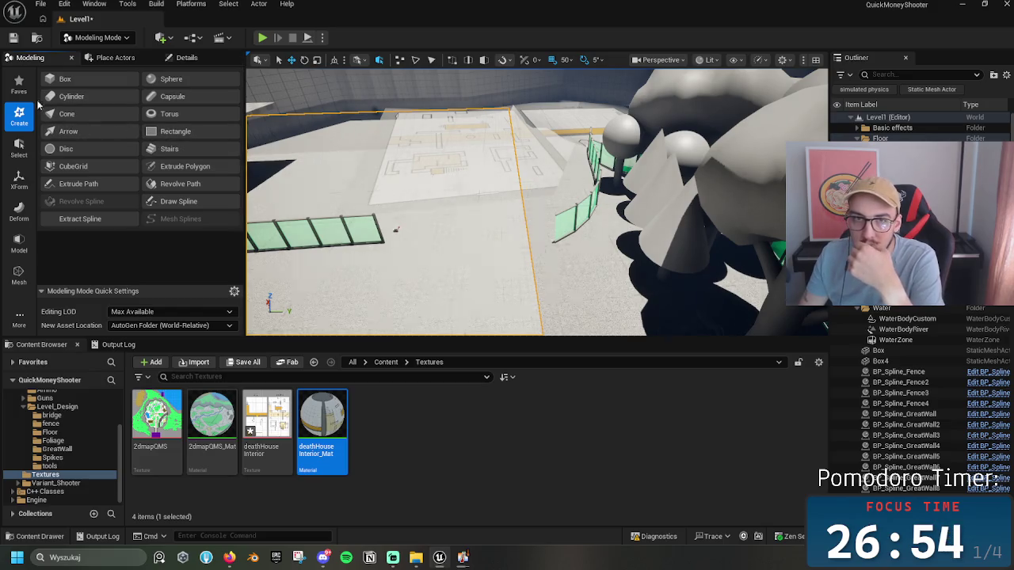
Step: Compare the Floor_with_pit and Floor_with_waterfall positions, then reselect the map plane
left_click(550, 252)
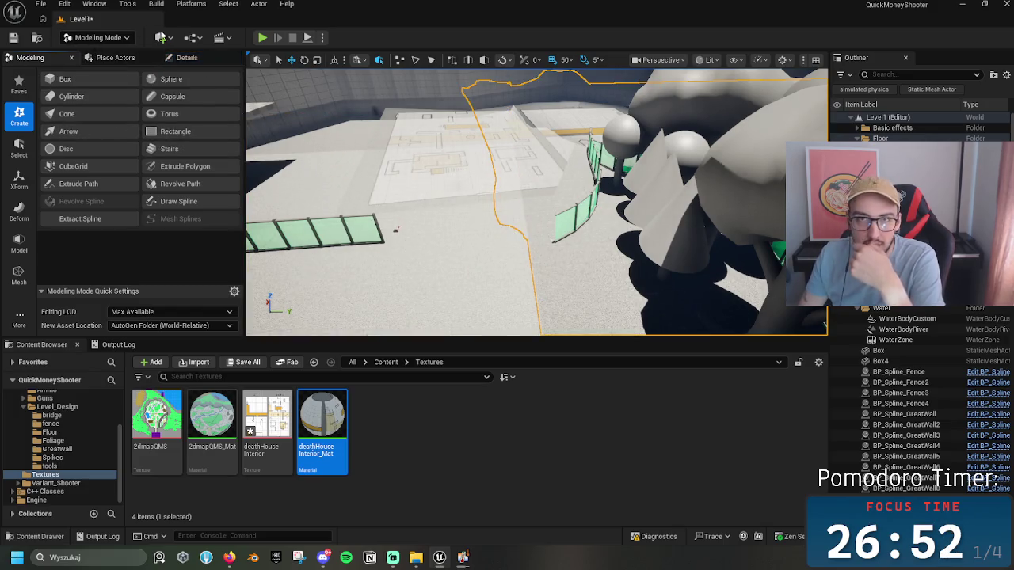
left_click(210, 60)
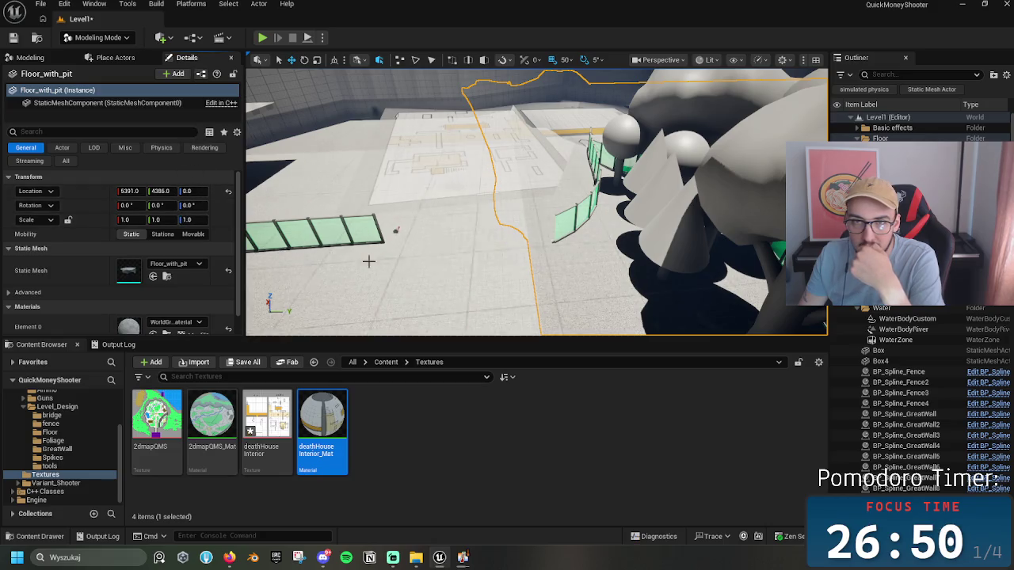
left_click(527, 269)
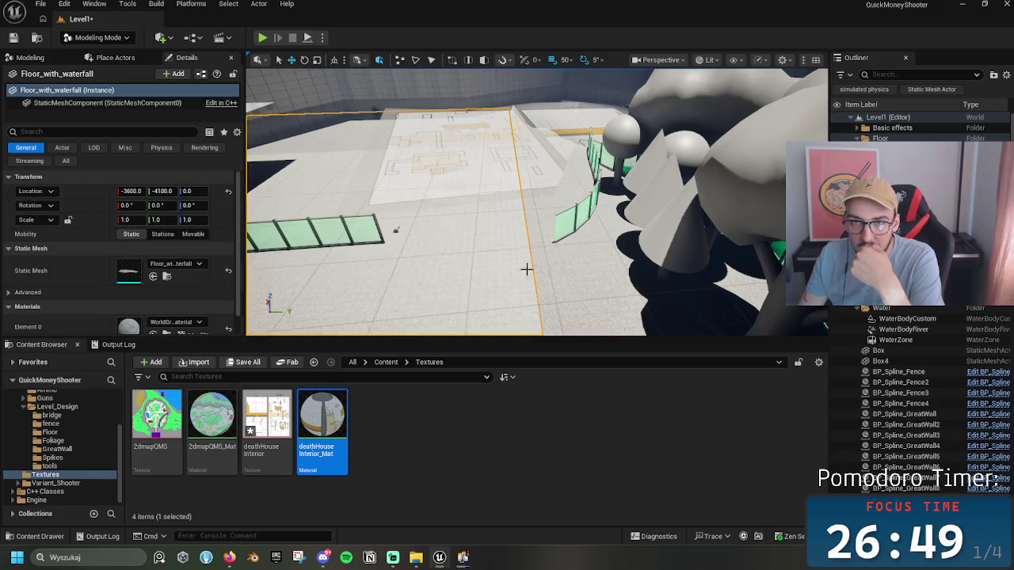
left_click(398, 229)
left_click(546, 263)
left_click(469, 253)
left_click(496, 250)
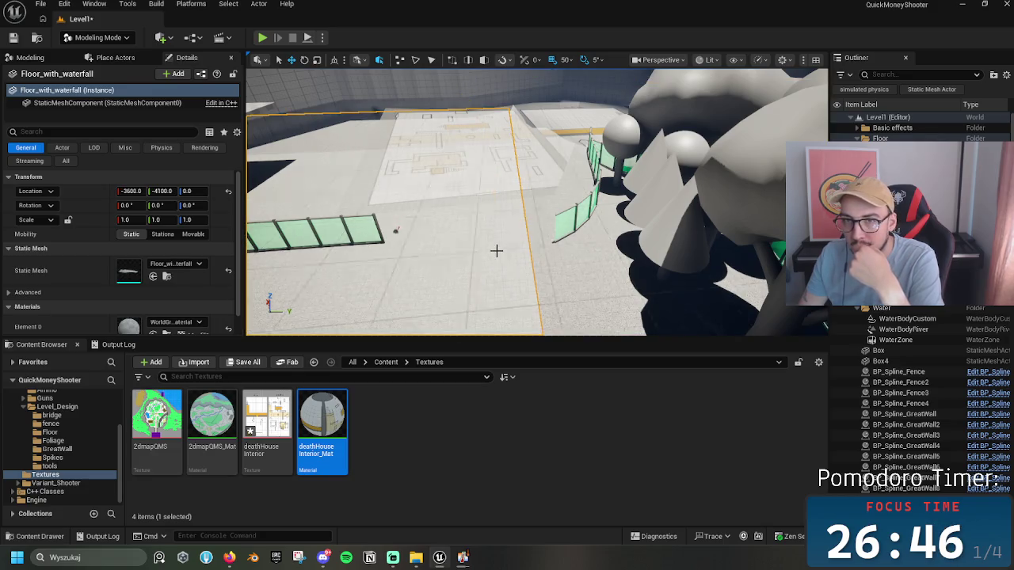
left_click(452, 172)
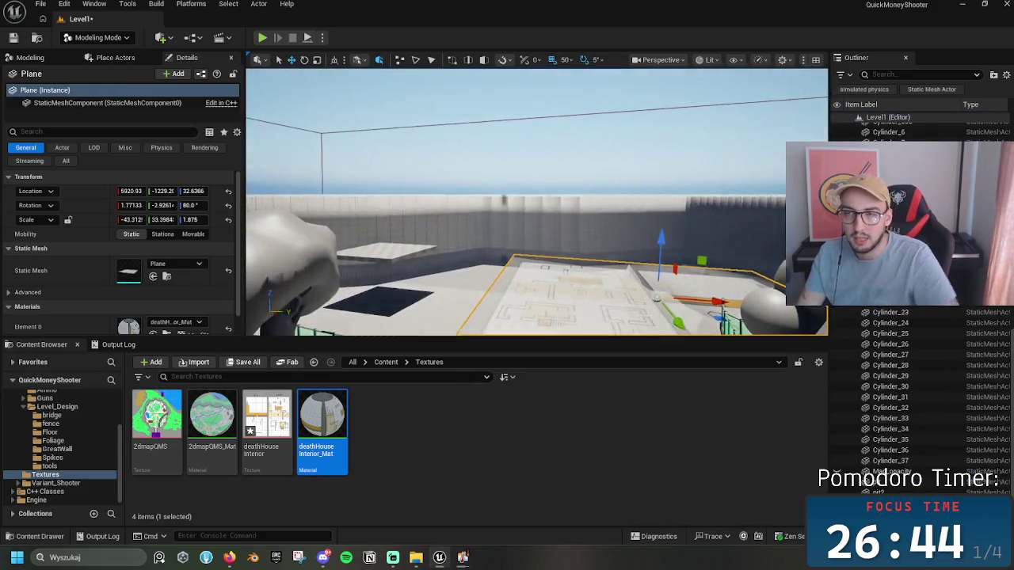
Step: Raise the map plane 50 cm to Z 82.5, then adjust its rotation with the gizmo
mouse_move(523, 198)
left_mouse_down()
mouse_move(476, 222)
mouse_move(539, 194)
mouse_move(503, 224)
left_mouse_up()
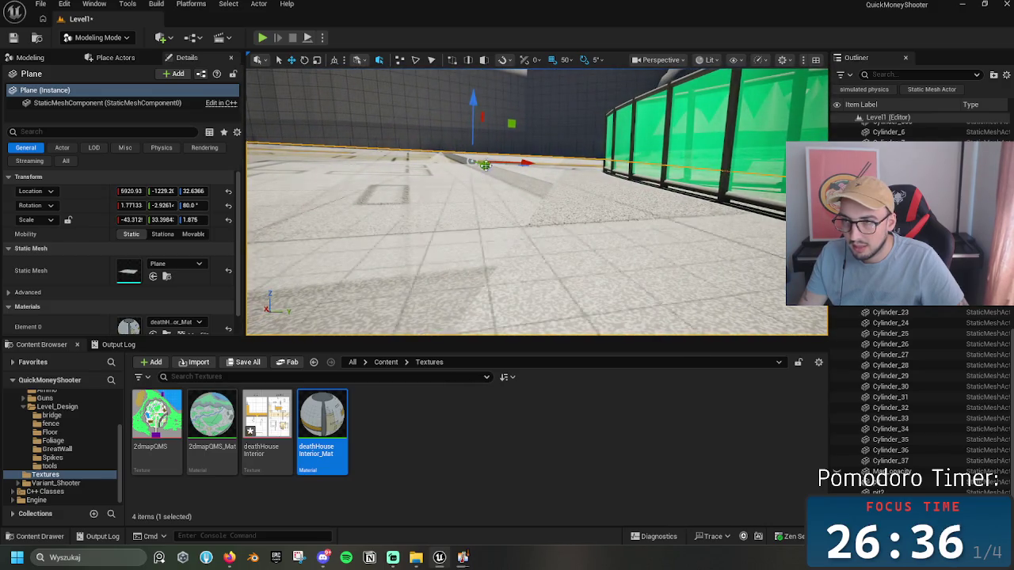
left_click_drag(473, 110, 481, 93)
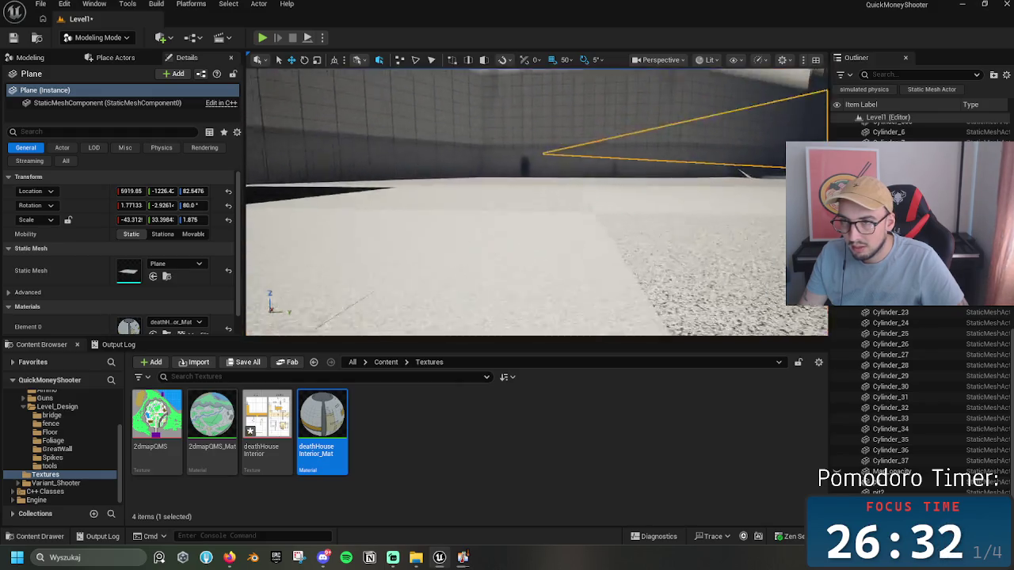
key("f")
key("e")
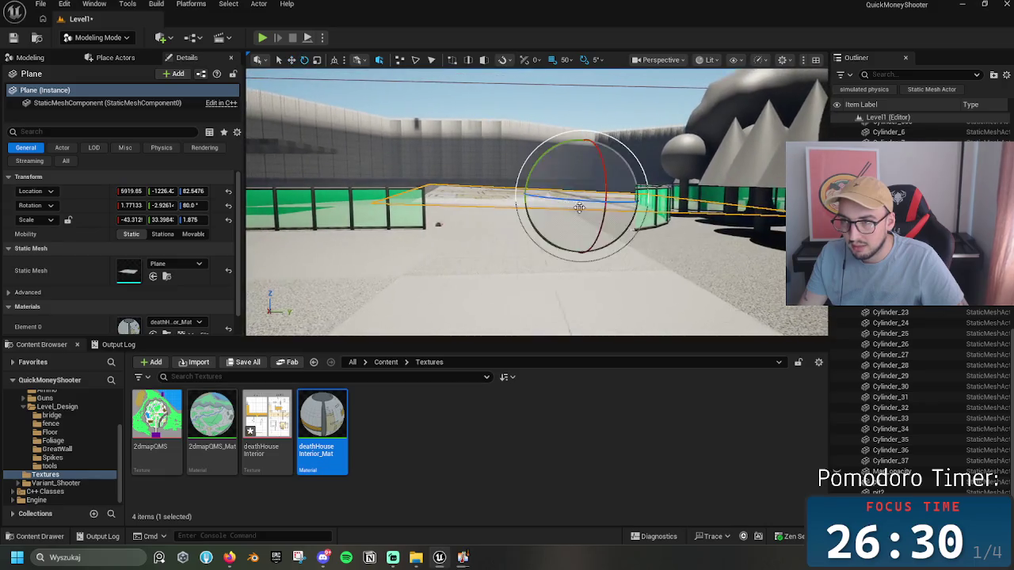
mouse_move(600, 180)
left_mouse_down()
mouse_move(602, 218)
mouse_move(602, 194)
mouse_move(622, 167)
mouse_move(604, 155)
left_mouse_up()
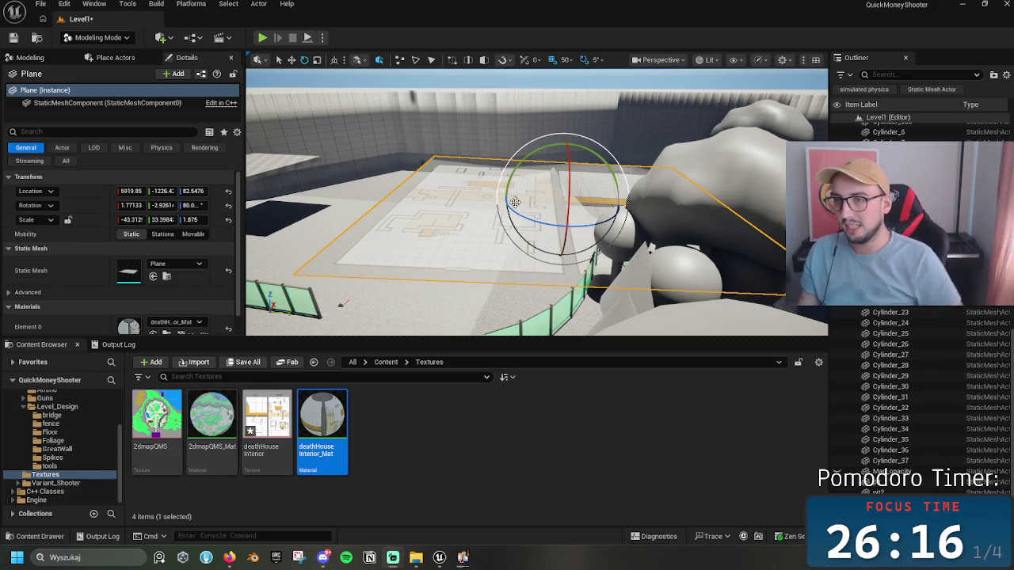
mouse_move(539, 237)
left_mouse_down()
mouse_move(523, 253)
mouse_move(475, 229)
mouse_move(507, 214)
left_mouse_up()
mouse_move(527, 181)
left_mouse_down()
mouse_move(542, 185)
mouse_move(485, 182)
mouse_move(516, 212)
left_mouse_up()
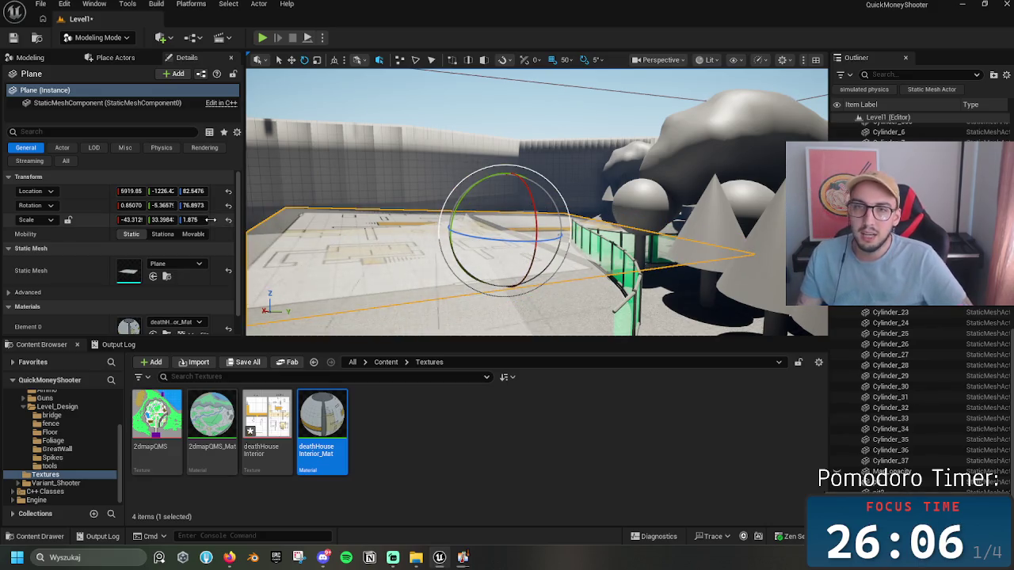
Step: Reset the plane's rotation to 0, 0, 80 so it lies flat
left_click(162, 205)
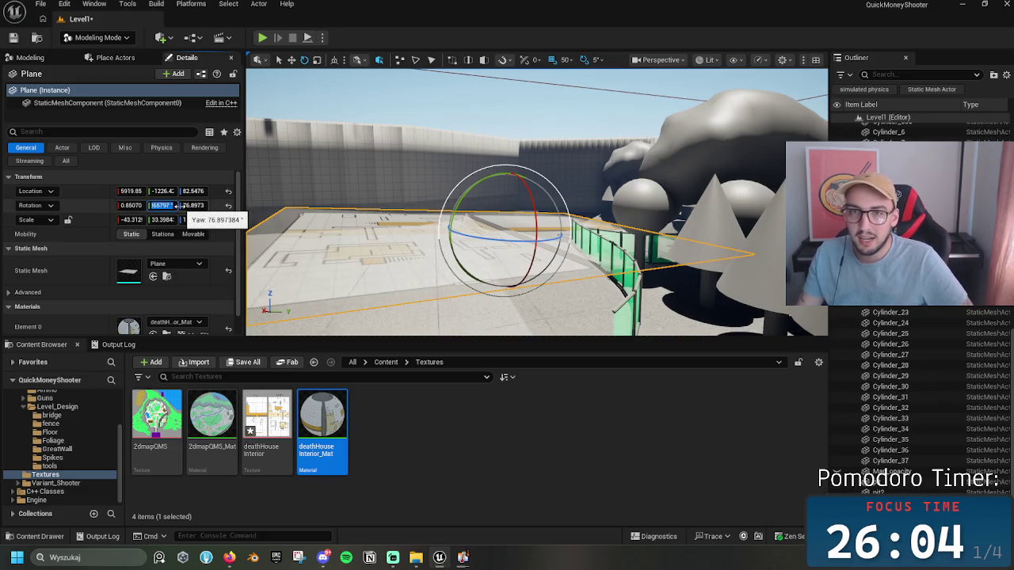
type("0")
key("Return")
type("0")
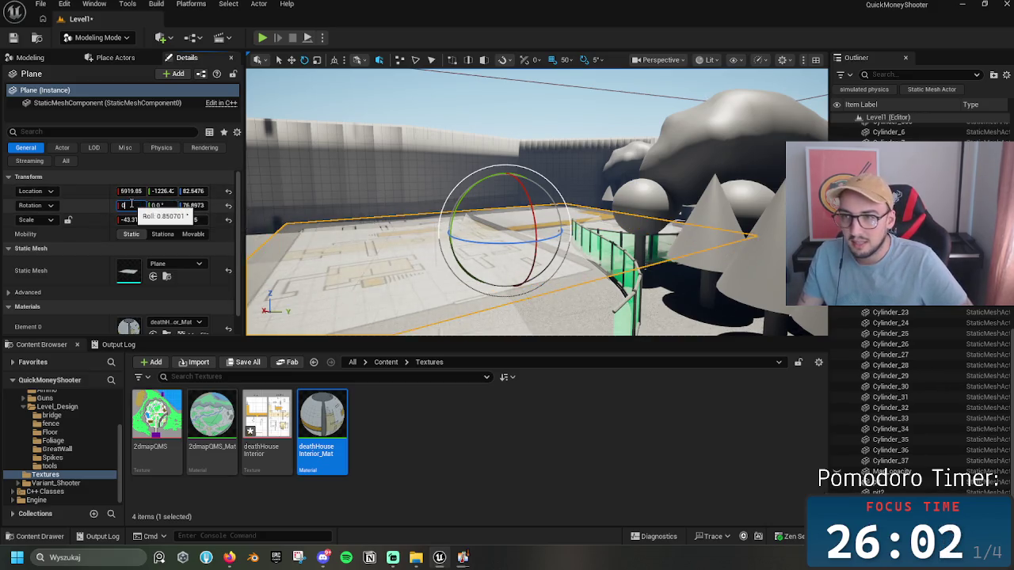
key("Return")
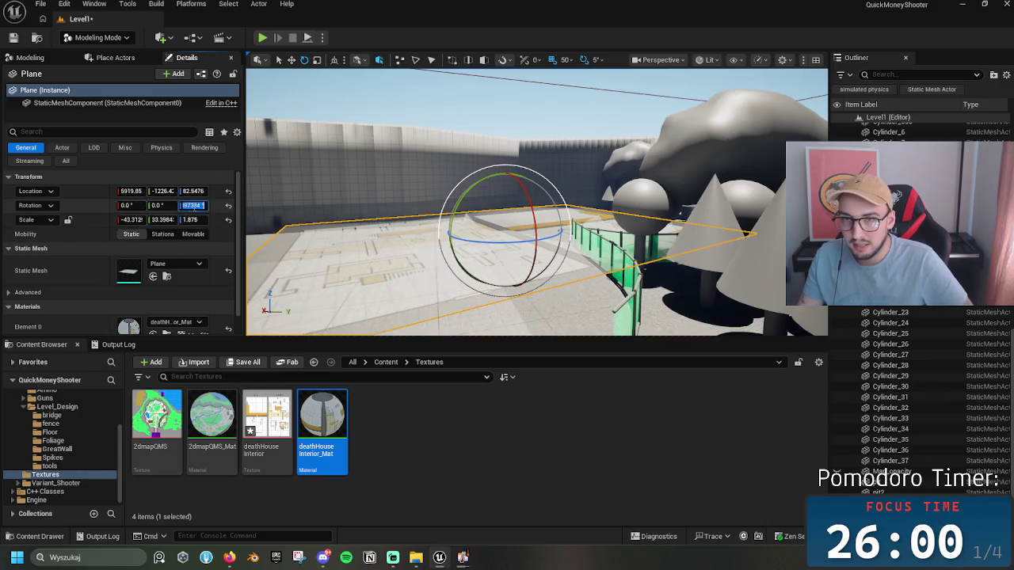
type("80")
key("Return")
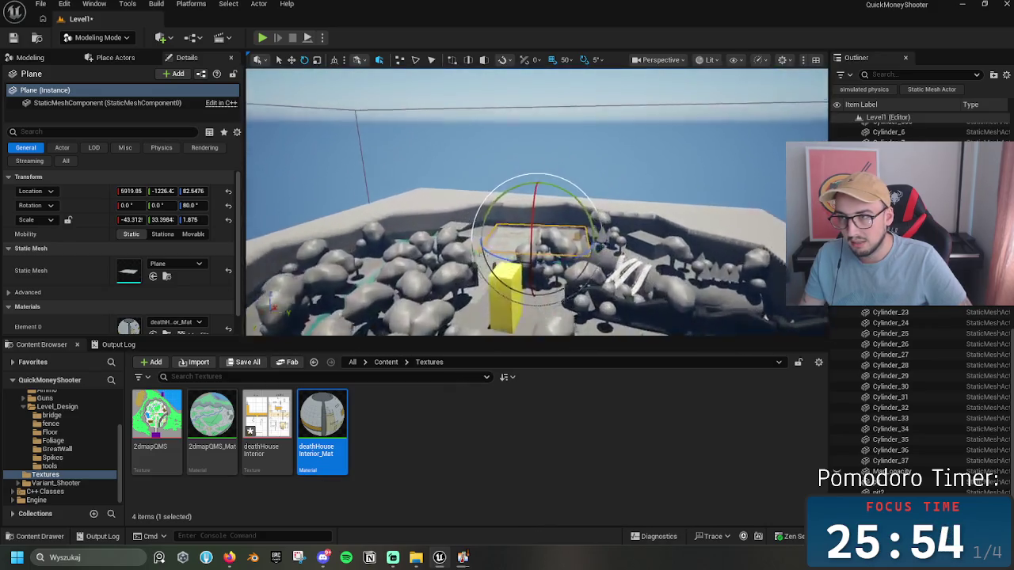
Step: Try a free rotation of the plane, undo it, and fly above for a top-down view
key("f")
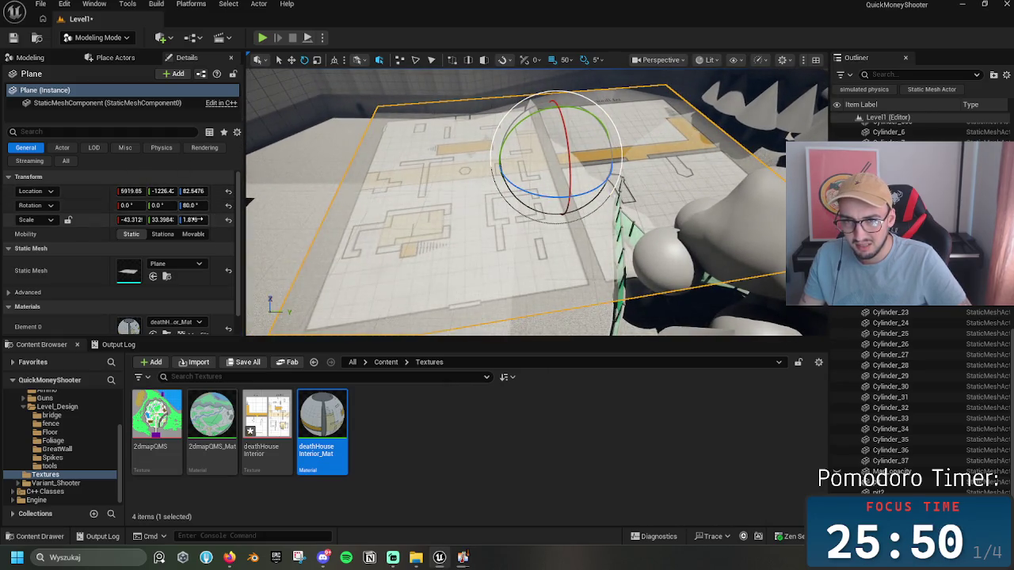
mouse_move(535, 190)
left_mouse_down()
mouse_move(539, 127)
mouse_move(547, 198)
mouse_move(594, 190)
mouse_move(602, 174)
mouse_move(570, 190)
mouse_move(546, 174)
mouse_move(572, 127)
mouse_move(574, 136)
left_mouse_up()
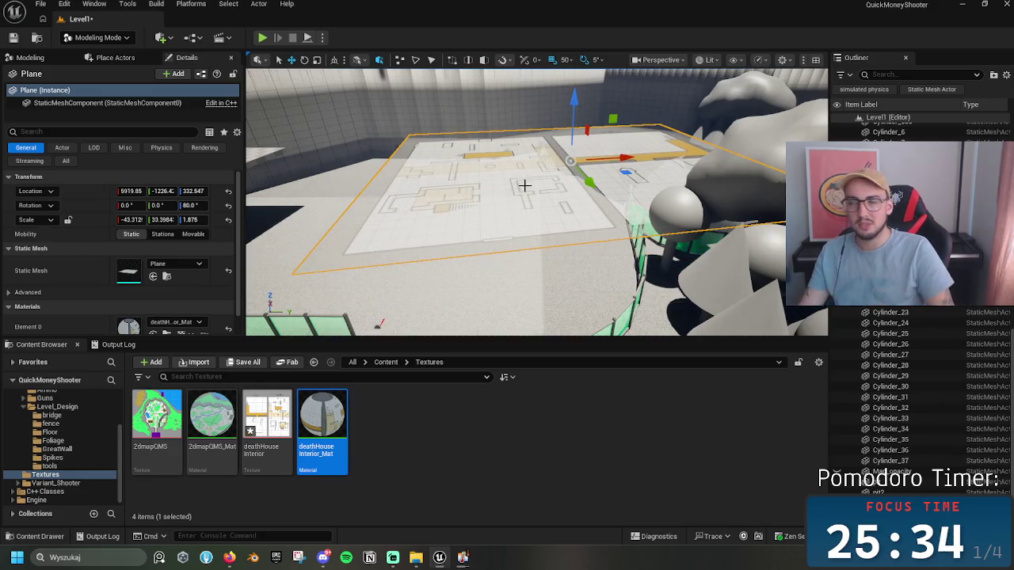
mouse_move(568, 134)
left_mouse_down()
mouse_move(594, 128)
mouse_move(579, 119)
mouse_move(568, 143)
mouse_move(499, 163)
left_mouse_up()
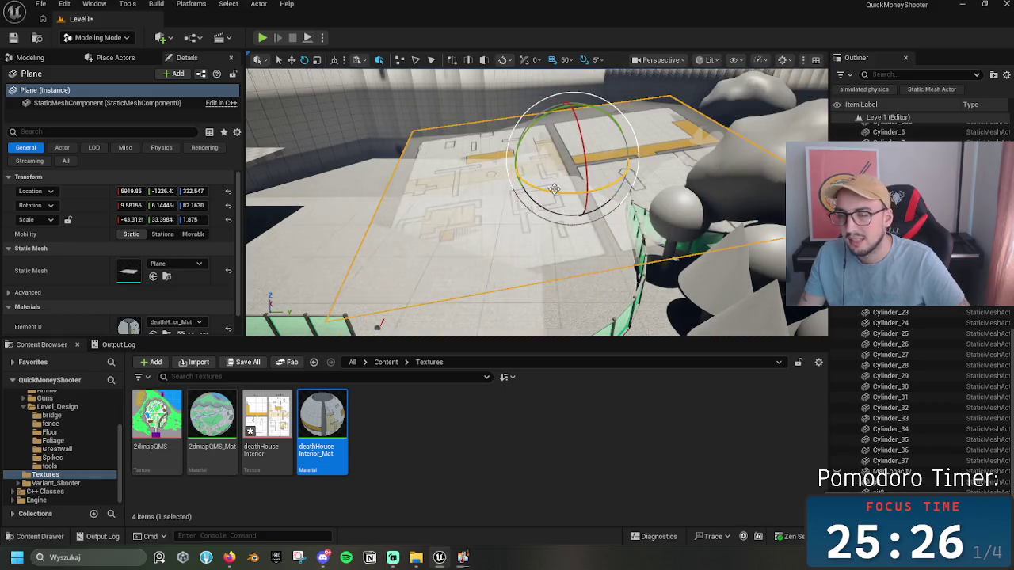
key("ctrl+z")
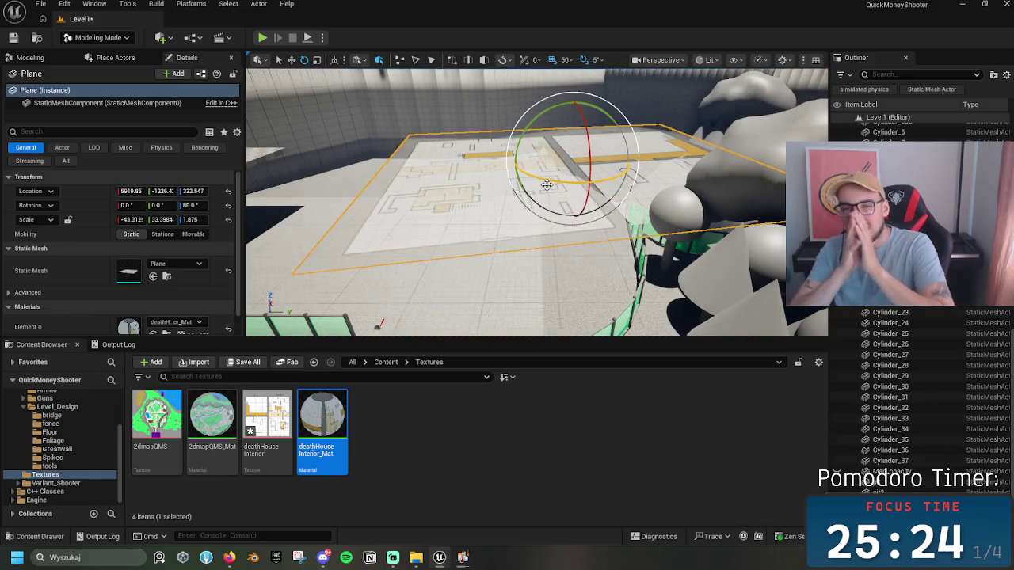
mouse_move(546, 184)
left_mouse_down()
mouse_move(547, 265)
mouse_move(546, 242)
left_mouse_up()
key("w")
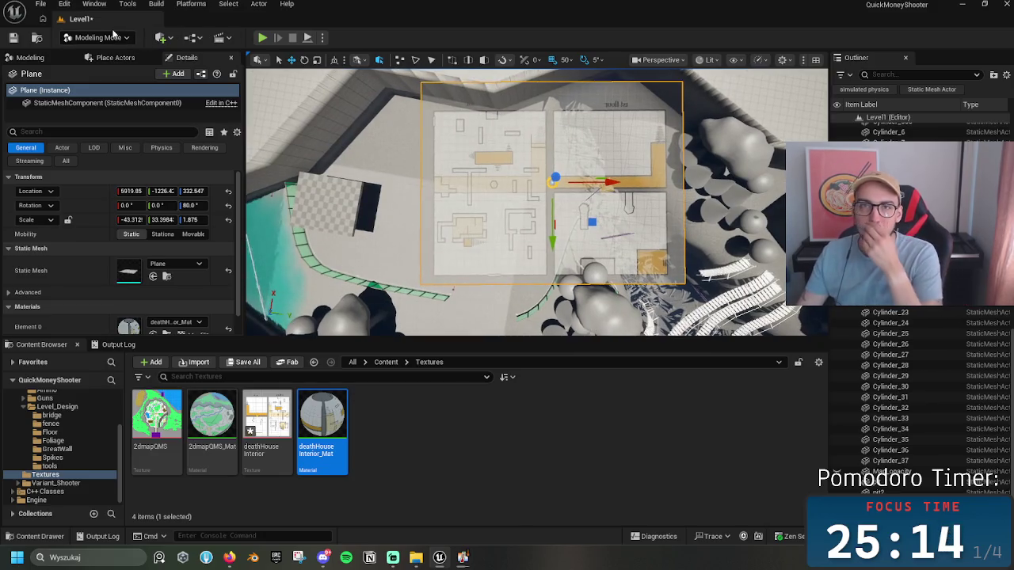
Step: Launch a new CubeGrid tool in Modeling Mode and enlarge the viewport and settings panel
left_click(113, 37)
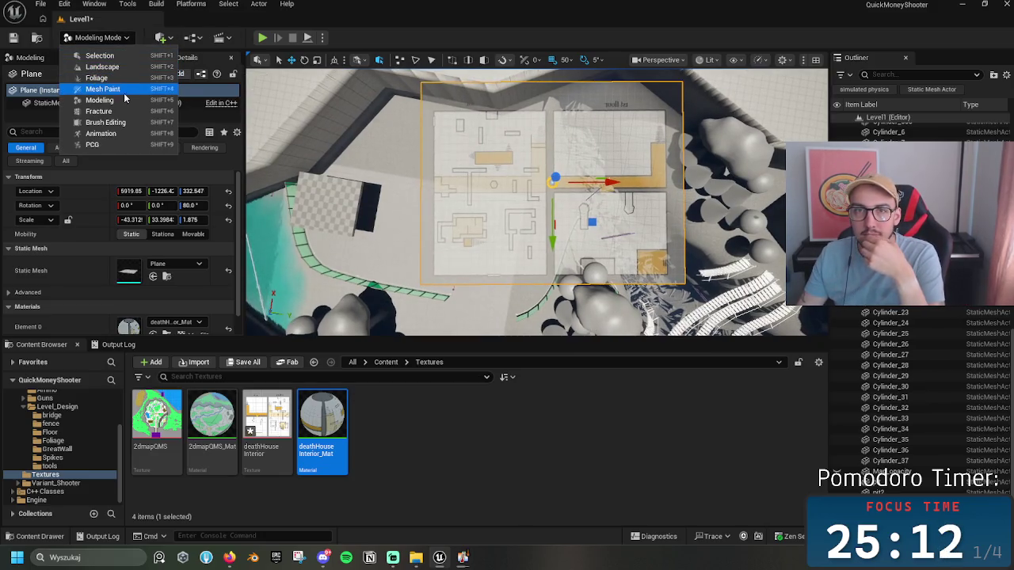
left_click(124, 100)
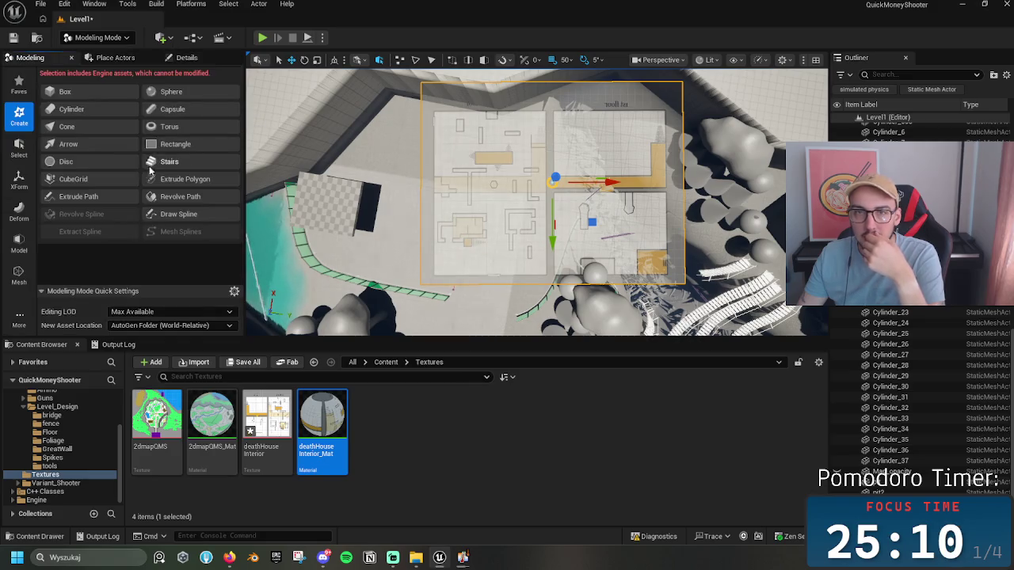
left_click(75, 179)
scroll(505, 284, "up", 6)
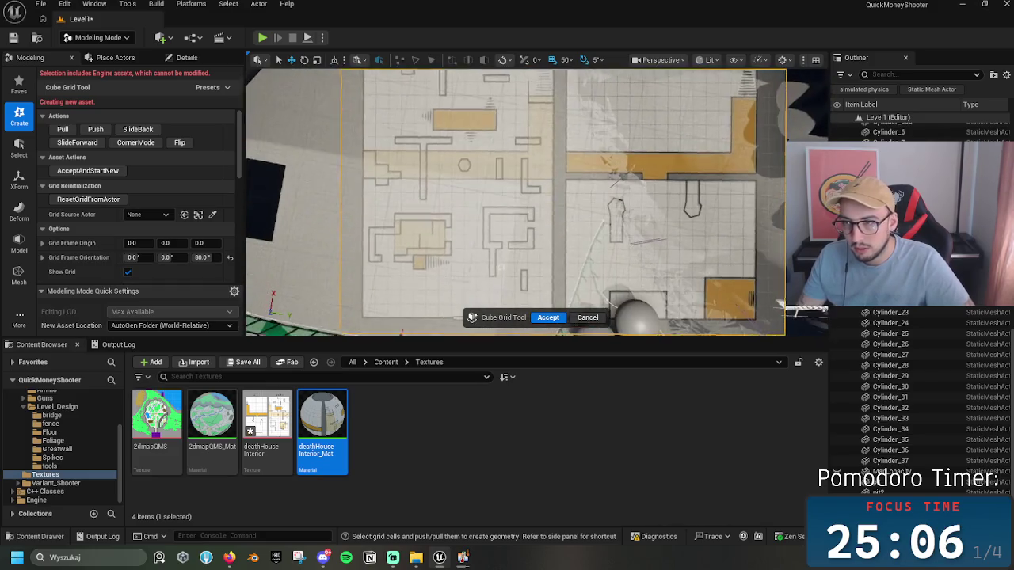
key("a")
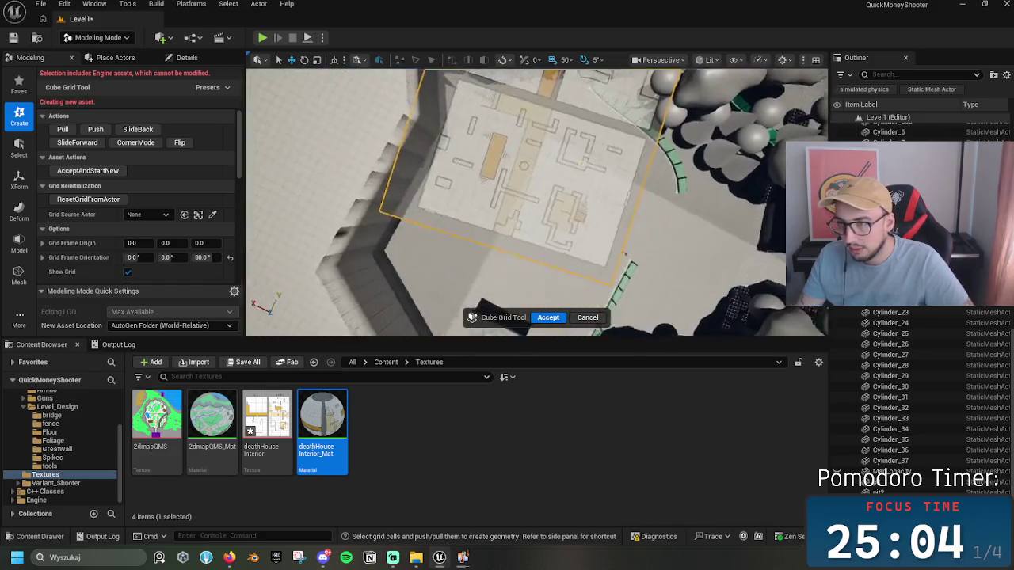
left_click_drag(521, 340, 526, 479)
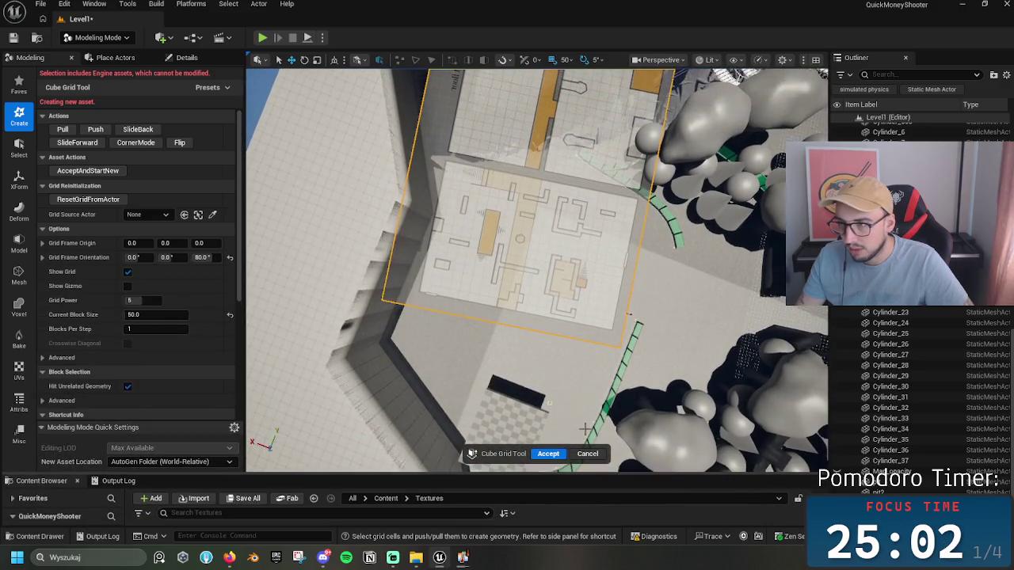
mouse_move(630, 314)
left_mouse_down()
mouse_move(482, 336)
mouse_move(384, 423)
mouse_move(337, 443)
left_mouse_up()
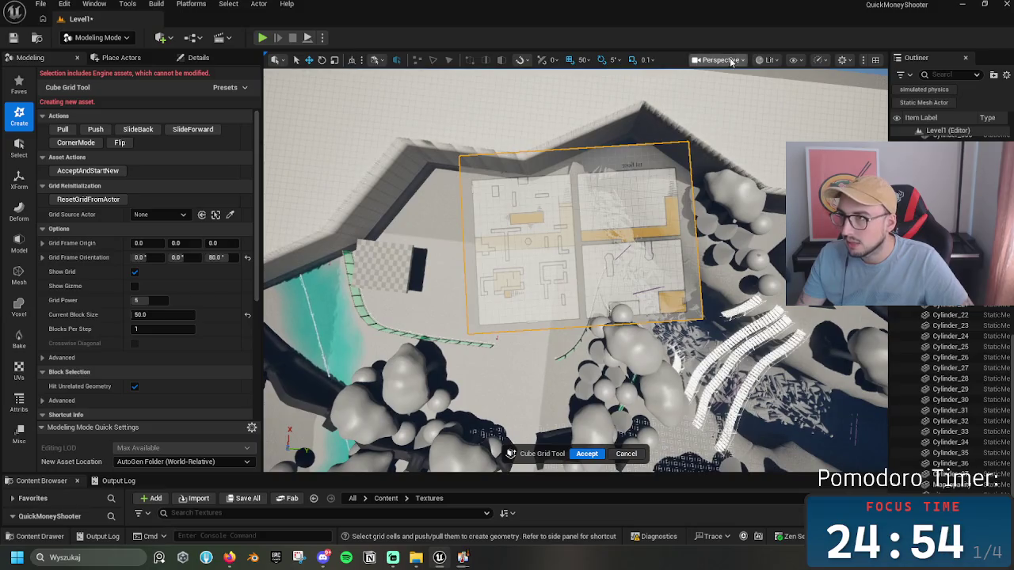
Step: In Top view, select grid cells covering the right half of the floor plan
left_click(717, 59)
left_click(733, 127)
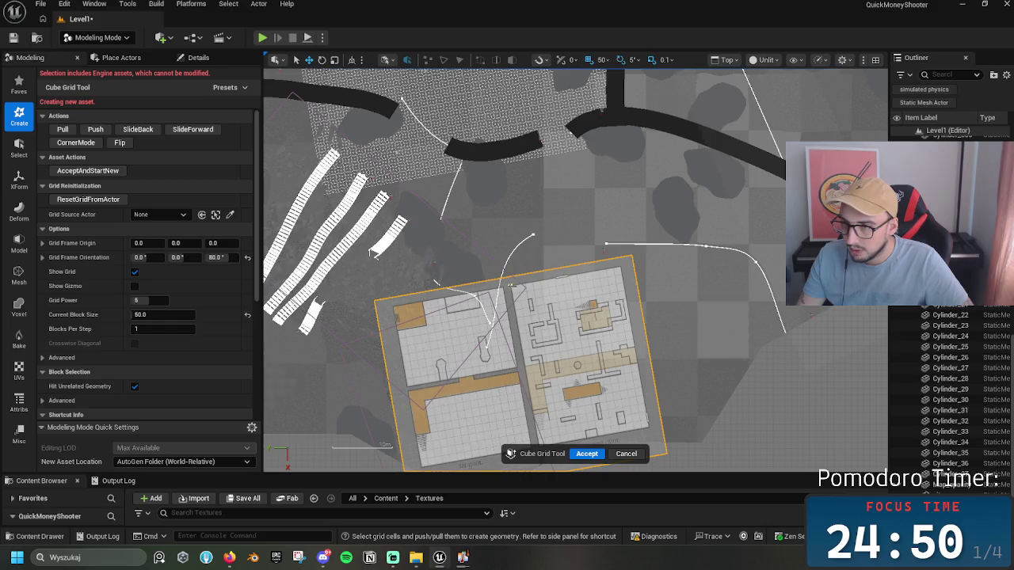
left_click_drag(511, 285, 645, 442)
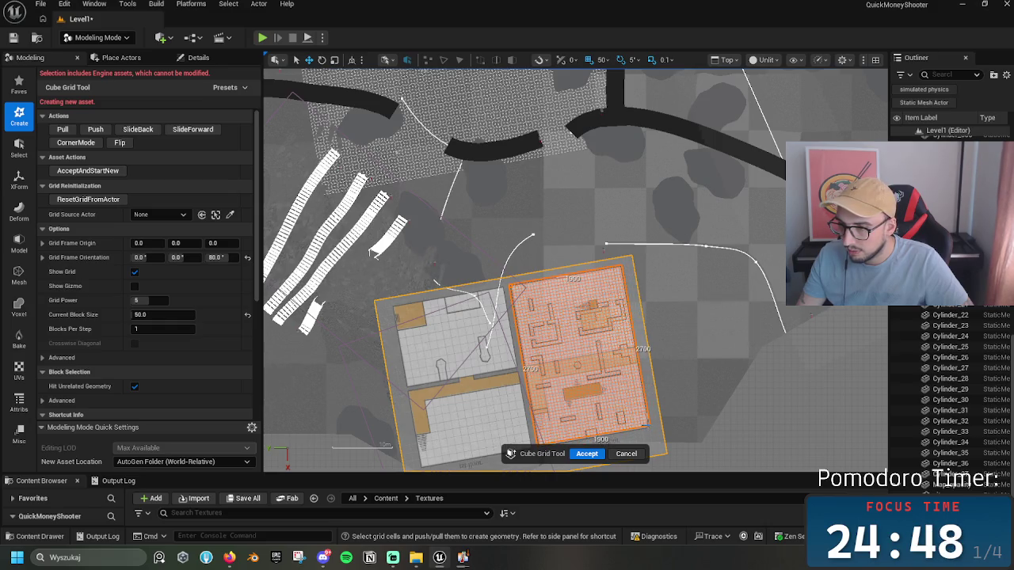
mouse_move(637, 324)
left_mouse_down()
mouse_move(530, 316)
mouse_move(592, 198)
left_mouse_up()
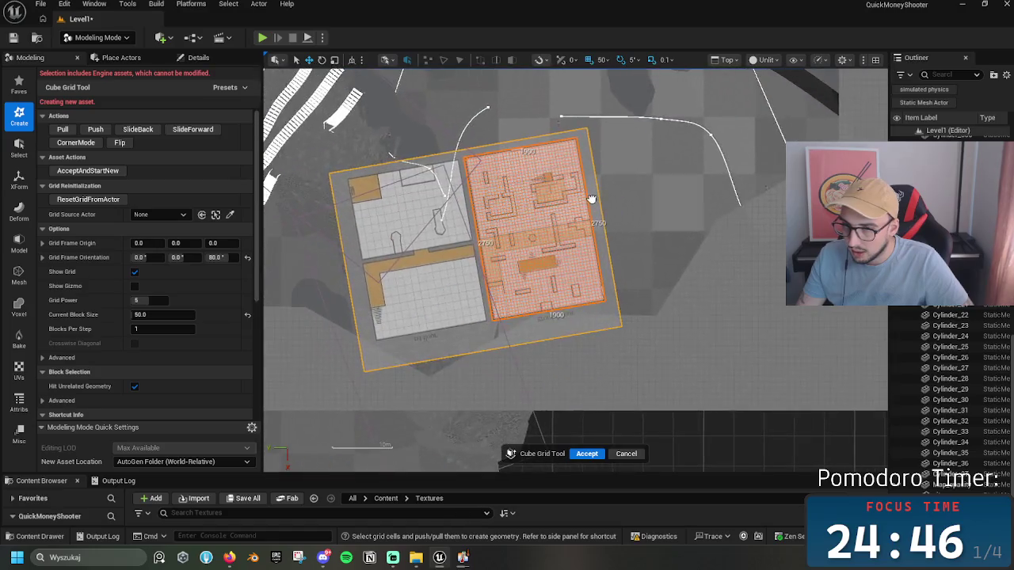
scroll(592, 199, "up", 5)
left_click_drag(545, 263, 545, 273)
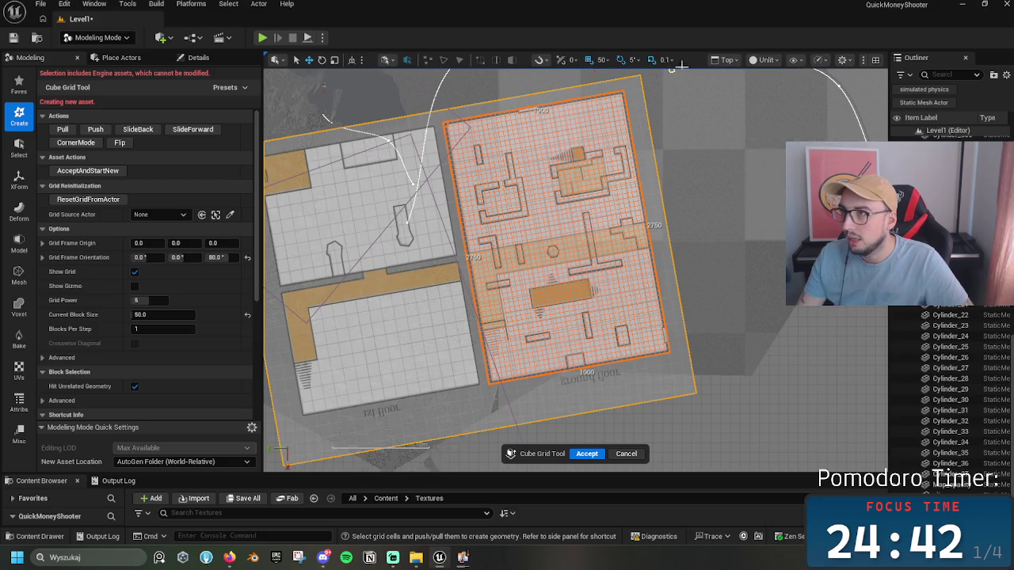
Step: Return to Perspective and accept the 1900 × 2750 slab as CubeGridToolOutput3
left_click(723, 59)
left_click(731, 86)
mouse_move(576, 269)
left_mouse_down()
mouse_move(554, 262)
mouse_move(554, 301)
mouse_move(563, 237)
mouse_move(617, 304)
left_mouse_up()
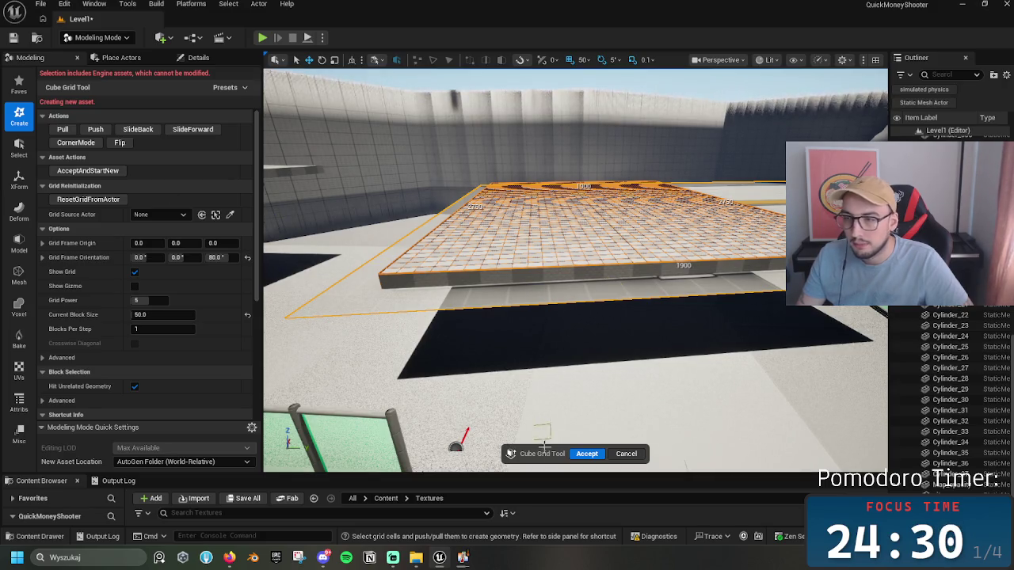
left_click(587, 453)
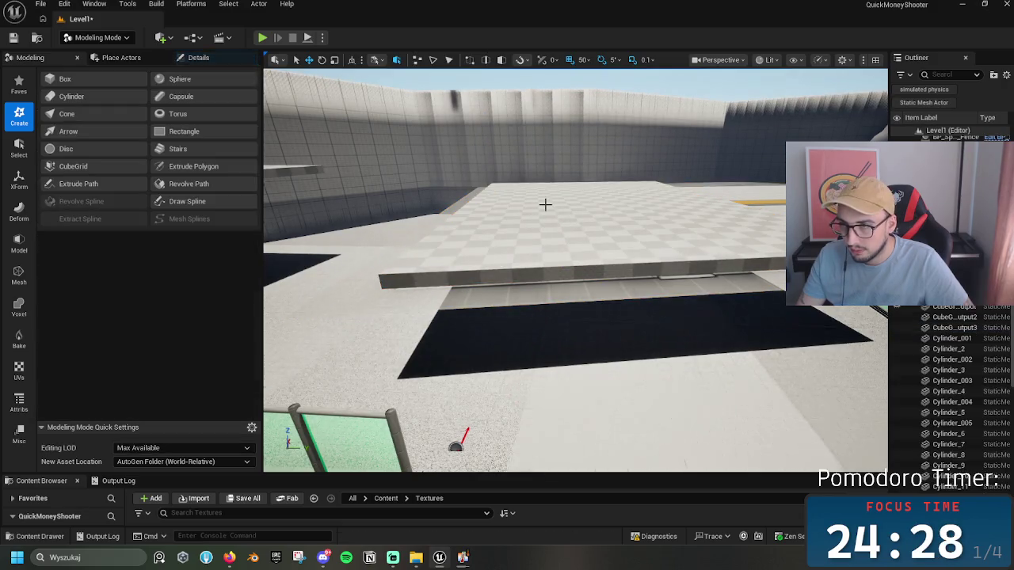
Step: Lower CubeGridToolOutput3 to Z -50 and start editing its height in Details
left_click(545, 204)
left_click_drag(487, 139, 489, 168)
scroll(489, 168, "up", 10)
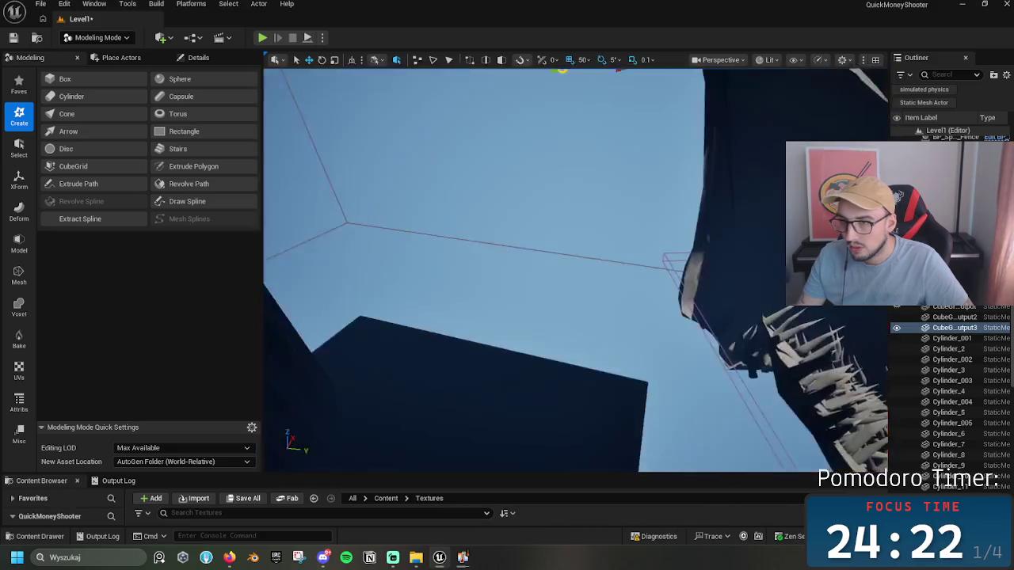
scroll(576, 270, "down", 10)
left_click_drag(577, 131, 577, 139)
left_click_drag(554, 333, 475, 269)
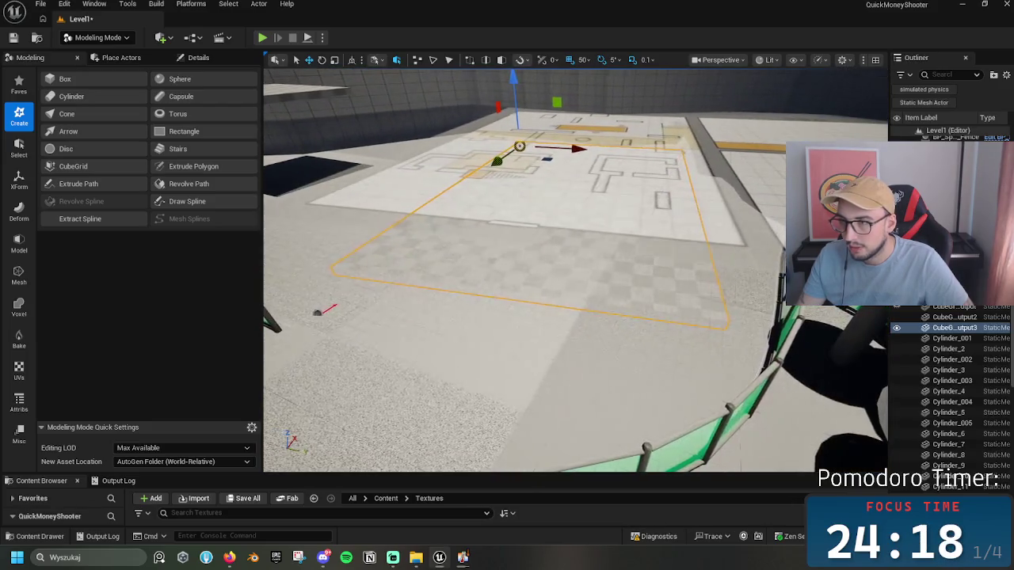
scroll(651, 230, "down", 8)
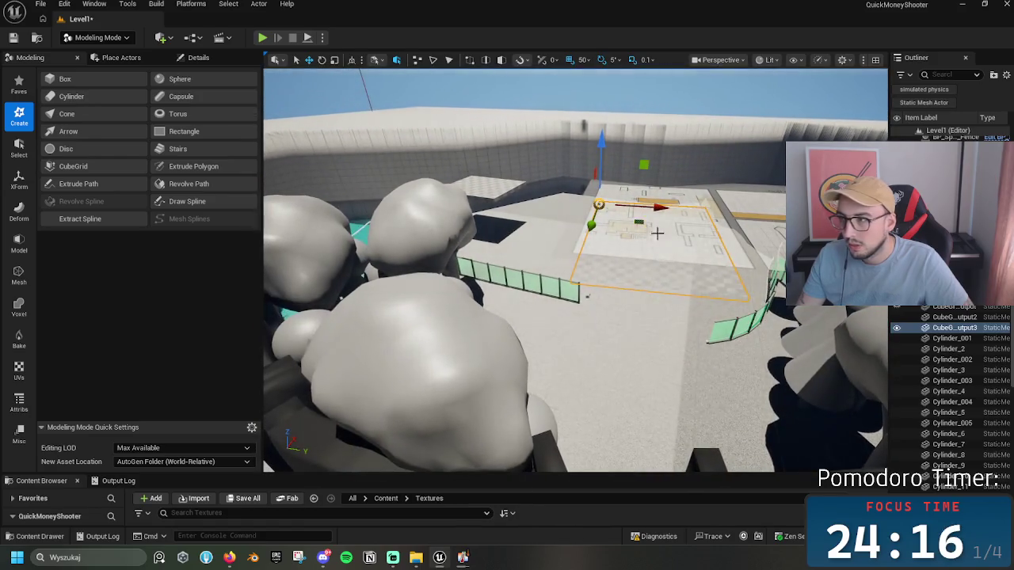
left_click(198, 58)
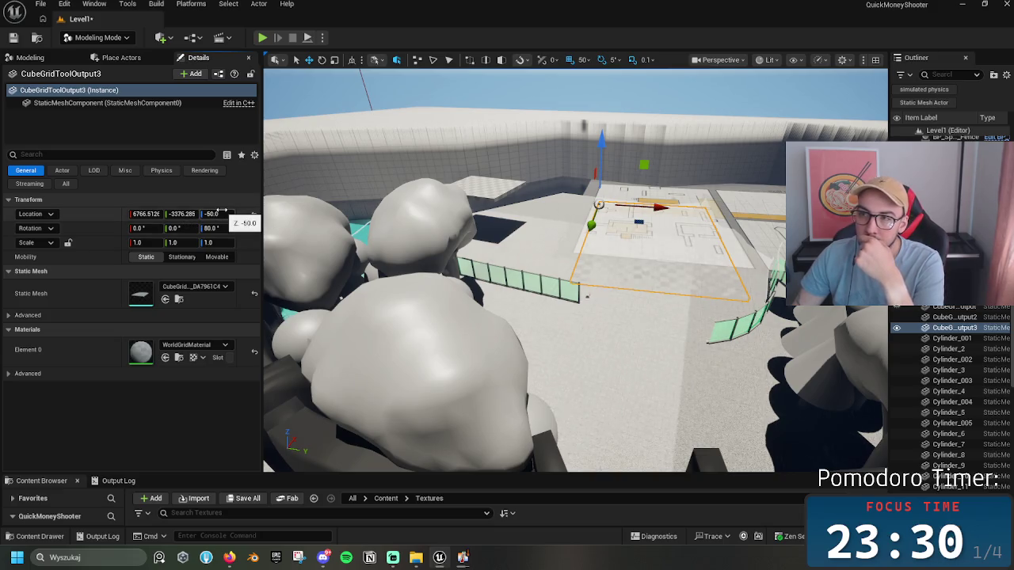
left_click(224, 212)
type("950")
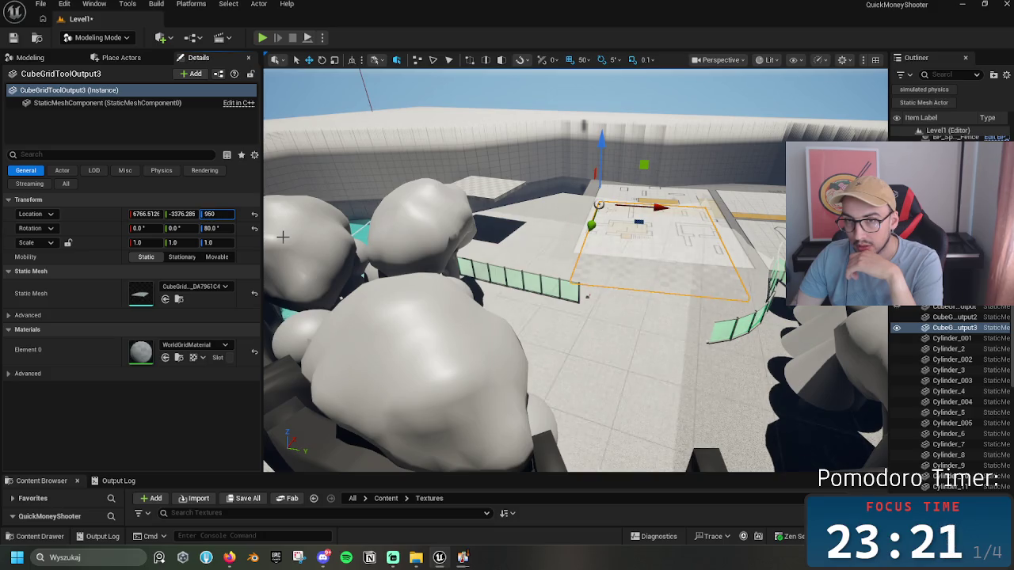
Step: Set the slab's Location Z to 950
key("Return")
mouse_move(576, 269)
left_mouse_down()
mouse_move(582, 277)
mouse_move(586, 238)
mouse_move(590, 261)
mouse_move(594, 245)
mouse_move(606, 261)
mouse_move(610, 253)
left_mouse_up()
left_click(212, 214)
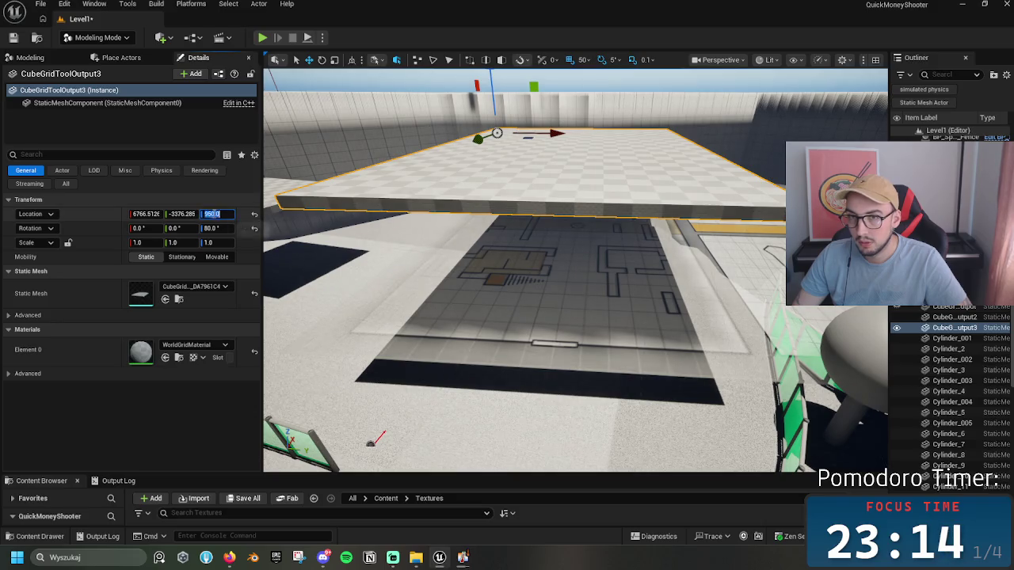
key("Return")
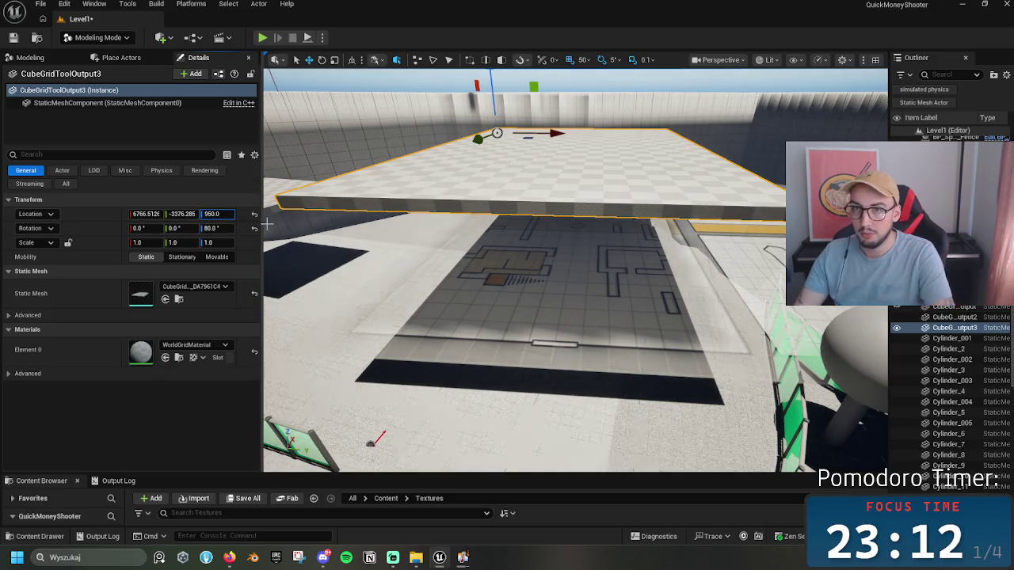
key("BackSpace")
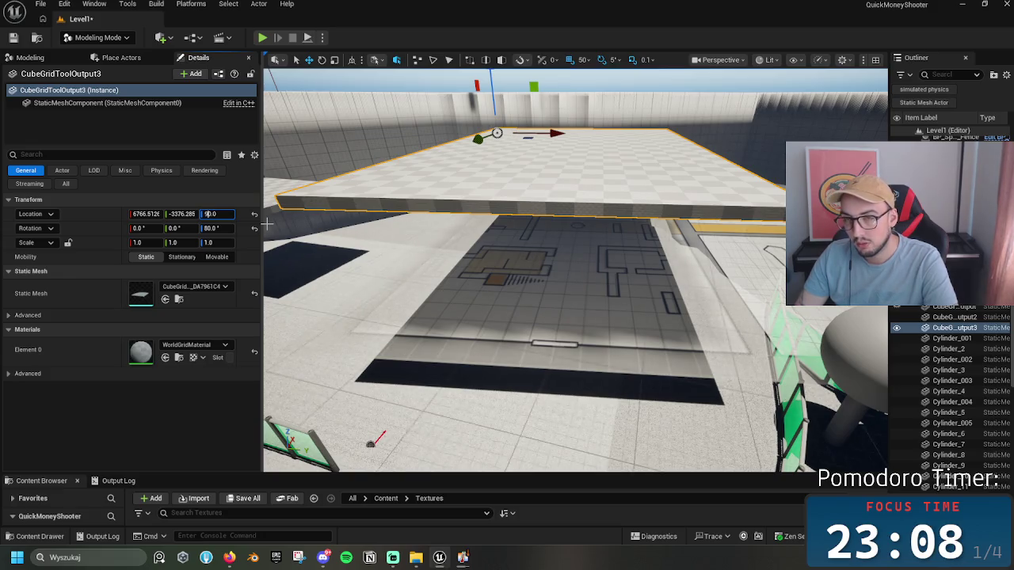
type("8")
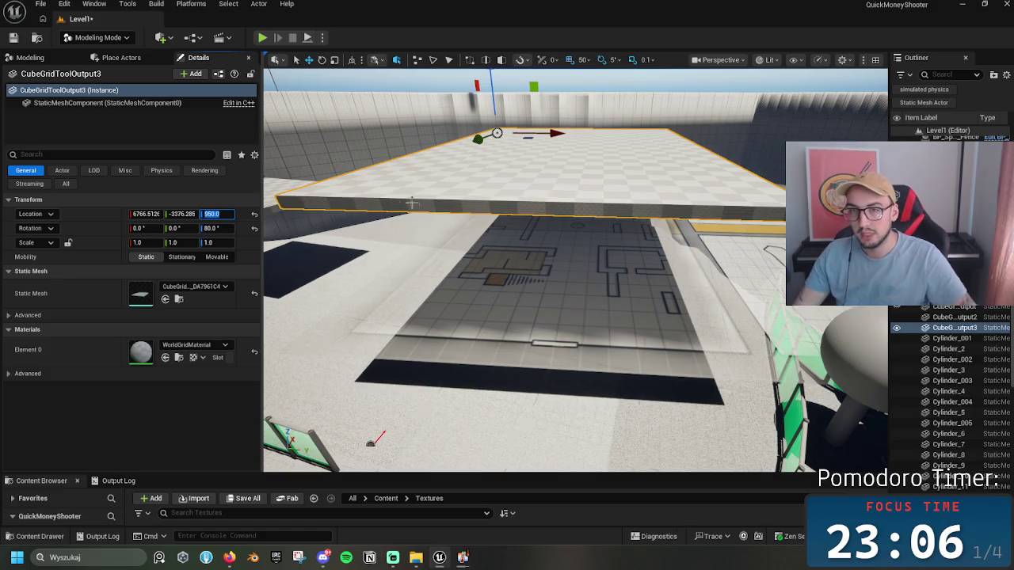
key("Return")
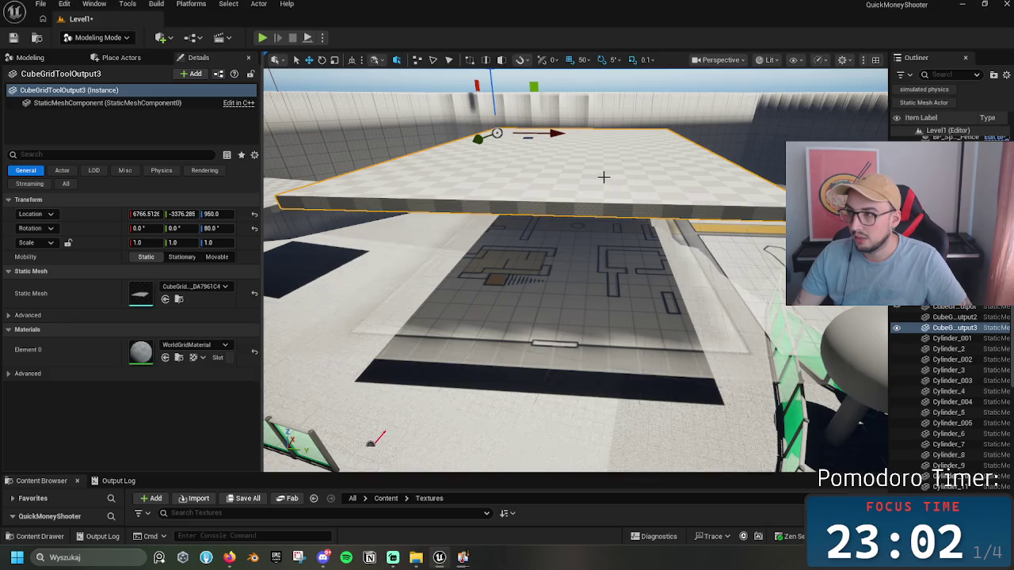
Step: Hide the first cube-grid output using its eye toggle in the Outliner
left_click(911, 318)
left_click(899, 309)
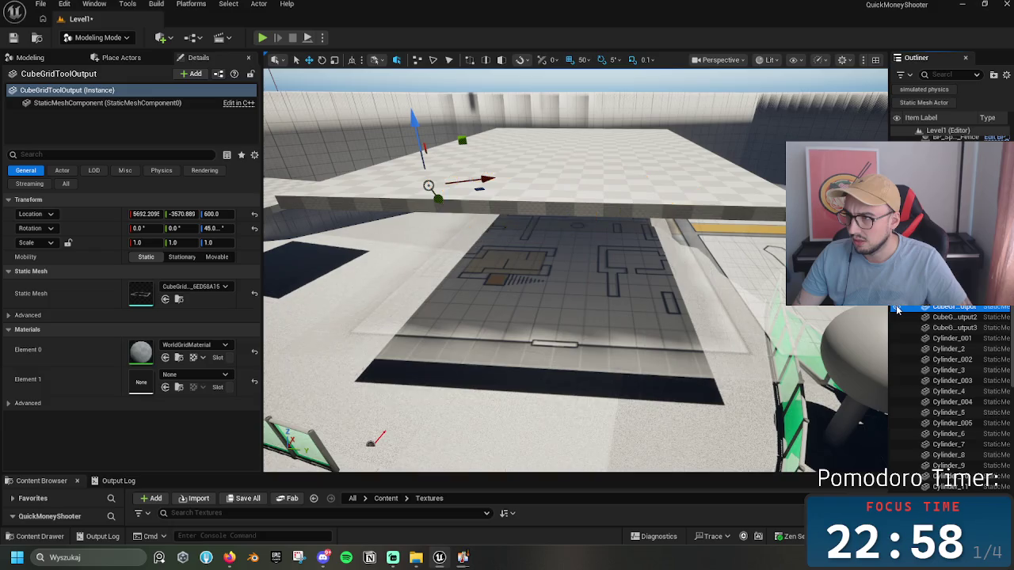
double_click(897, 308)
left_click(896, 308)
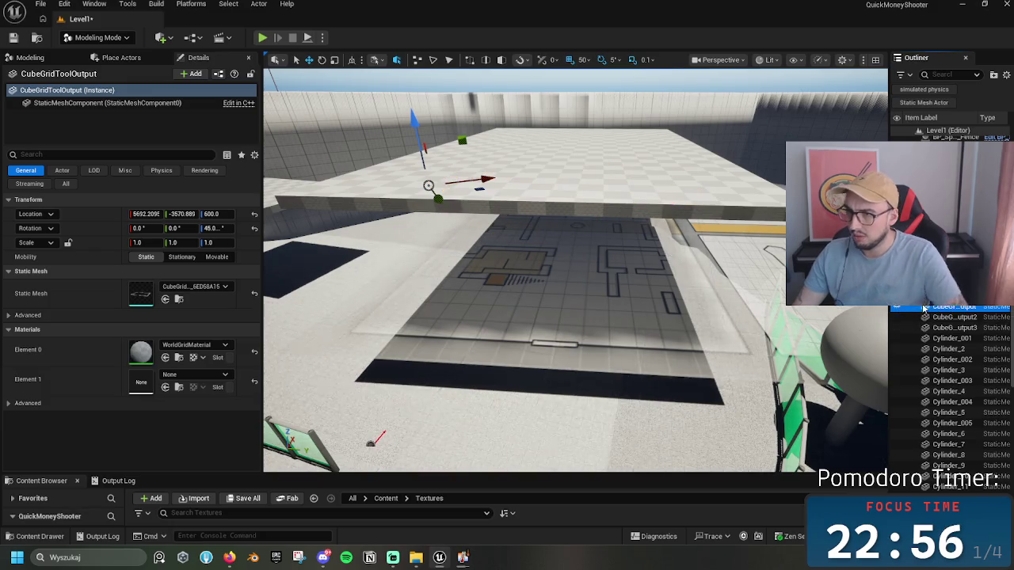
Step: Duplicate the raised slab and set the copy's Location Z to 650
left_click(482, 156)
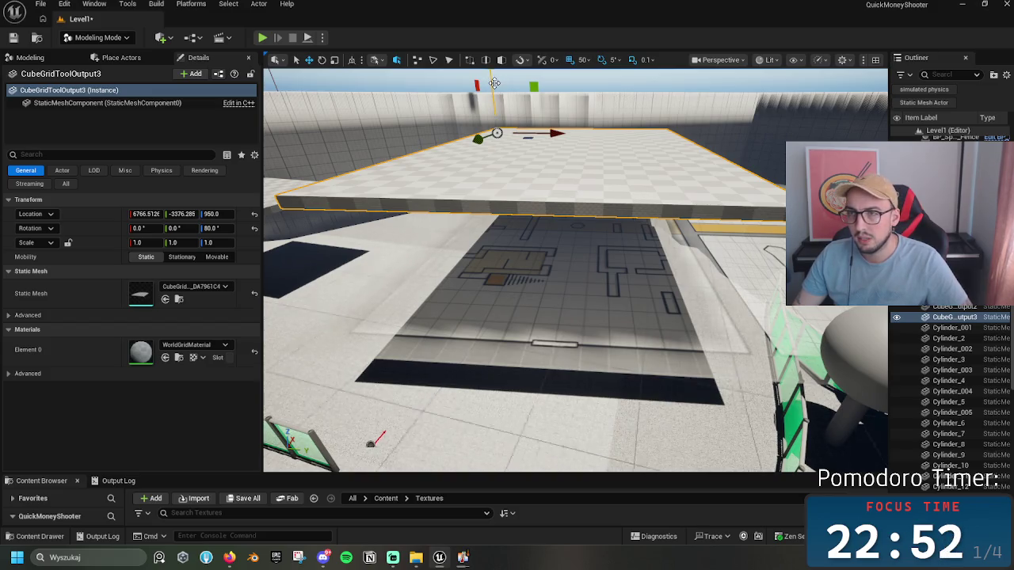
key("ctrl+d")
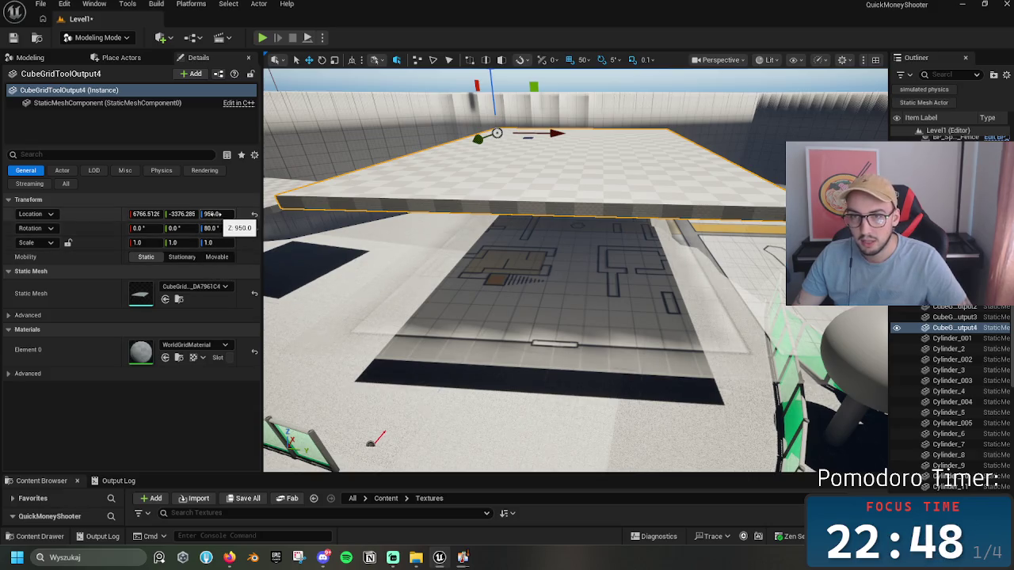
left_click(215, 214)
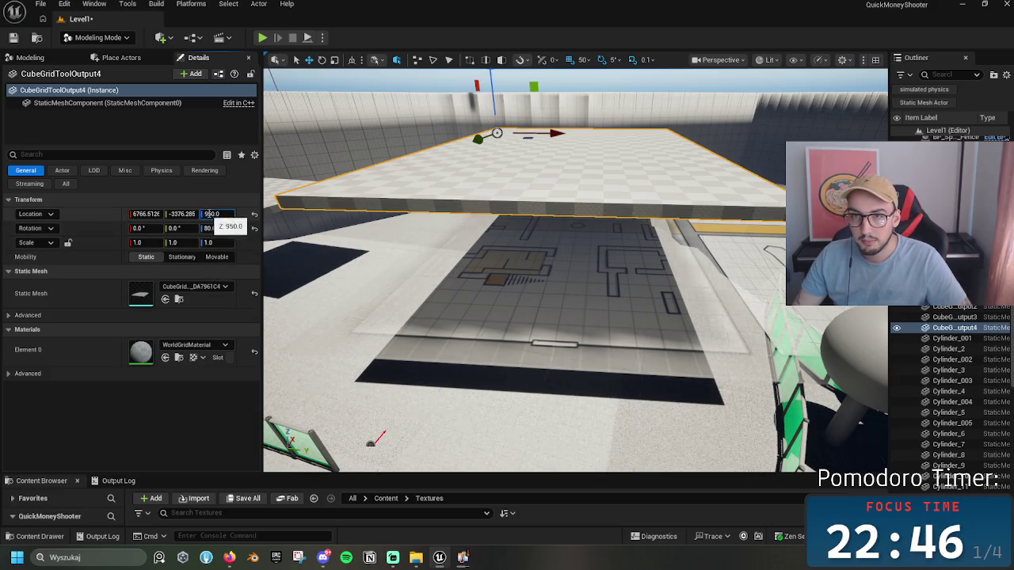
type("650")
key("Return")
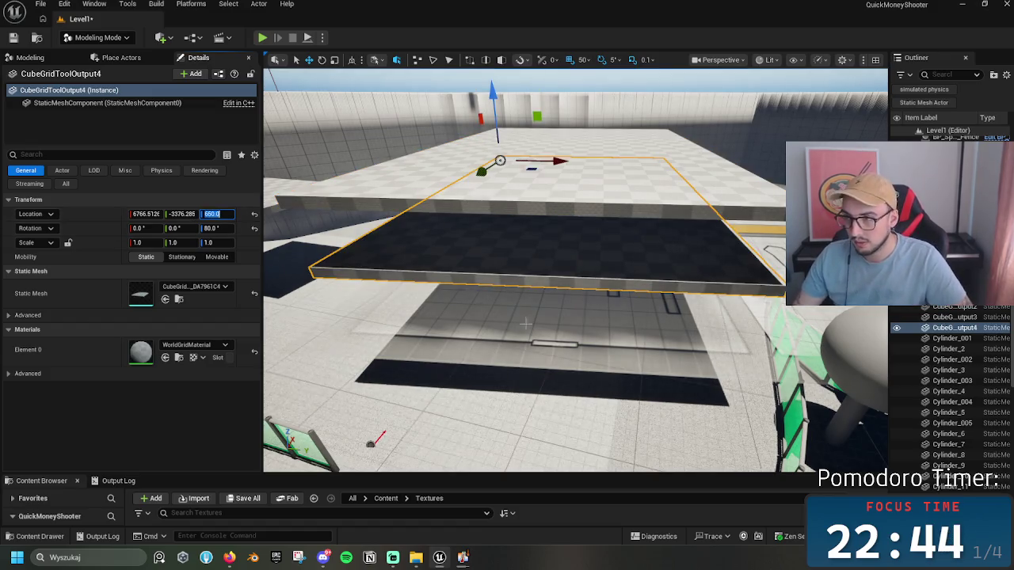
mouse_move(576, 269)
left_mouse_down()
mouse_move(576, 285)
mouse_move(576, 253)
mouse_move(586, 269)
mouse_move(576, 270)
mouse_move(557, 316)
left_mouse_up()
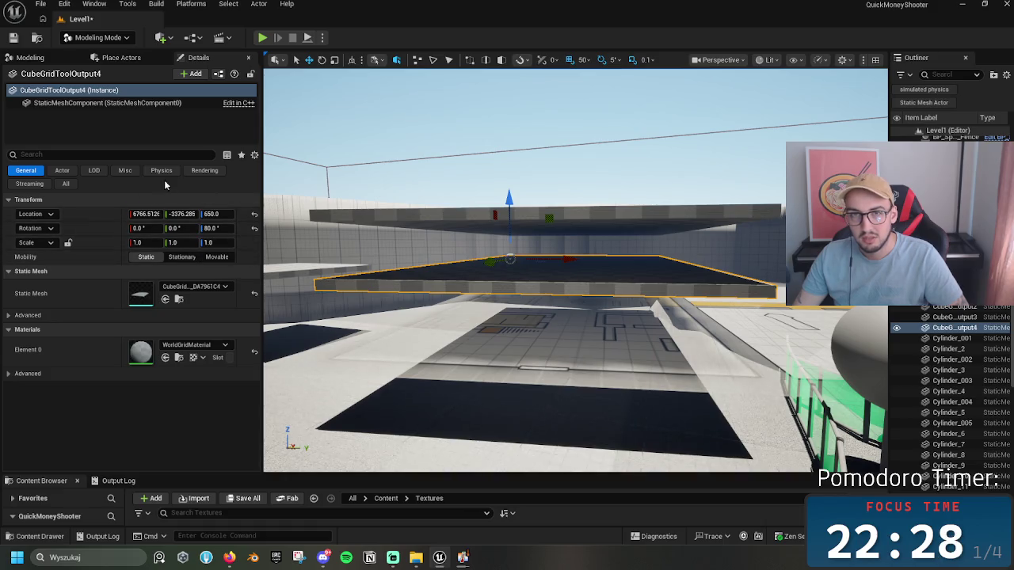
Step: Fly around the stacked blocks and select PlayerStart in the Outliner
mouse_move(516, 276)
left_mouse_down()
mouse_move(539, 269)
mouse_move(525, 246)
mouse_move(561, 258)
mouse_move(554, 242)
left_mouse_up()
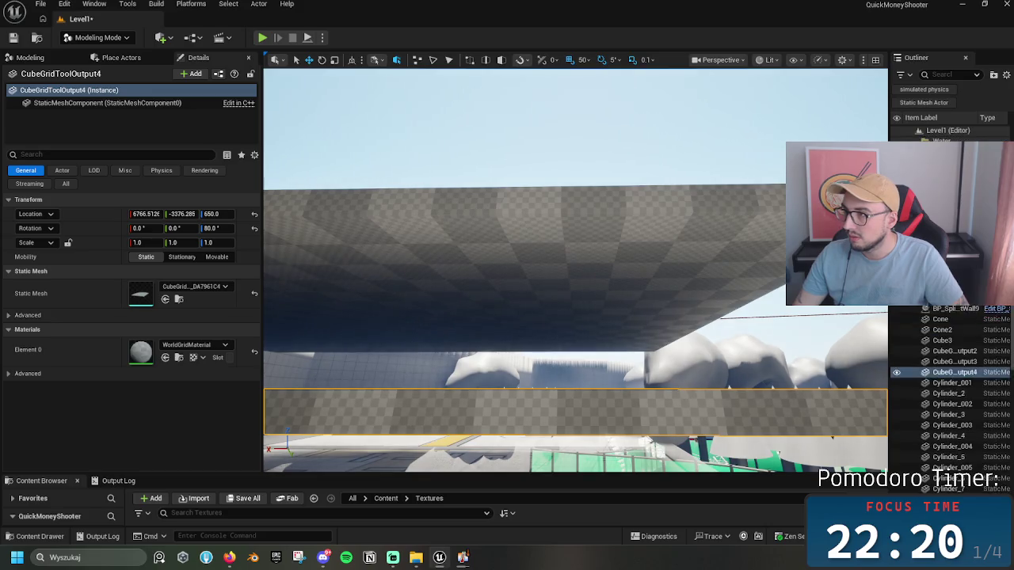
scroll(950, 396, "up", 10)
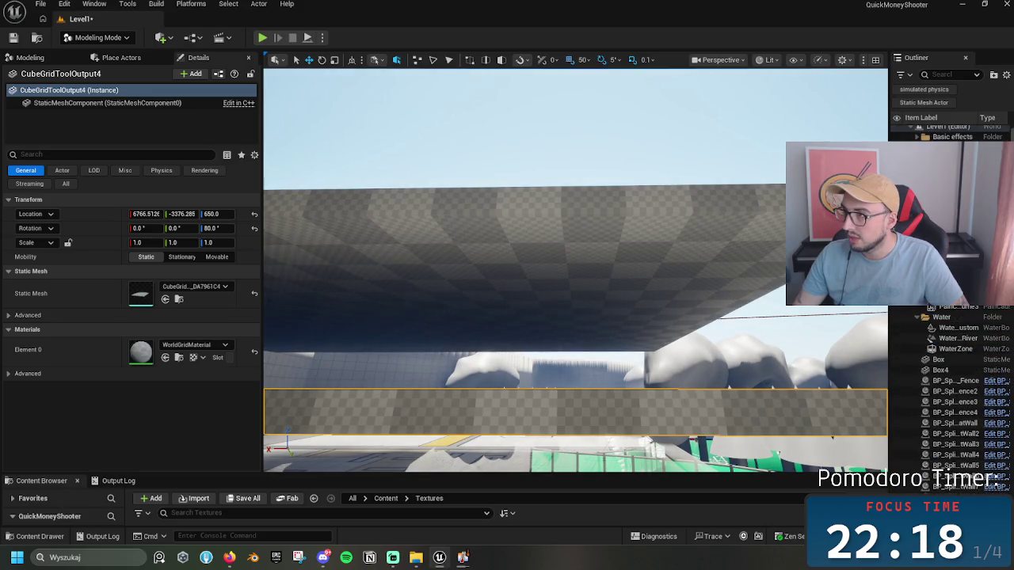
scroll(951, 396, "up", 3)
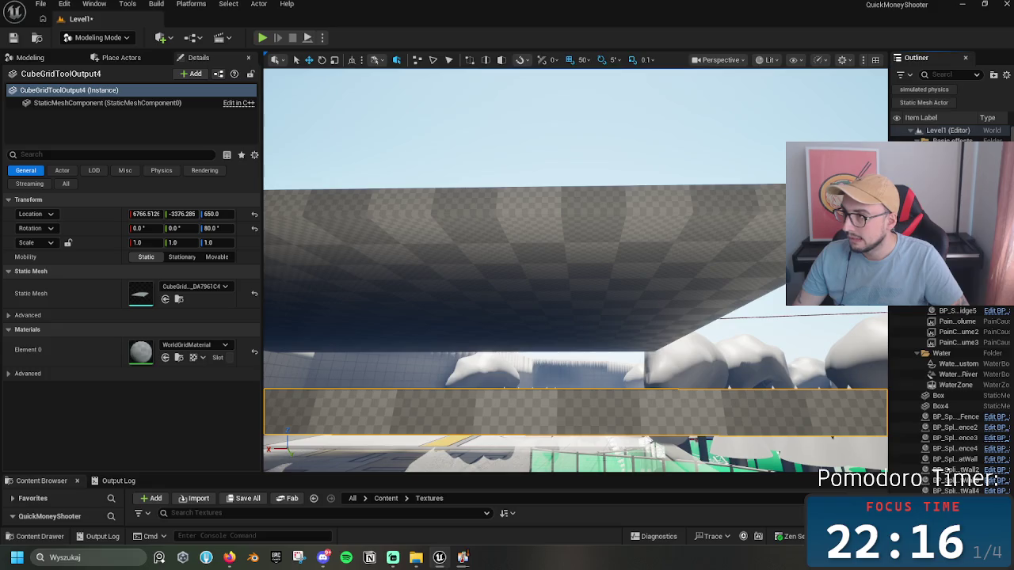
scroll(951, 396, "down", 7)
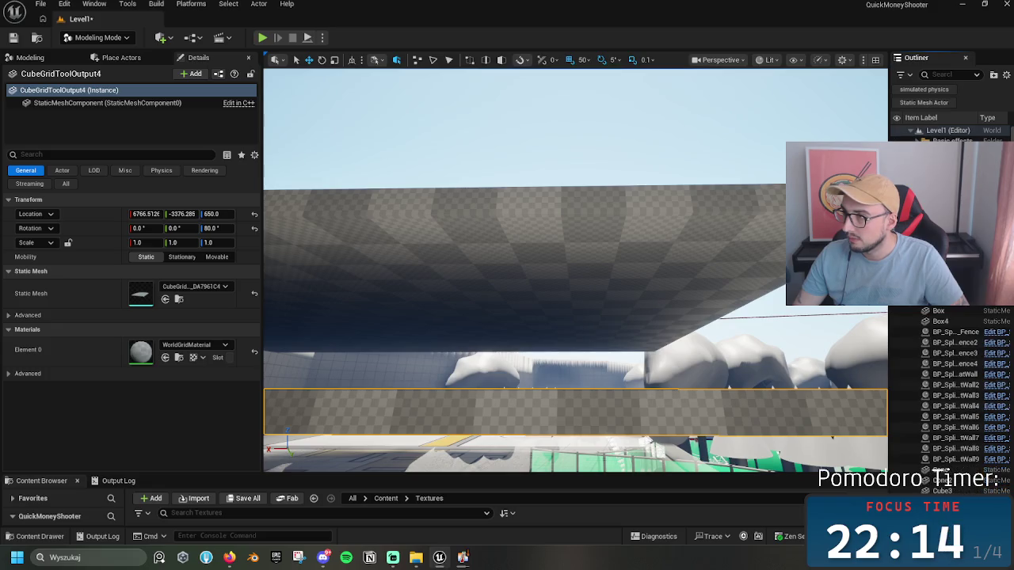
scroll(950, 396, "down", 6)
scroll(951, 396, "down", 12)
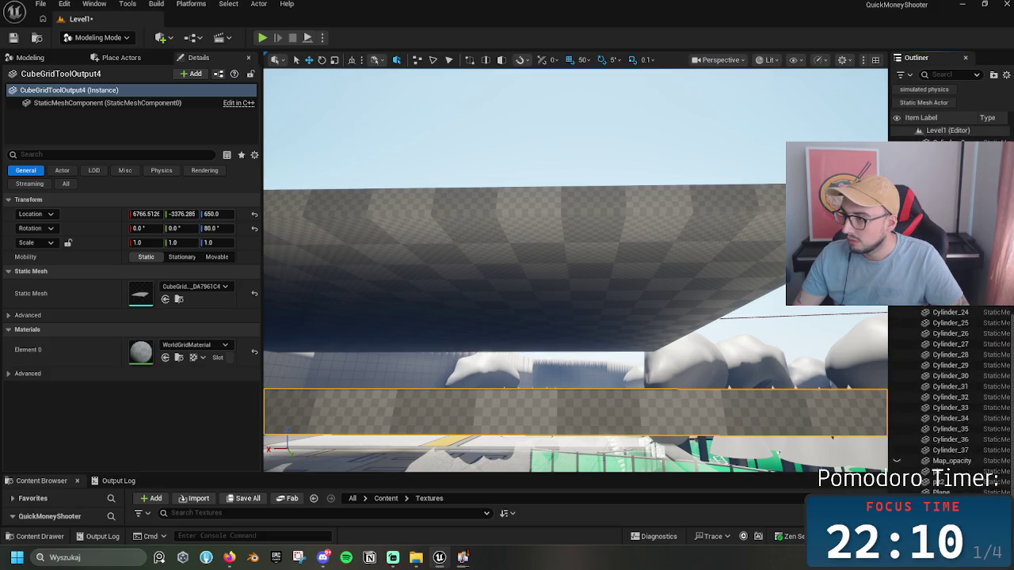
left_click(828, 420)
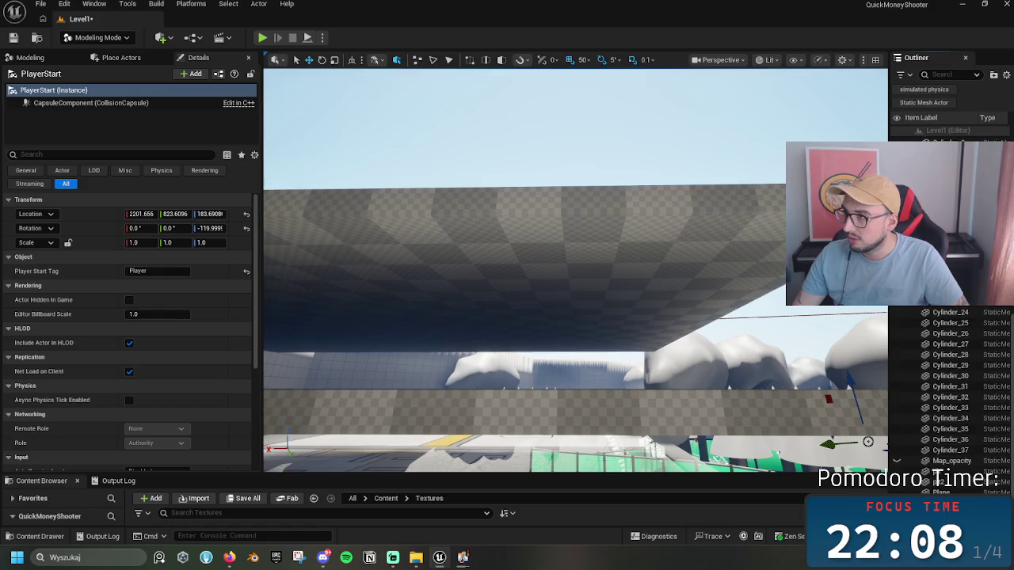
Step: Cancel the accidental Basic effects folder rename, then reselect PlayerStart and focus it
scroll(950, 396, "up", 7)
left_click_drag(934, 262, 935, 185)
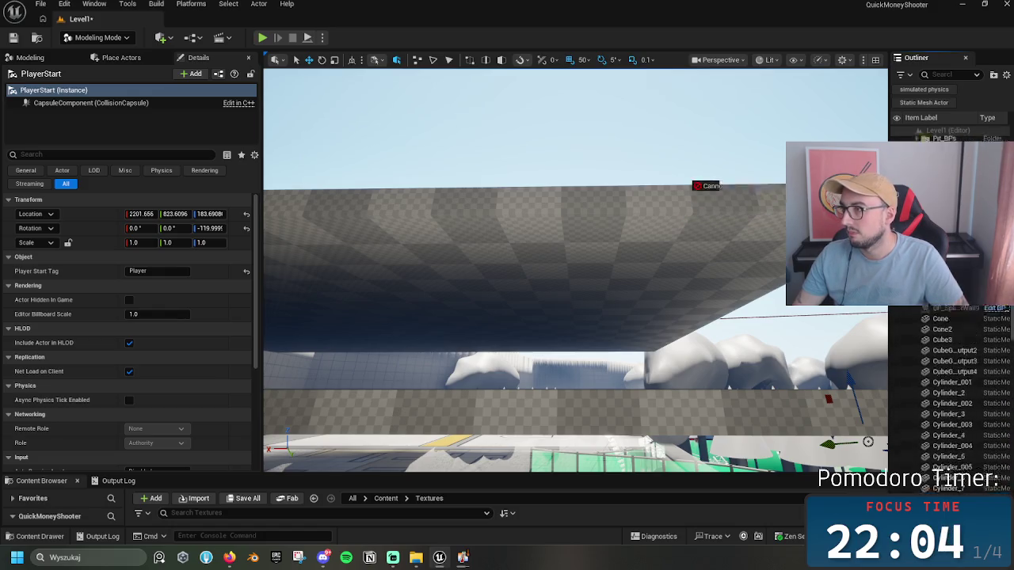
scroll(950, 396, "up", 2)
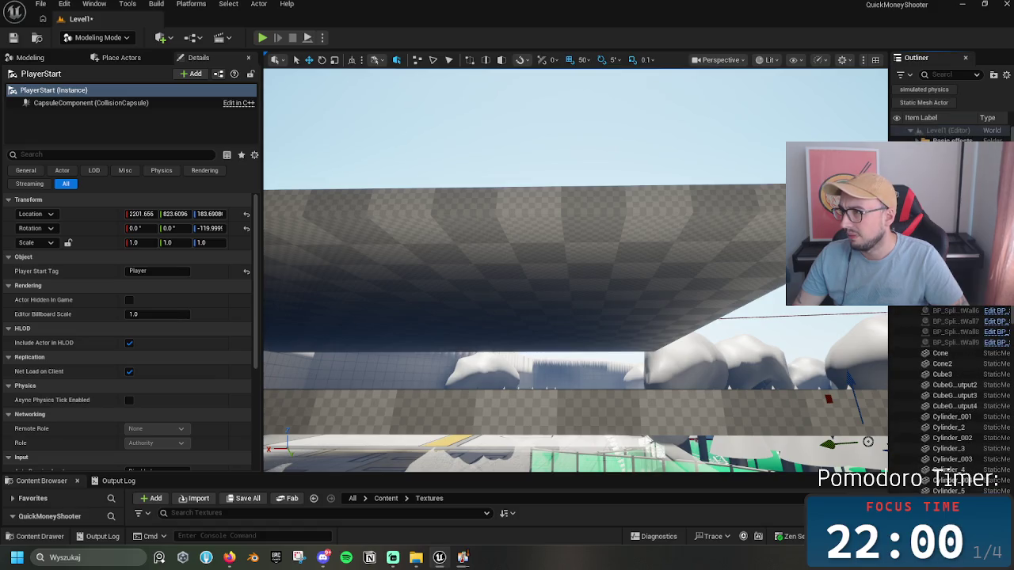
scroll(950, 396, "up", 2)
left_click(951, 141)
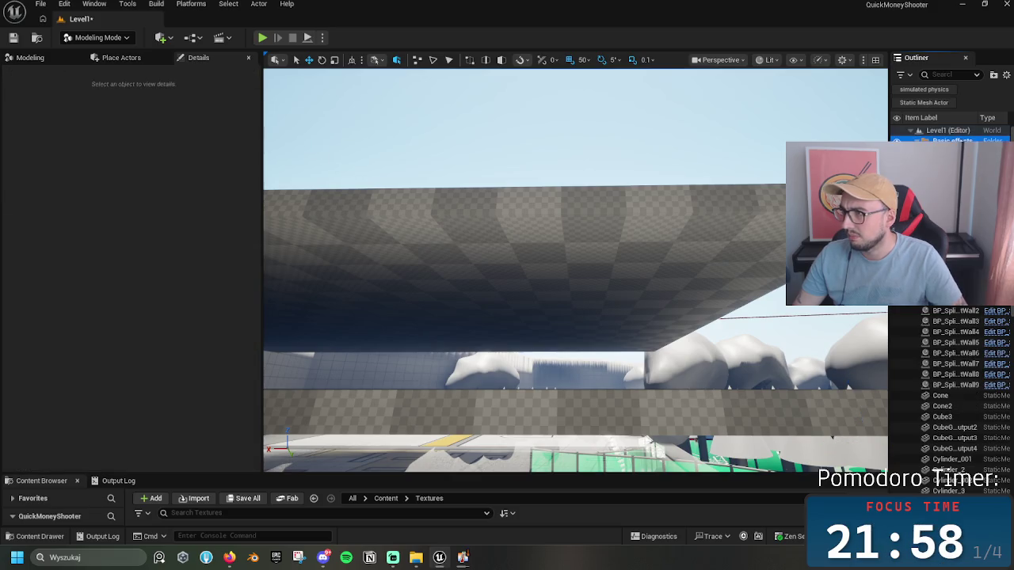
key("F2")
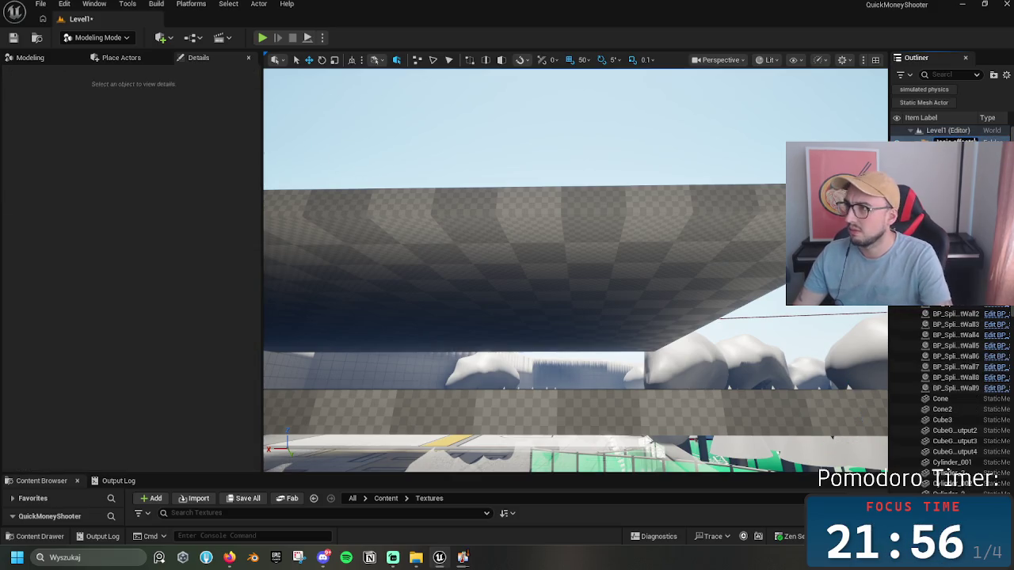
key("Return")
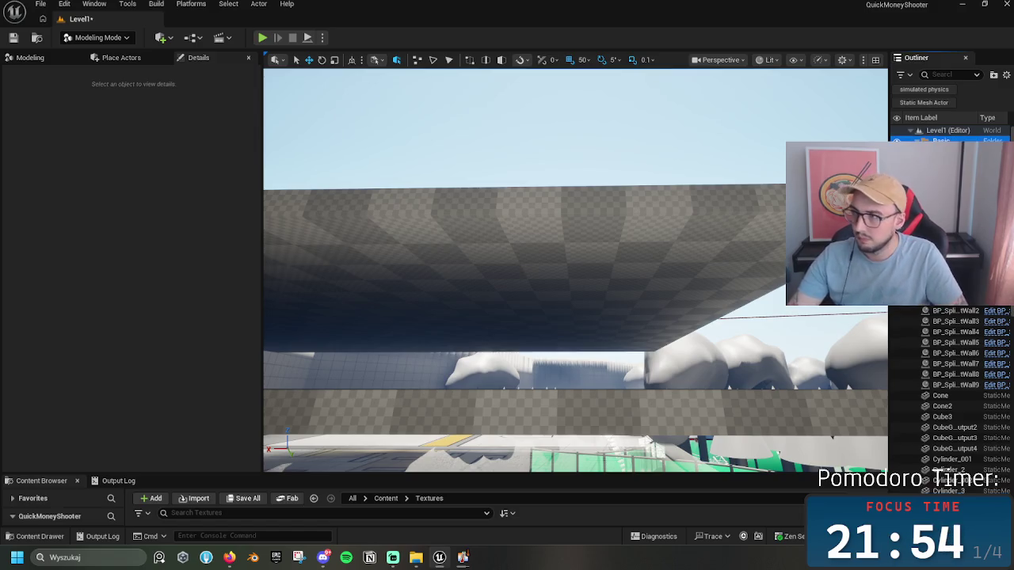
left_click(943, 198)
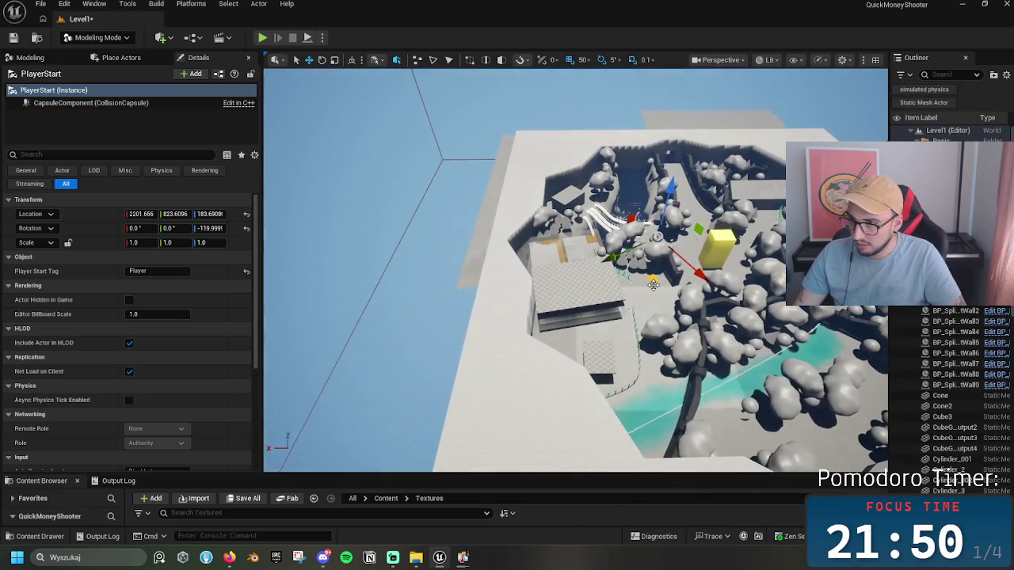
Step: Place the PlayerStart on the checkered floor block, raise it 6 m, and test-play the level
left_click_drag(662, 234, 590, 285)
key("f")
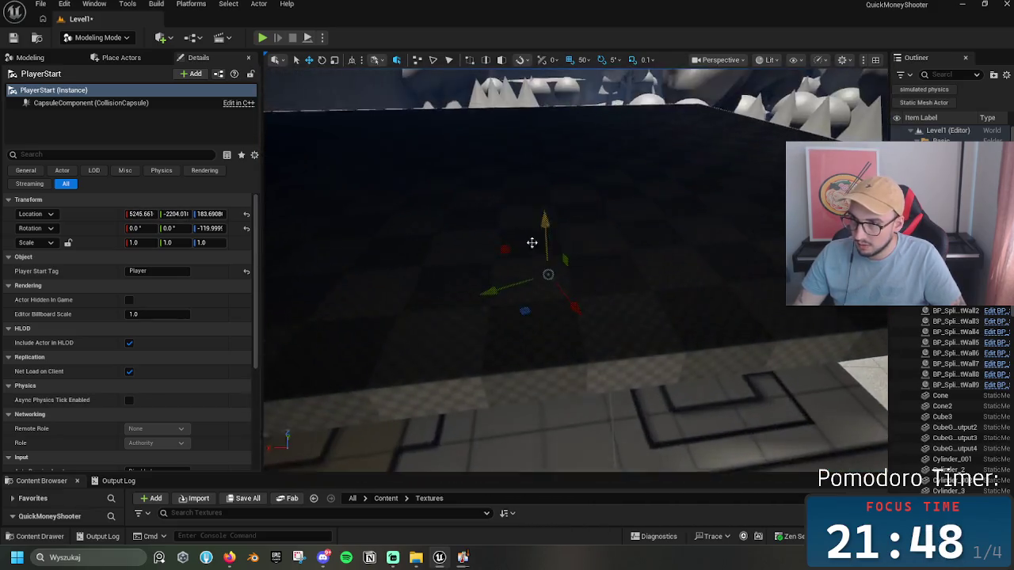
left_click_drag(532, 217, 537, 114)
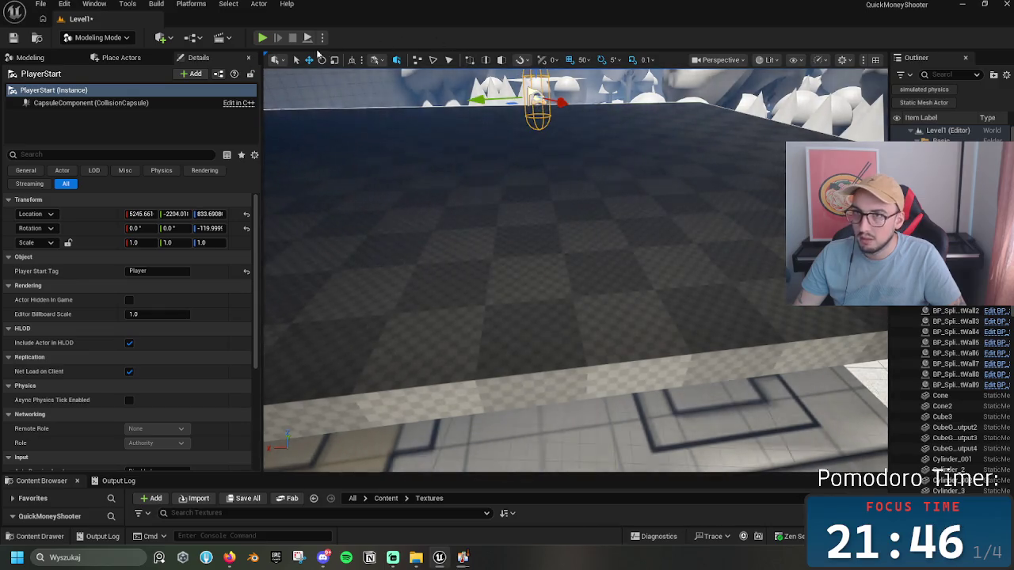
key("alt+p")
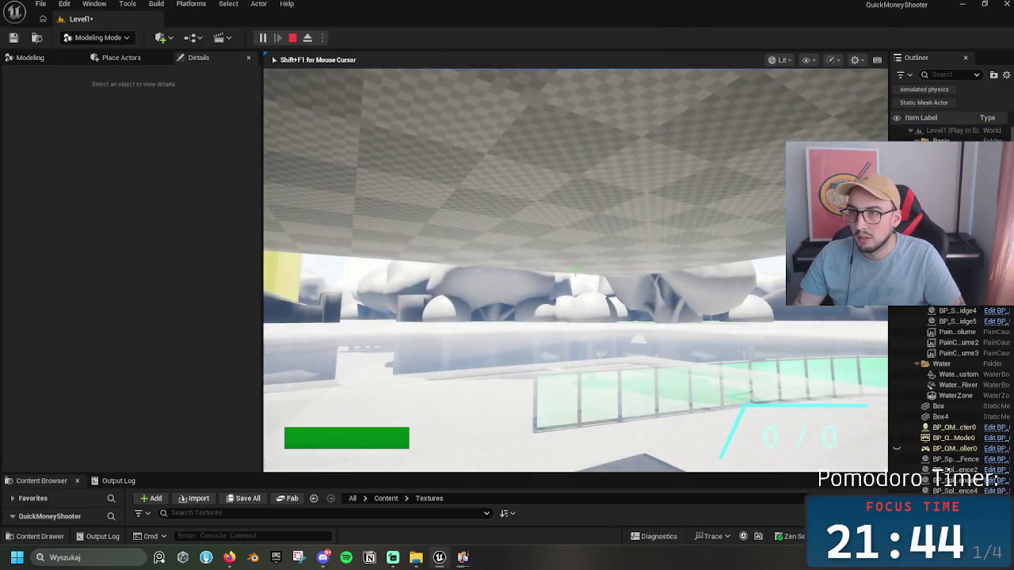
key("Escape")
Step: Select and frame the CubeGridToolOutput4 floor block and locate its mesh asset
left_click(534, 420)
key("f")
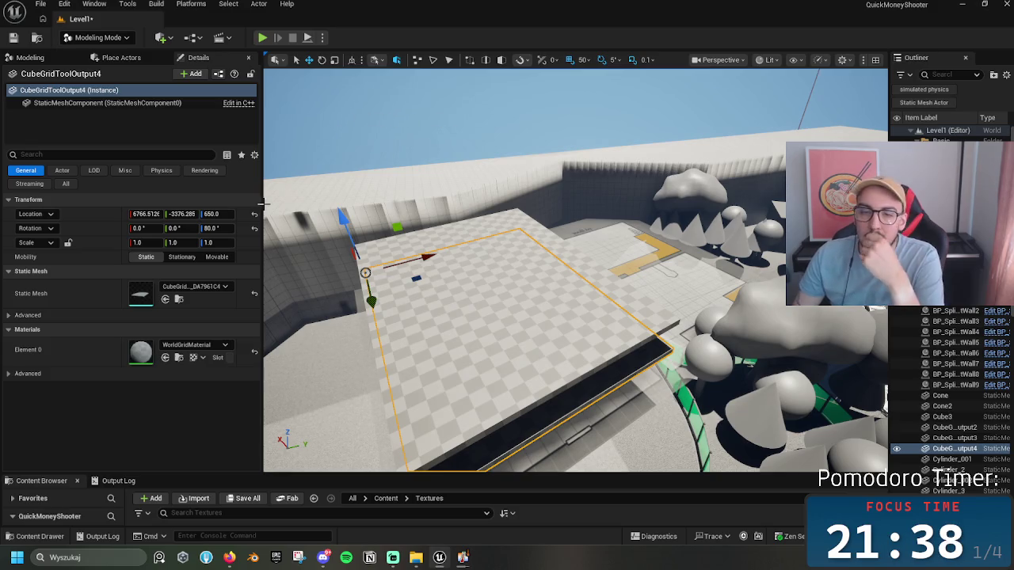
left_click(179, 299)
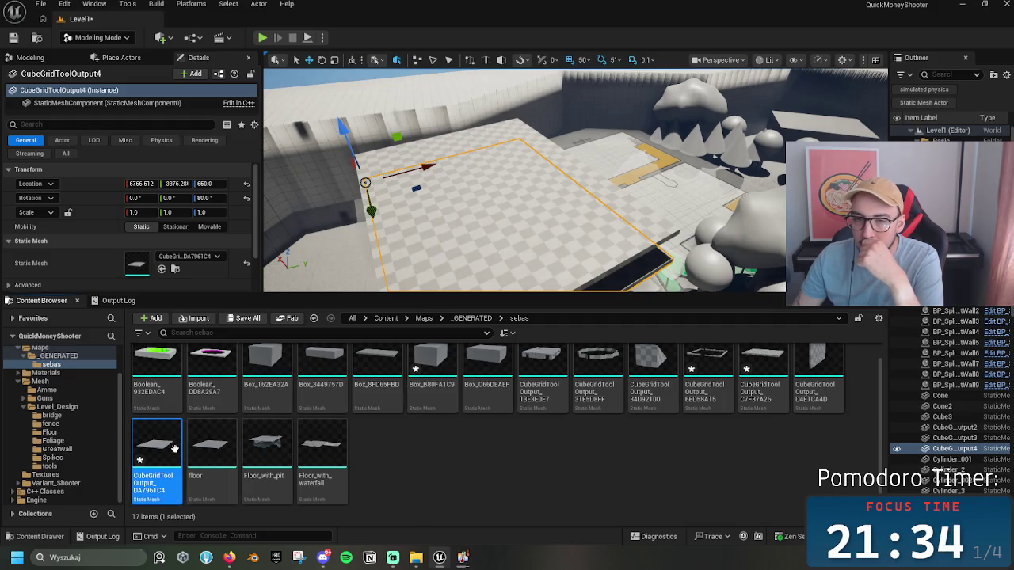
Step: Add a simplified box collision to the CubeGridToolOutput_DA7961C4 mesh, then return to Level1
double_click(176, 453)
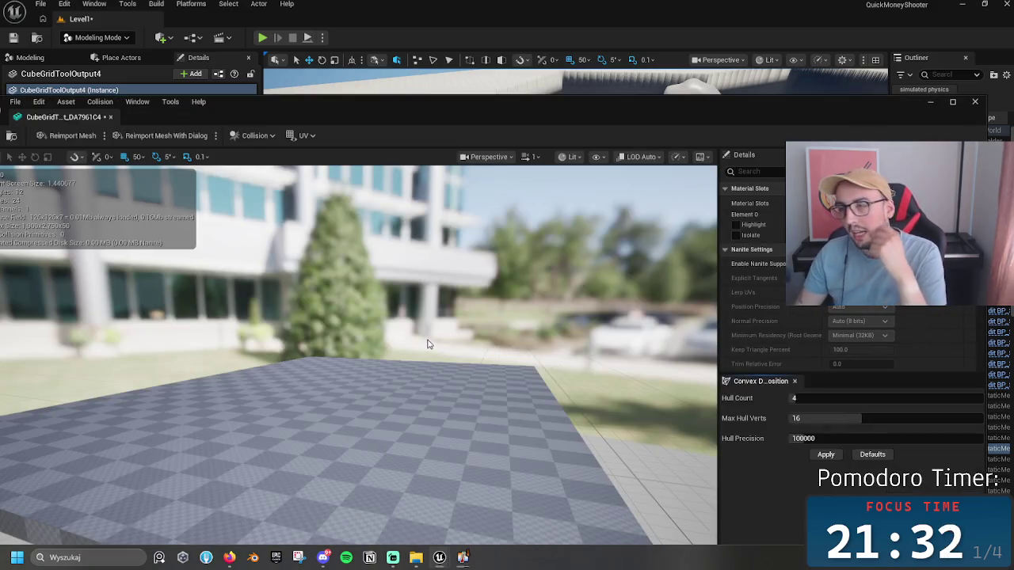
left_click(266, 137)
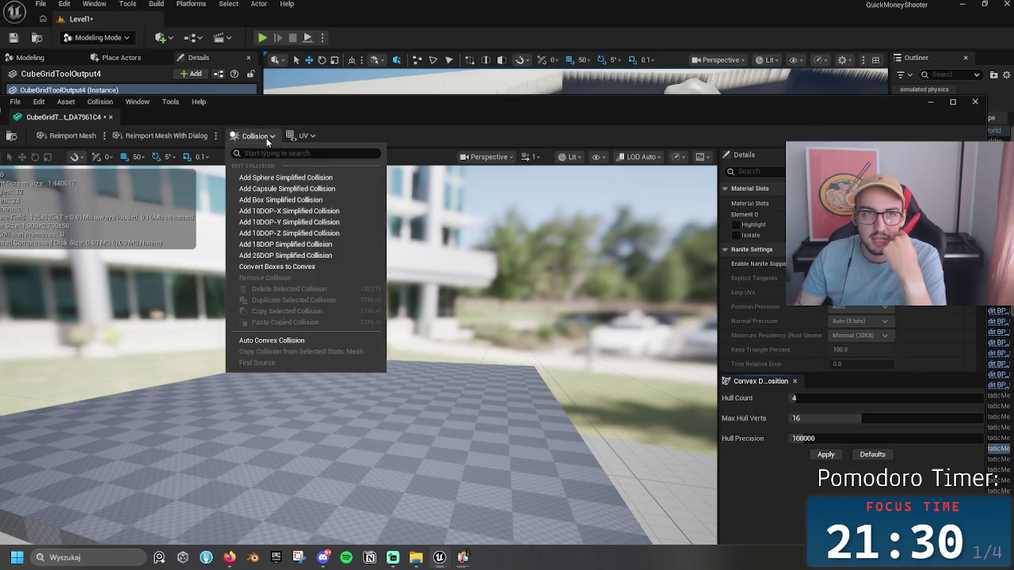
left_click(272, 339)
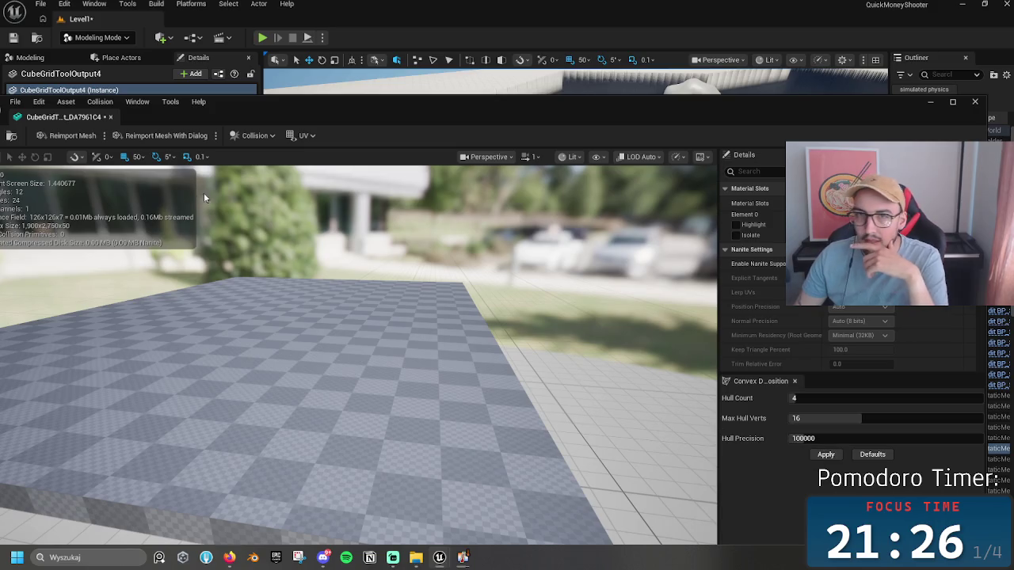
left_click(257, 137)
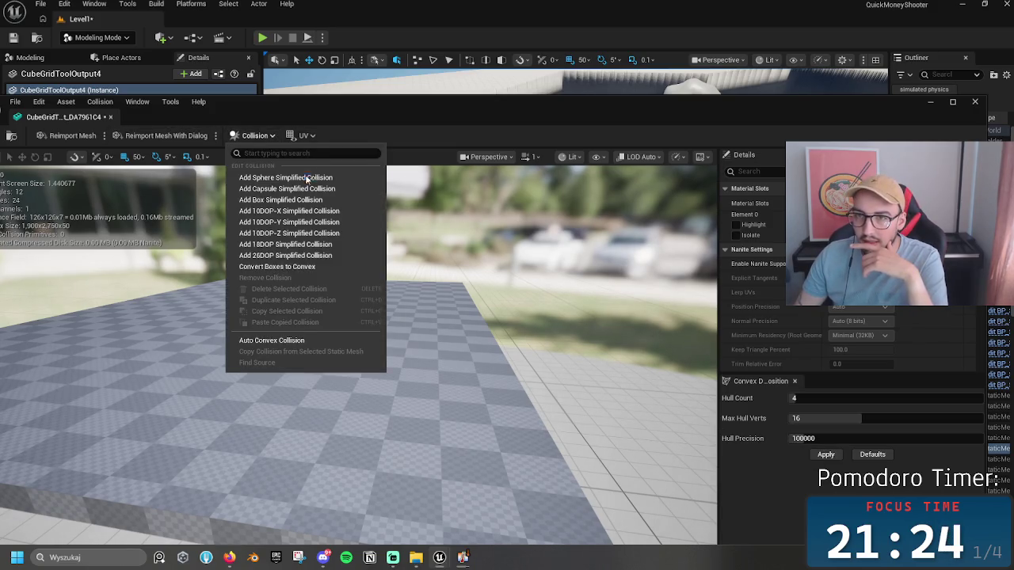
left_click(304, 195)
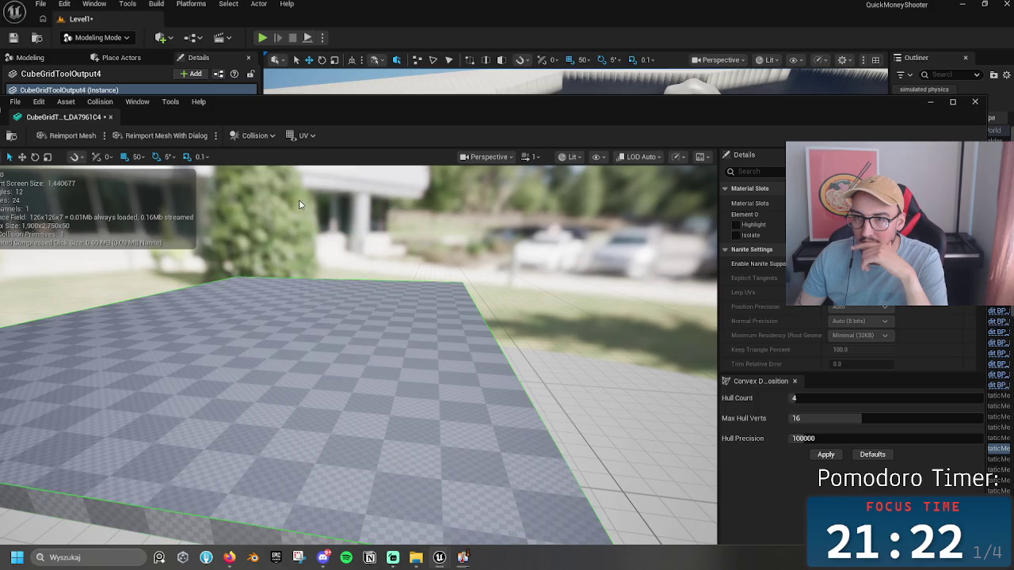
left_click_drag(301, 198, 305, 183)
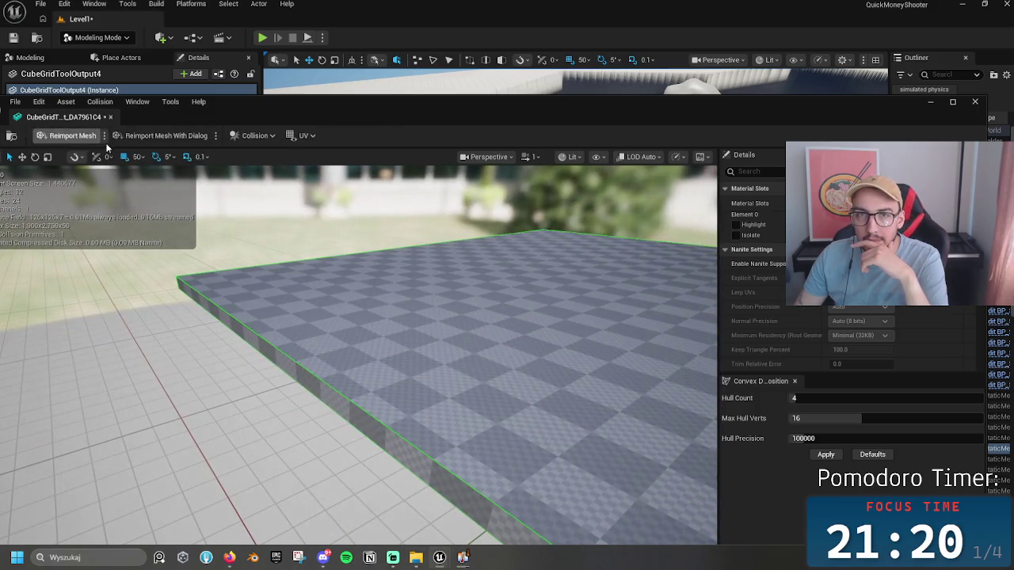
left_click_drag(278, 112, 383, 89)
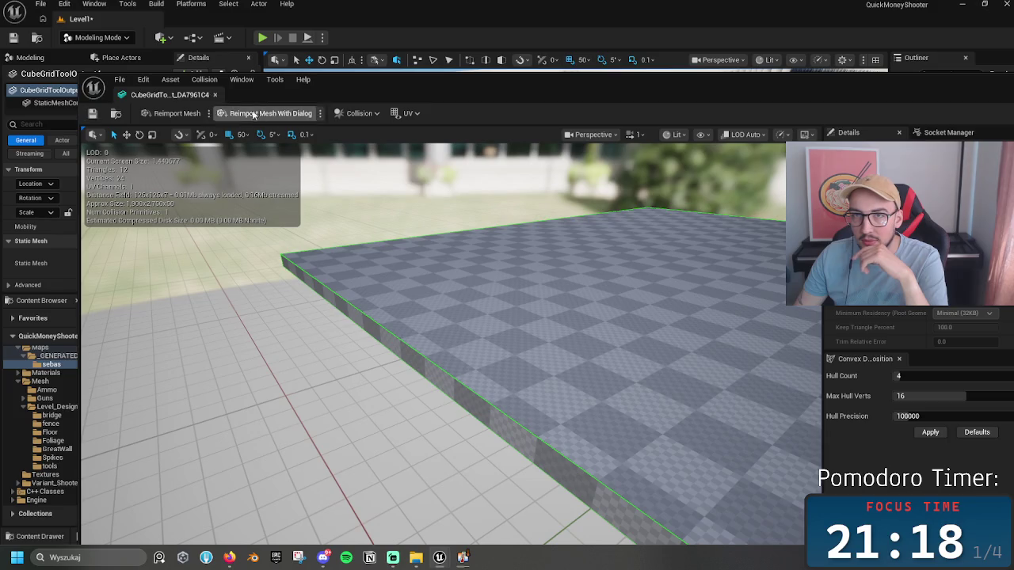
left_click(215, 95)
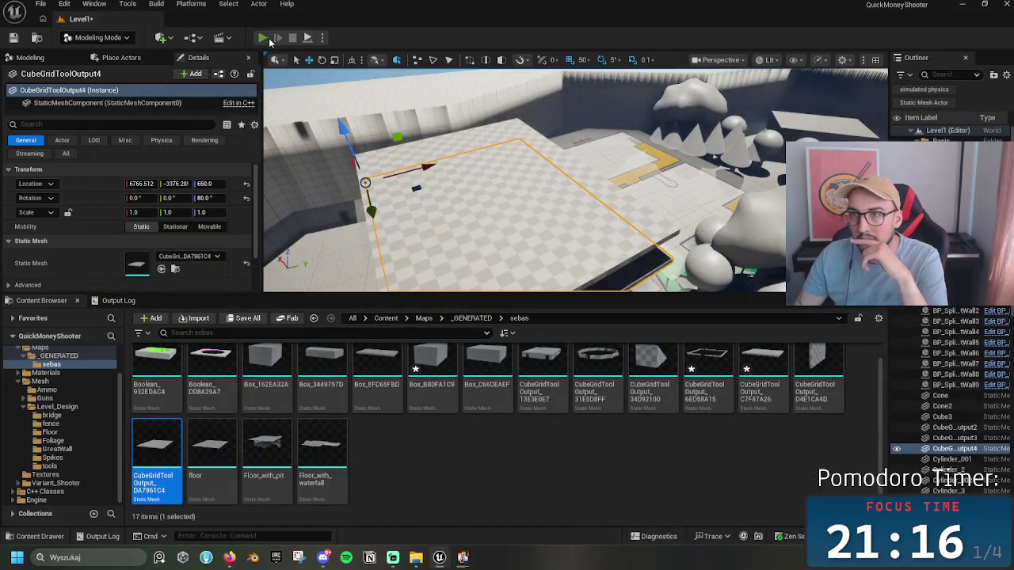
left_click(263, 38)
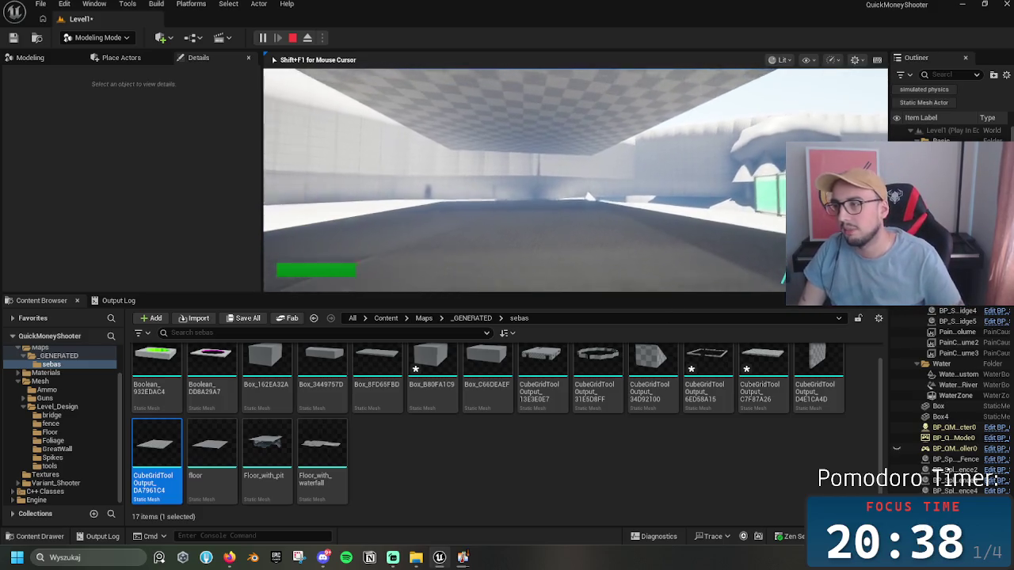
key("Escape")
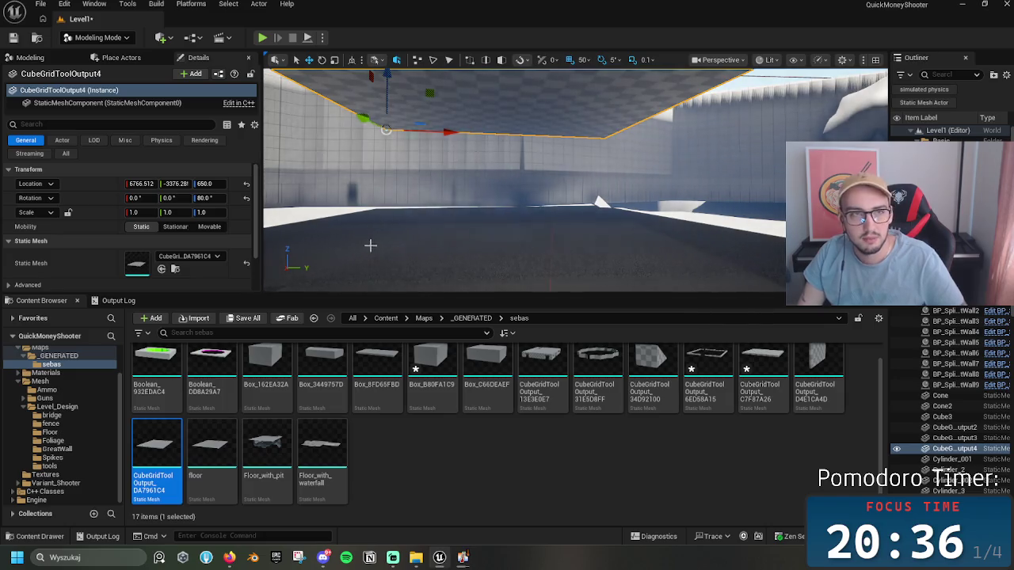
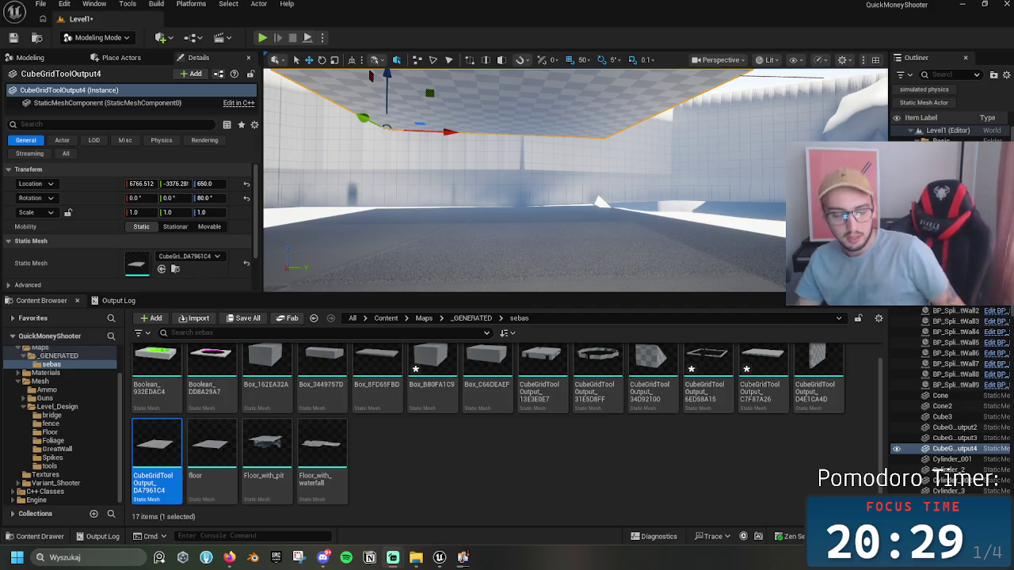
Step: Set the upper slab CubeGridToolOutput3's Location Z to 1050 and play-test the room
key("f")
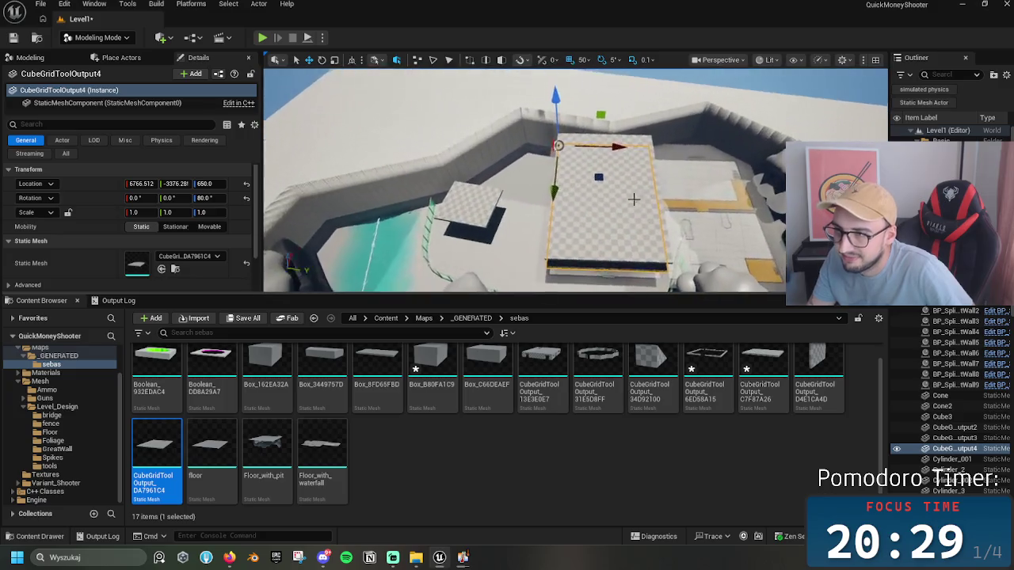
left_click(638, 210)
mouse_move(637, 211)
left_mouse_down()
mouse_move(602, 198)
mouse_move(637, 211)
left_mouse_up()
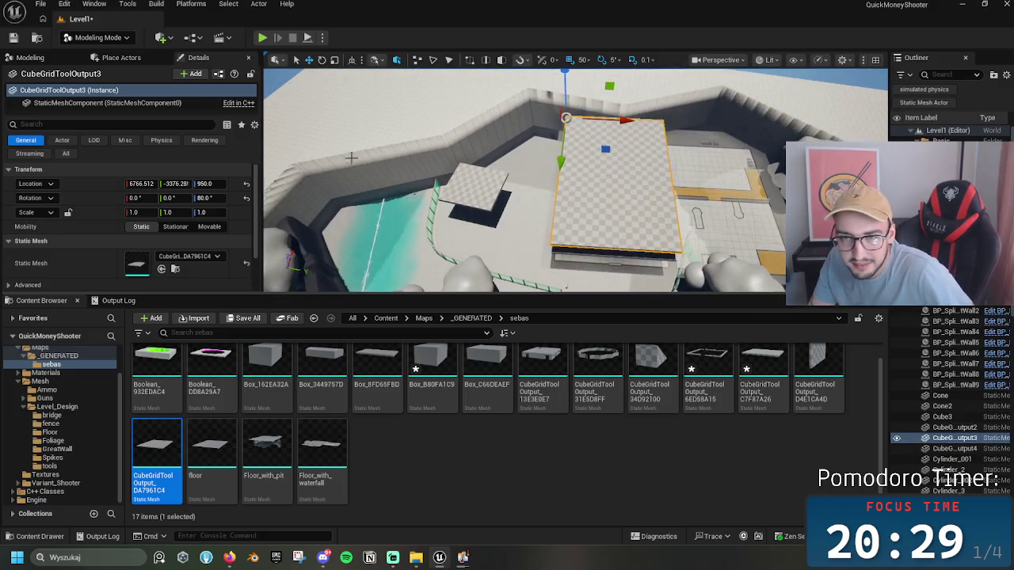
left_click(220, 183)
type("105")
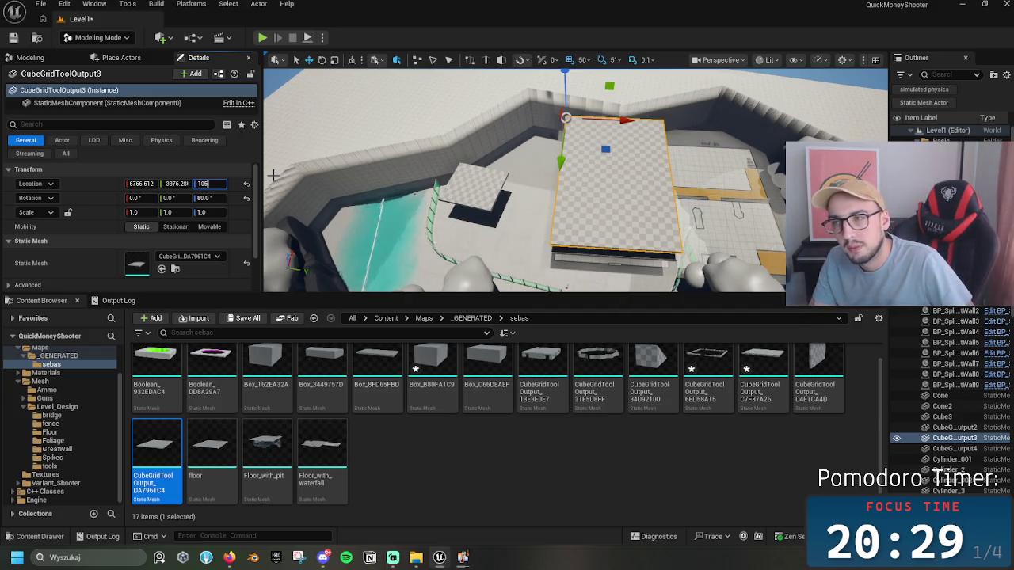
type("0")
key("Return")
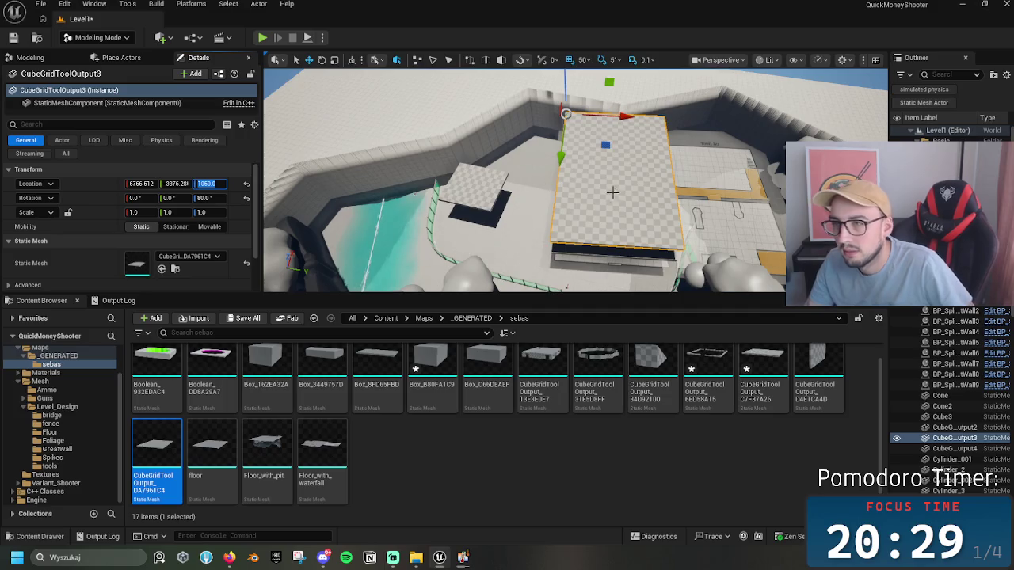
left_click_drag(615, 193, 614, 214)
left_click_drag(571, 160, 571, 183)
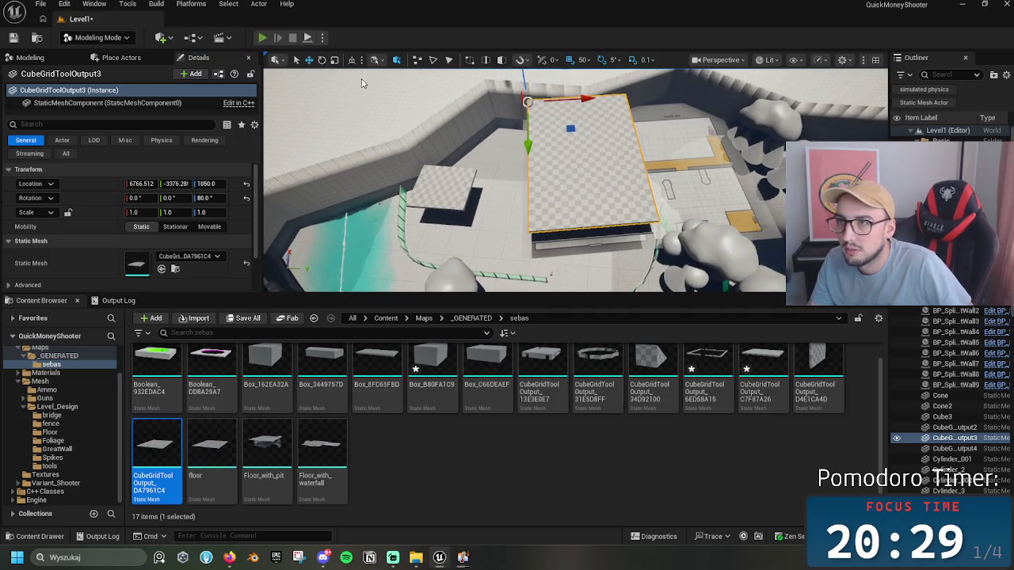
key("alt+p")
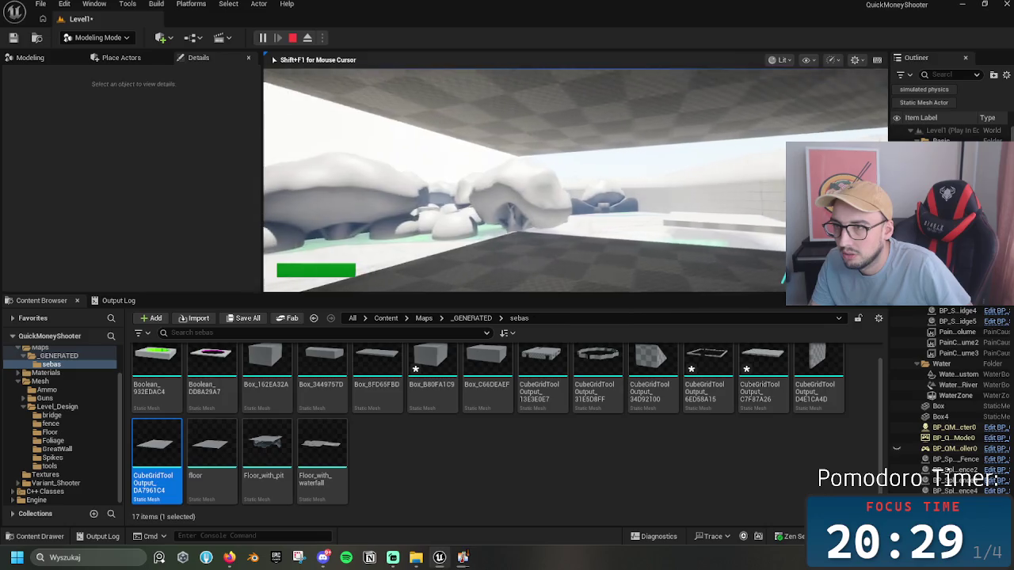
key("Escape")
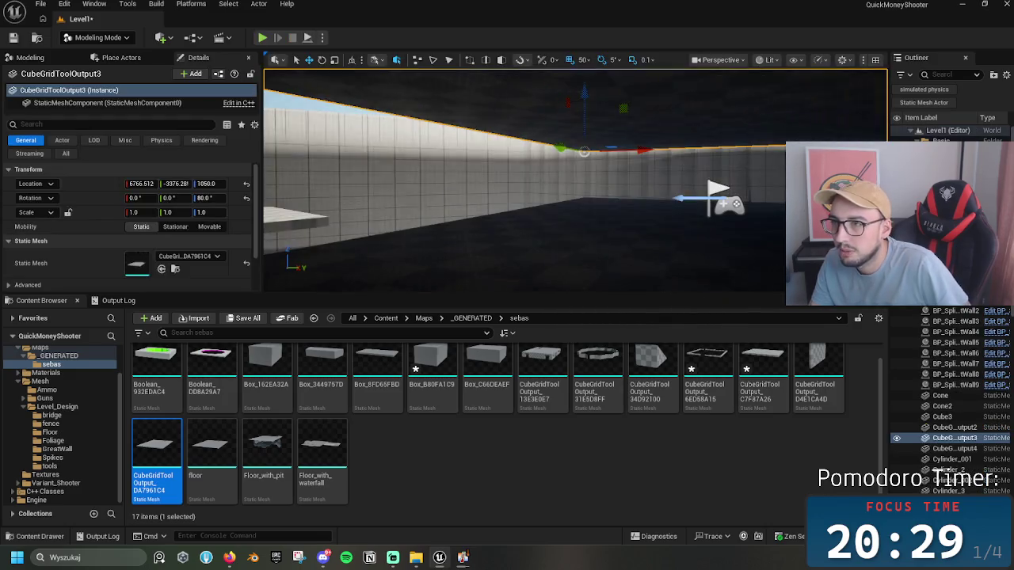
Step: Raise the slab's Location Z to 1250 and play-test the level again
left_click(205, 184)
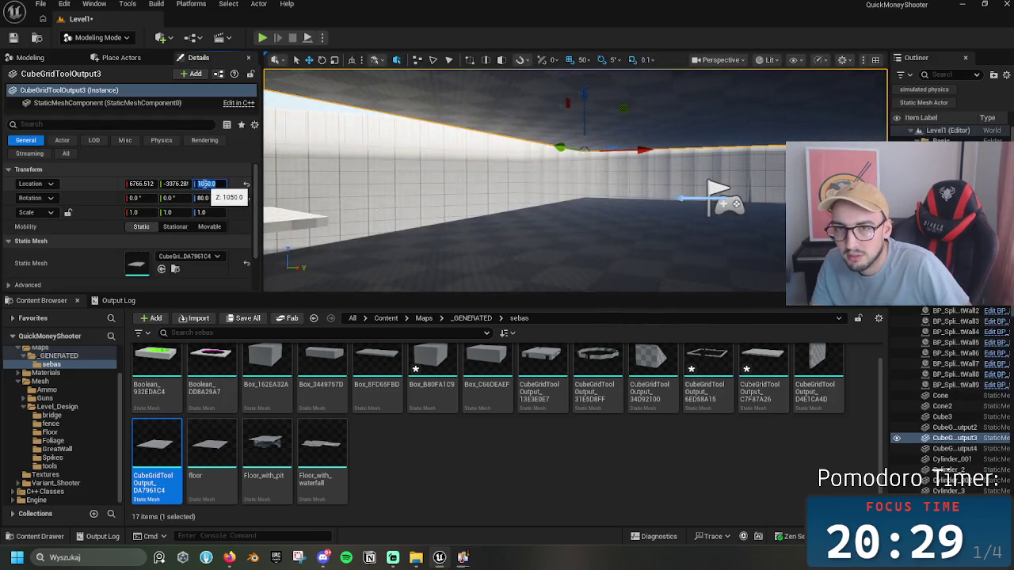
type("1250")
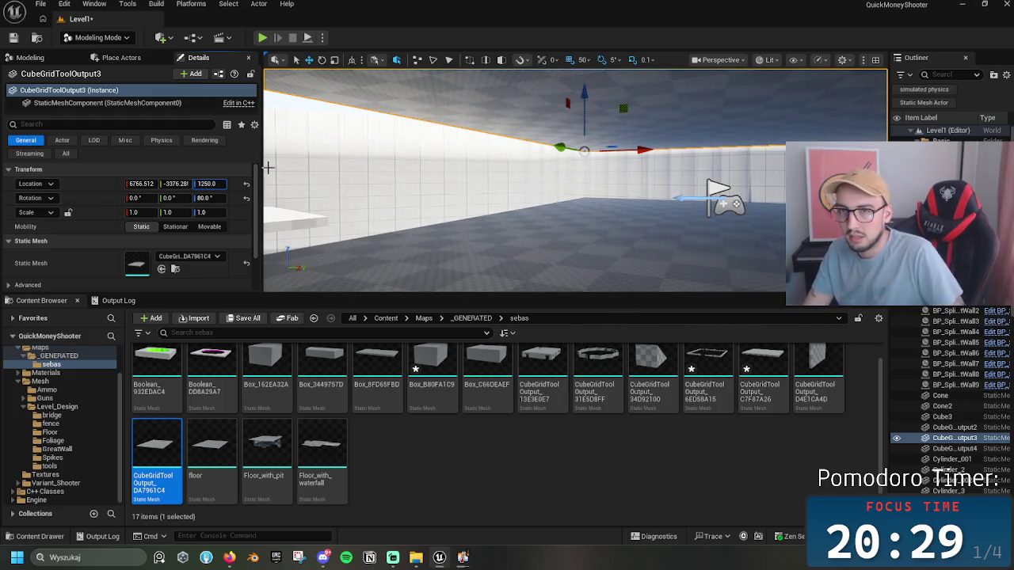
key("Return")
left_click_drag(571, 135, 571, 87)
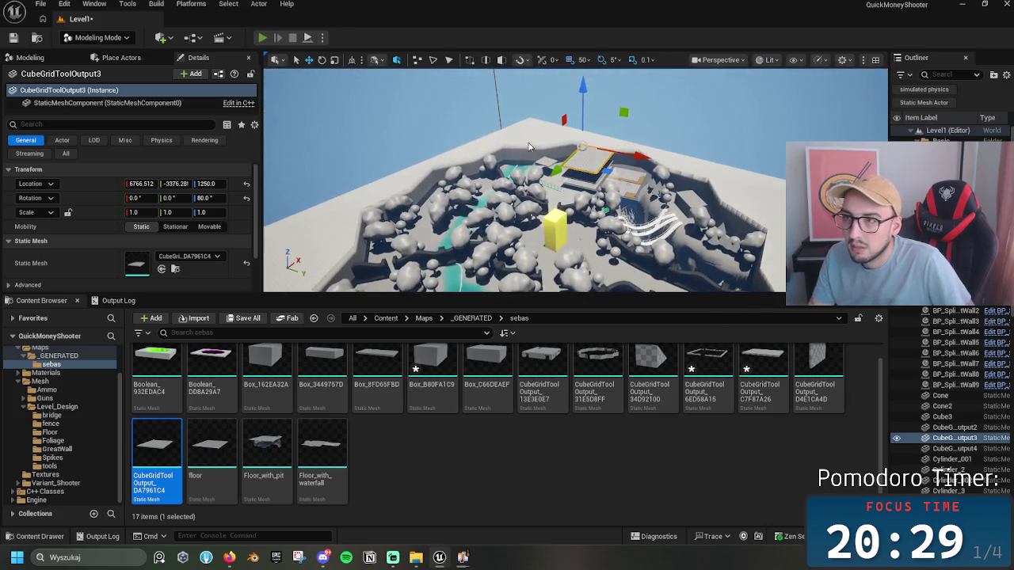
key("alt+p")
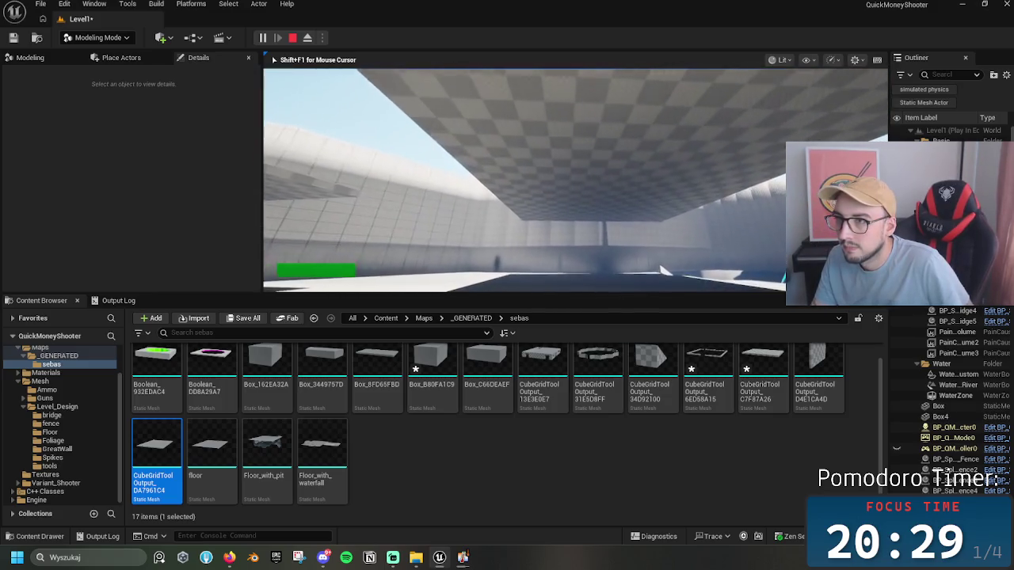
key("Escape")
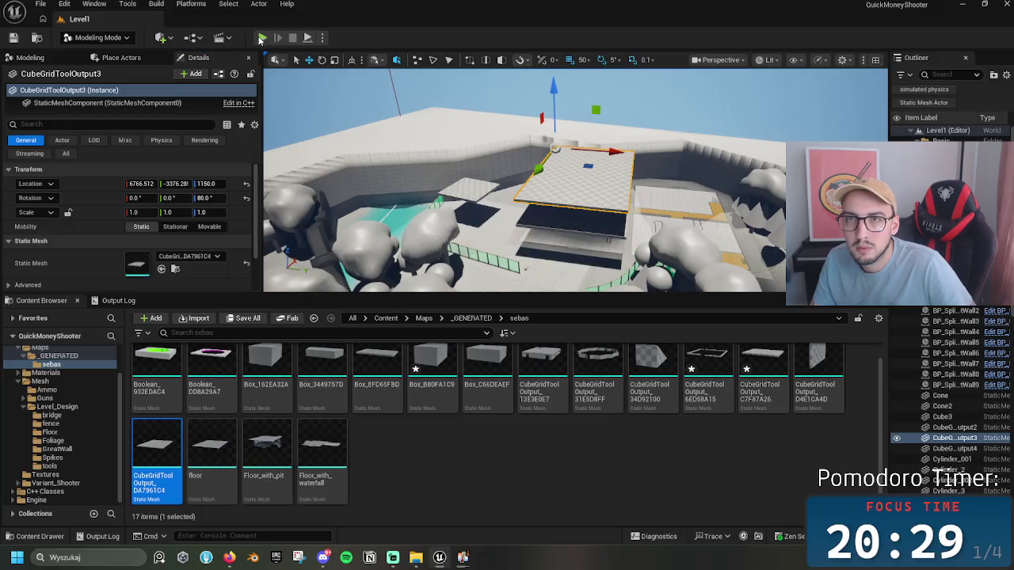
key("alt+p")
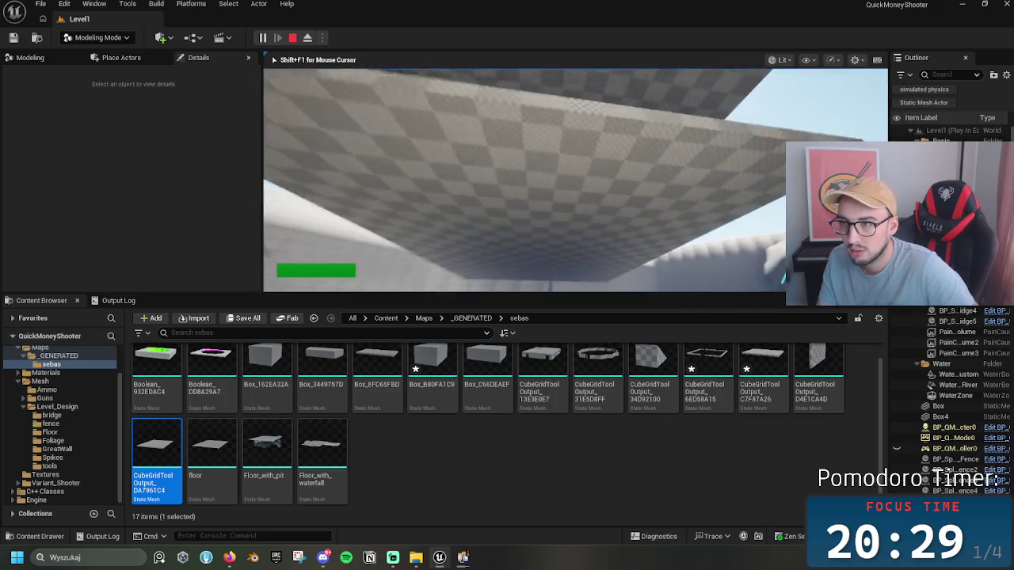
Step: Run more play tests, reselect upper slab CubeGridToolOutput3, and walk forward across the room
key("Escape")
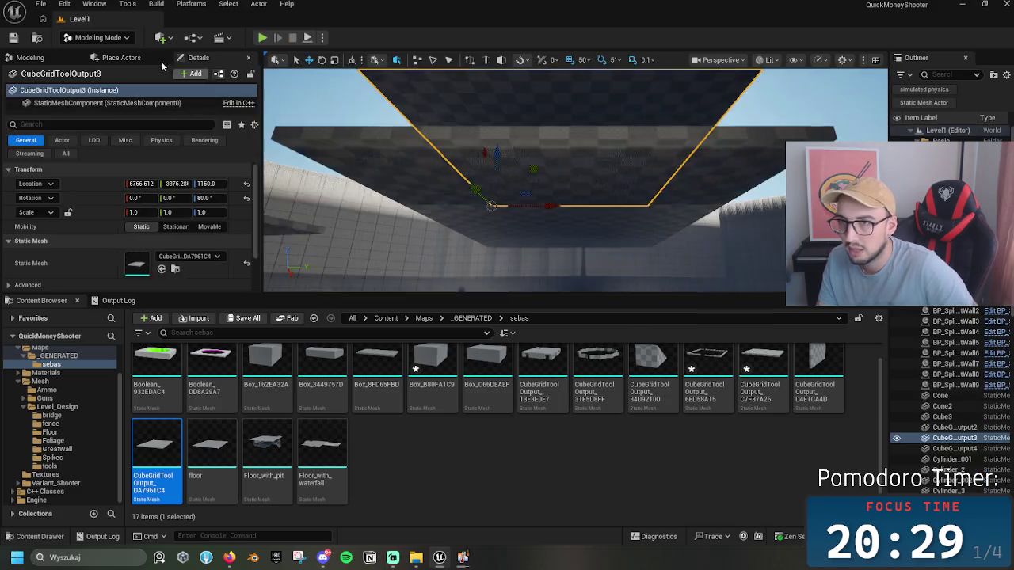
key("alt+p")
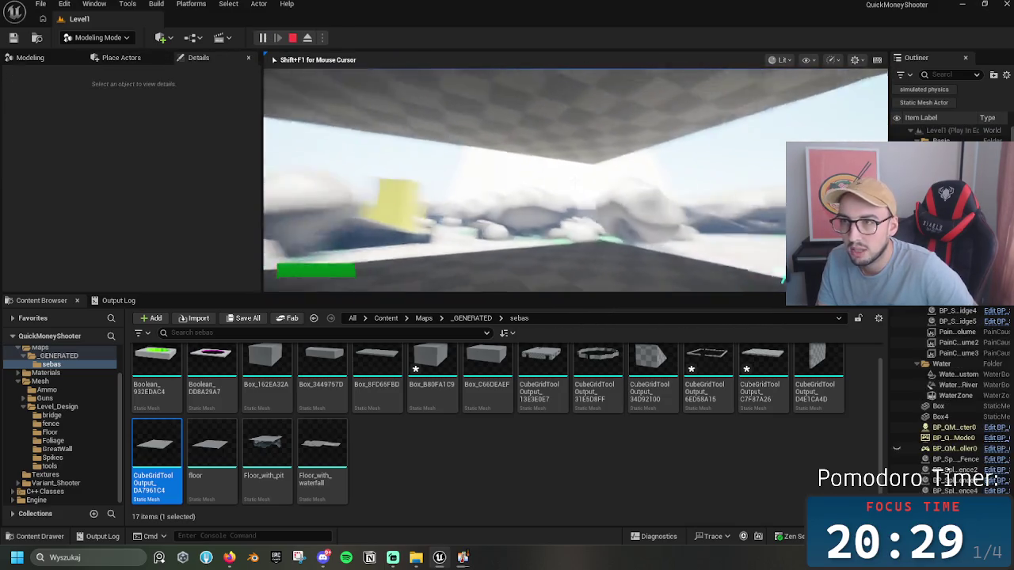
key("Escape")
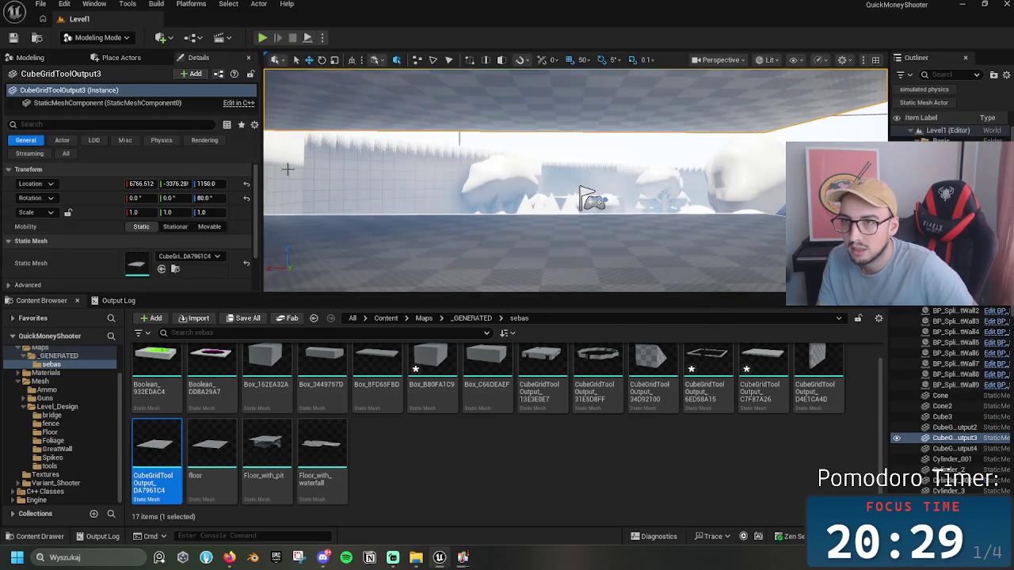
left_click(485, 171)
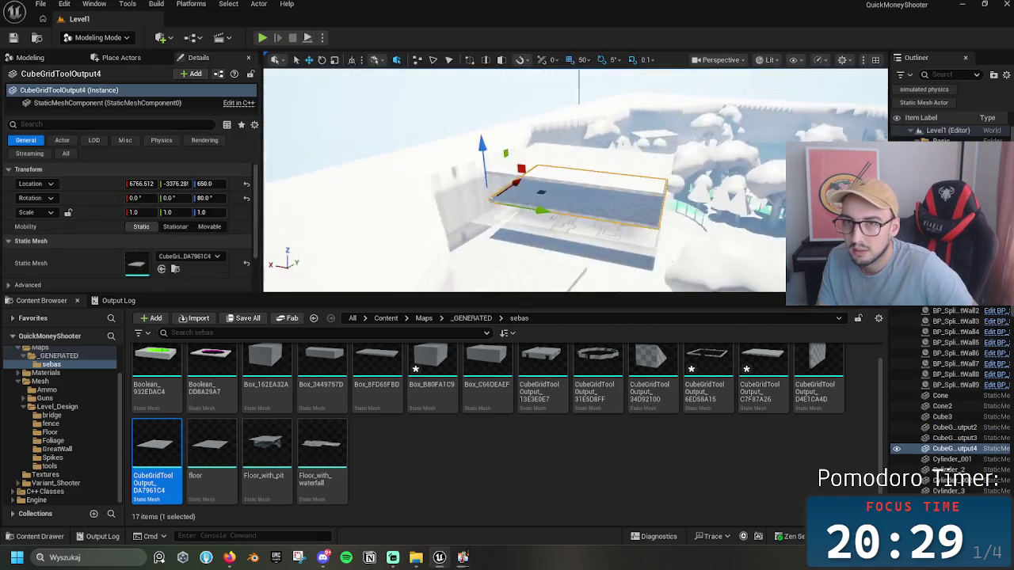
left_click(561, 227)
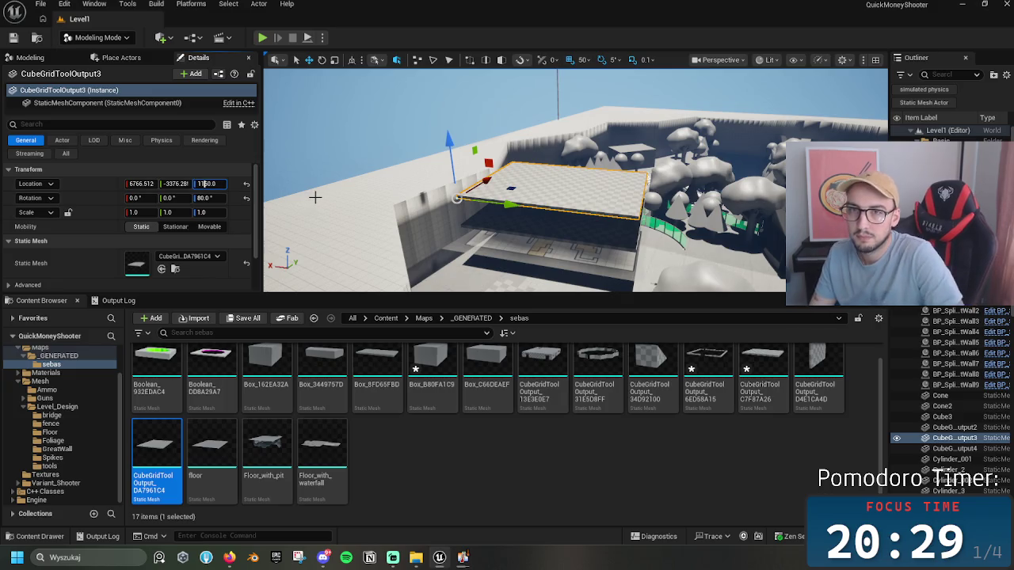
key("alt+p")
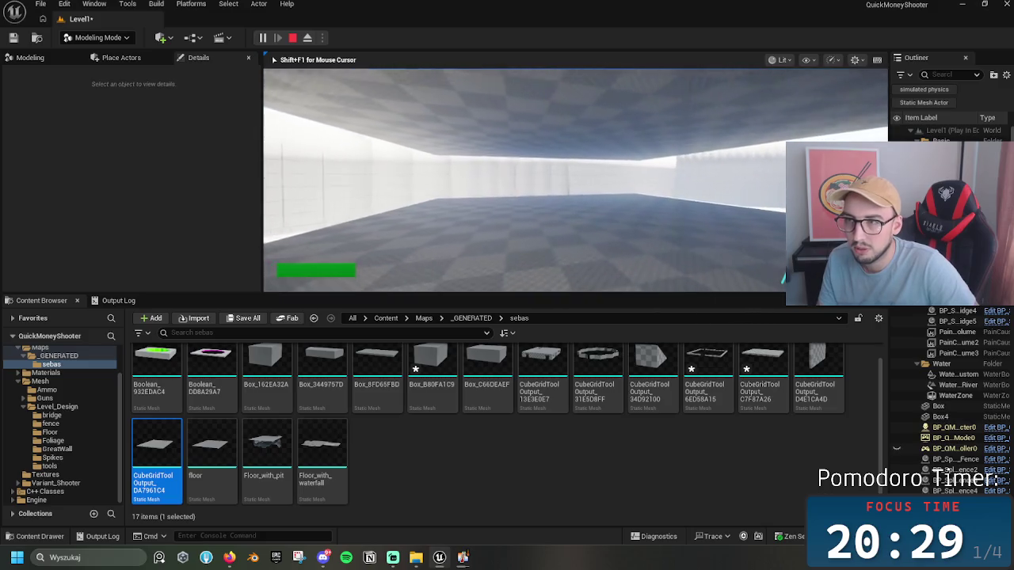
key("w")
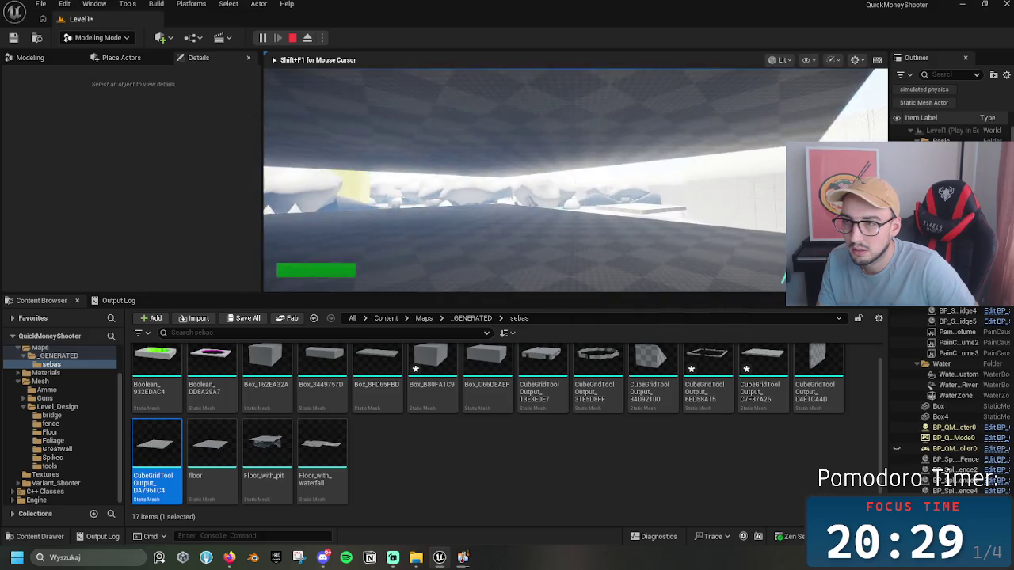
key("Escape")
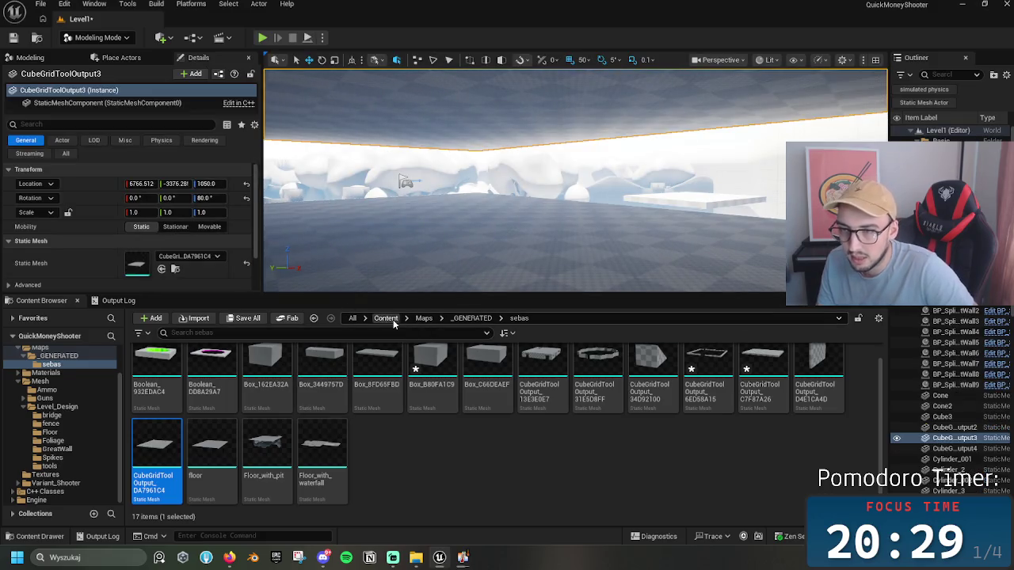
left_click(386, 318)
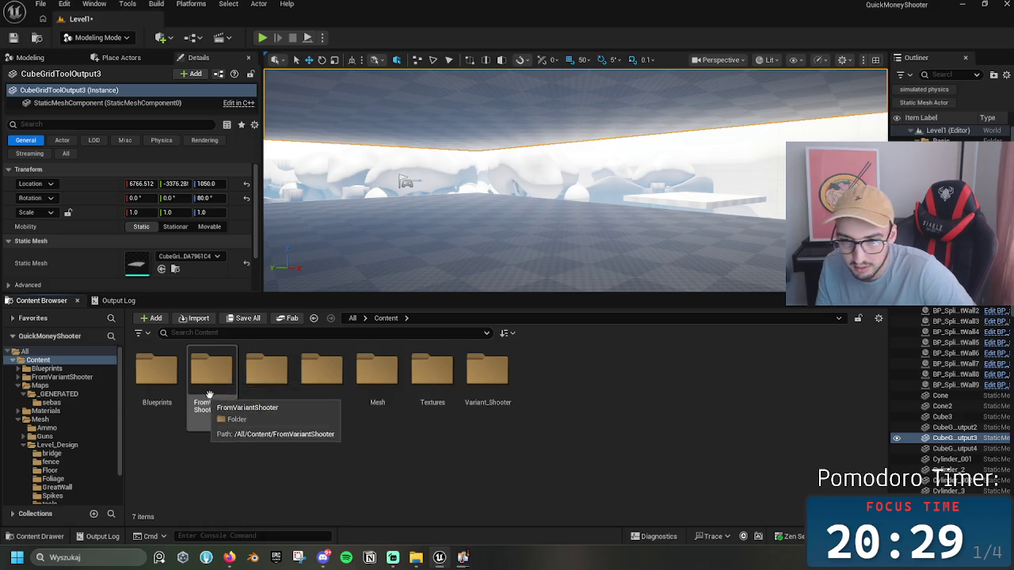
double_click(162, 376)
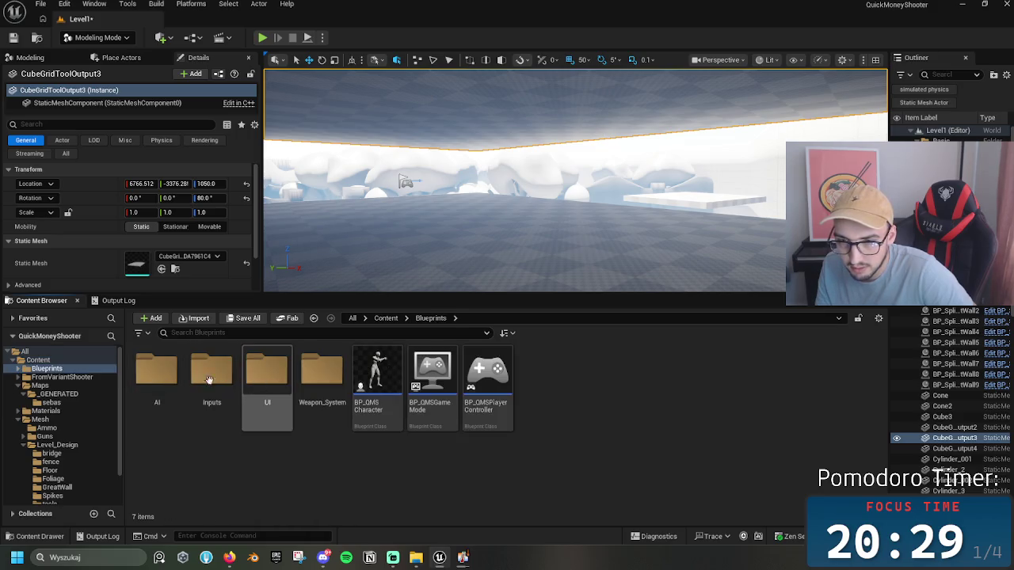
double_click(157, 370)
left_click_drag(211, 373, 538, 222)
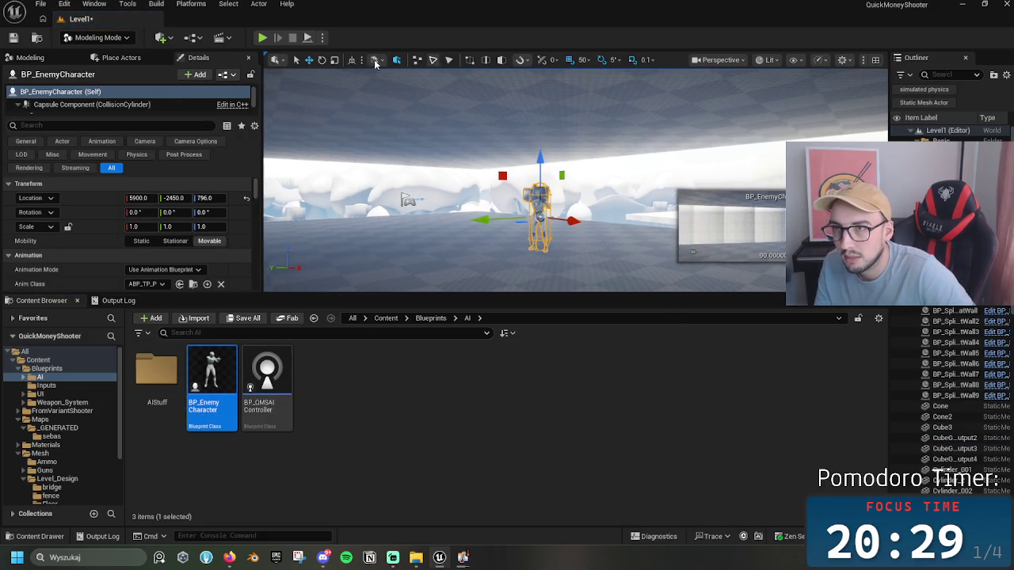
left_click(262, 38)
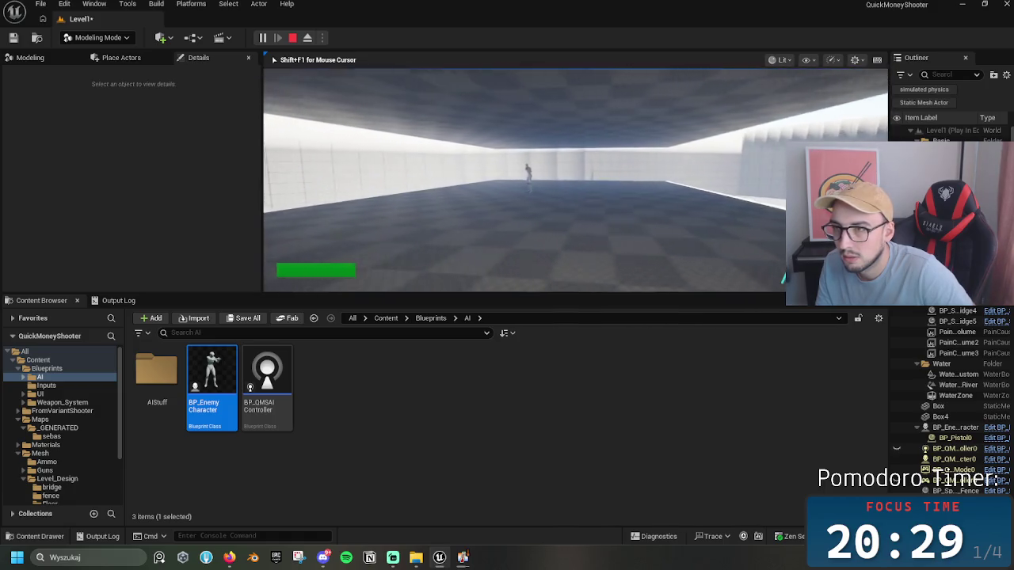
key("Escape")
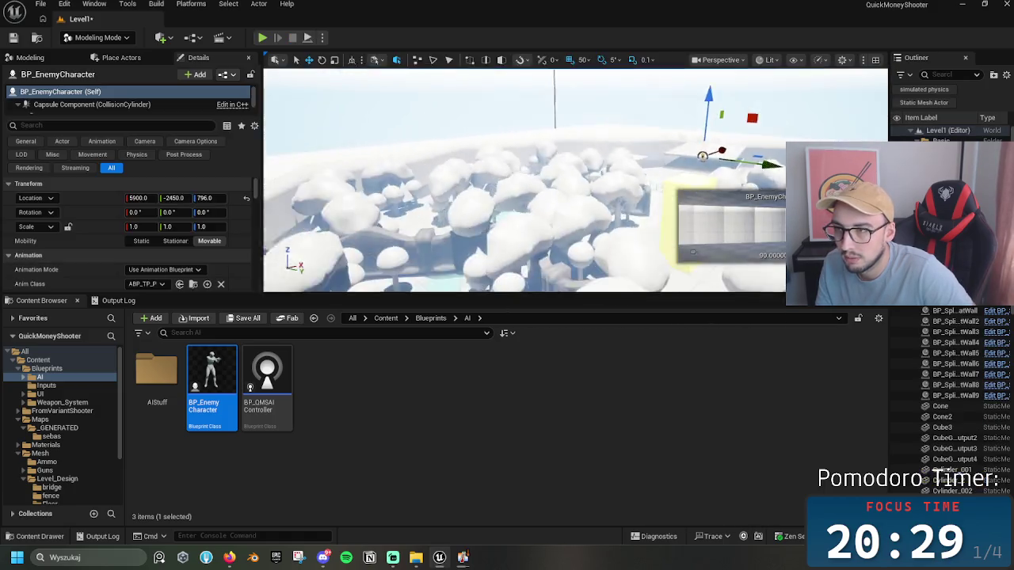
key("w")
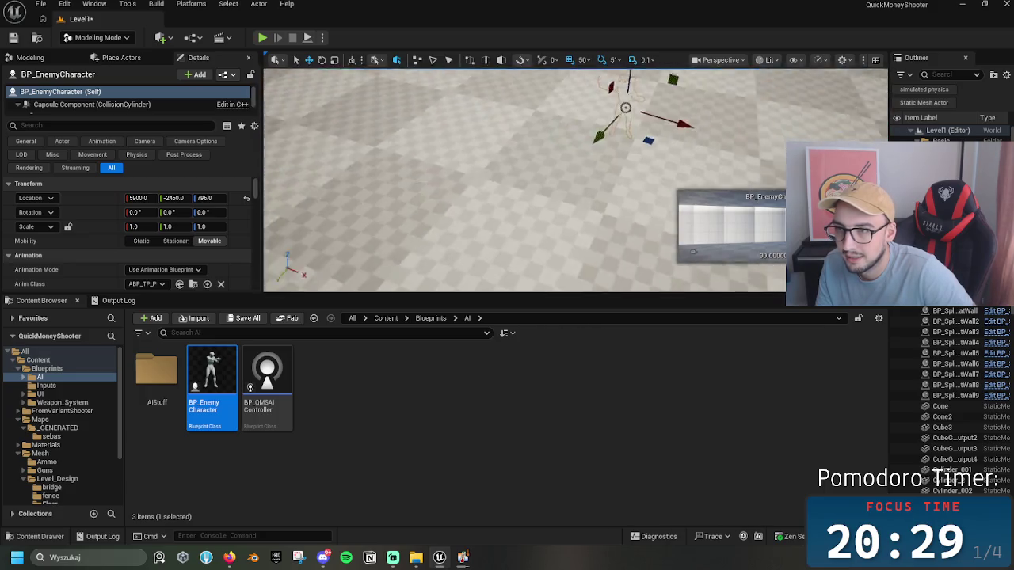
key("w")
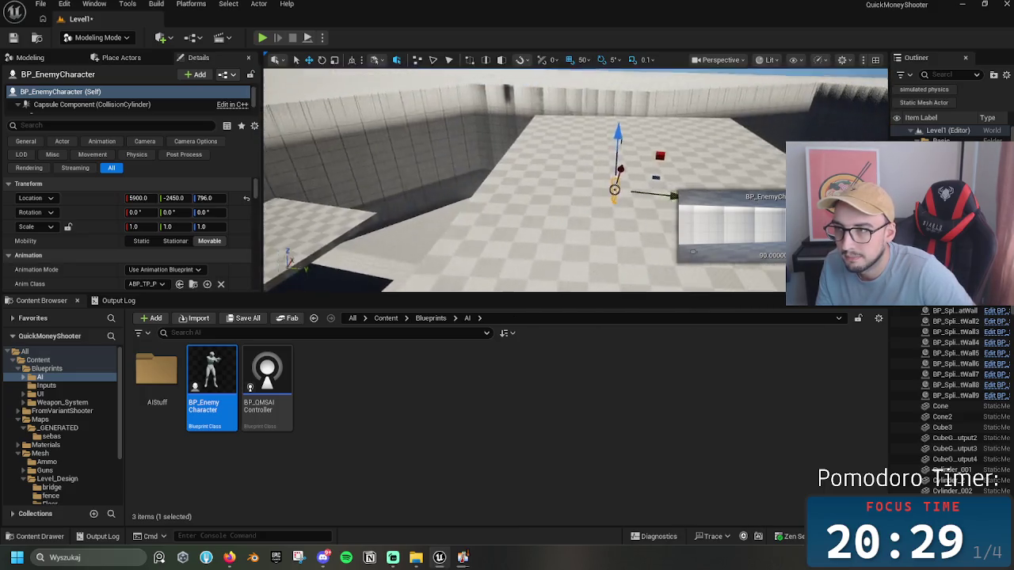
left_click(94, 38)
Step: Place a Nav Mesh Bounds Volume from Place Actors into the level
left_click(97, 57)
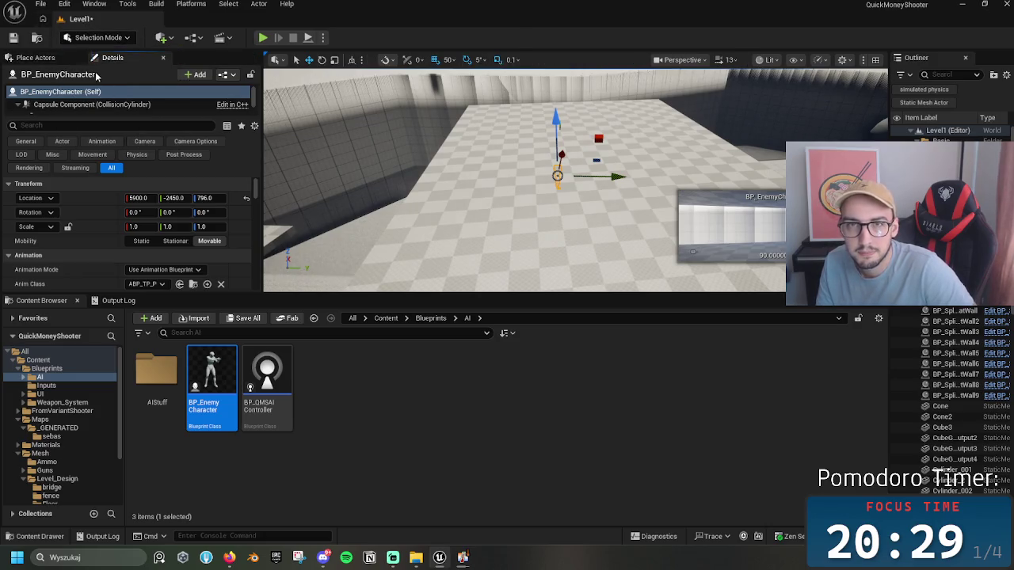
left_click(54, 58)
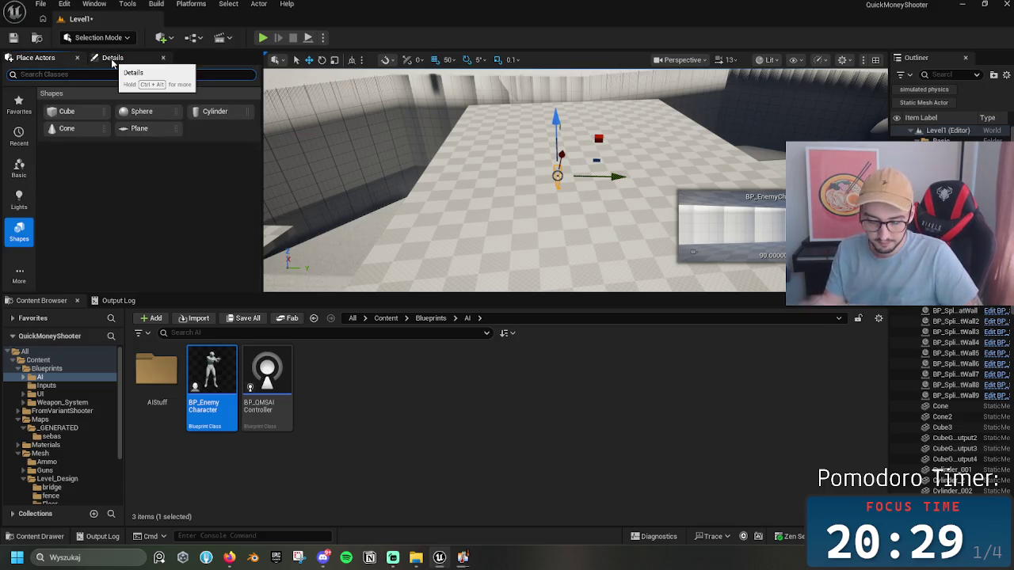
type("nav mes")
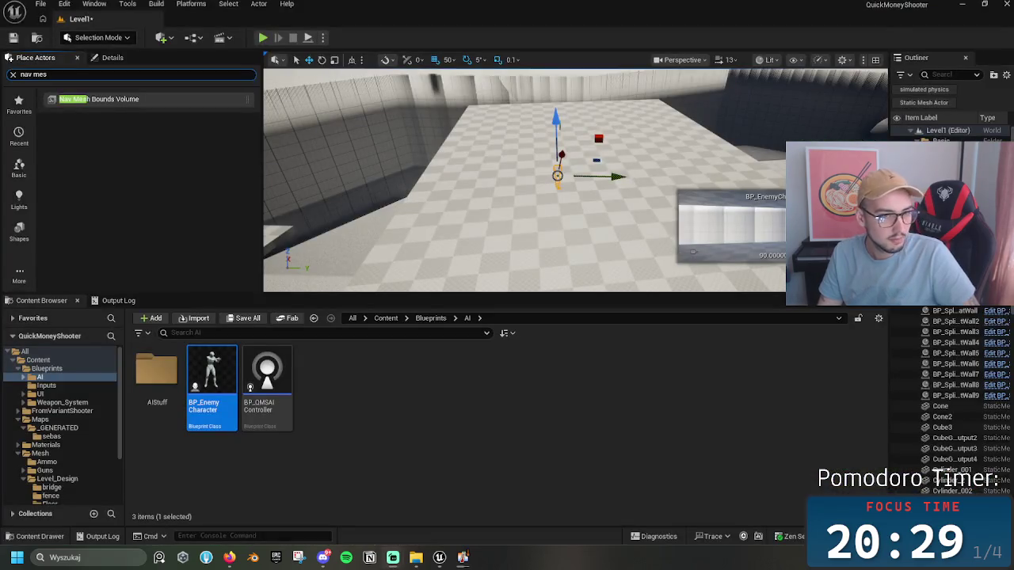
mouse_move(160, 116)
left_mouse_down()
mouse_move(536, 169)
mouse_move(543, 136)
left_mouse_up()
Step: Scale the navigation volume wider and much taller, with a slight rotation, to cover the play area
key("r")
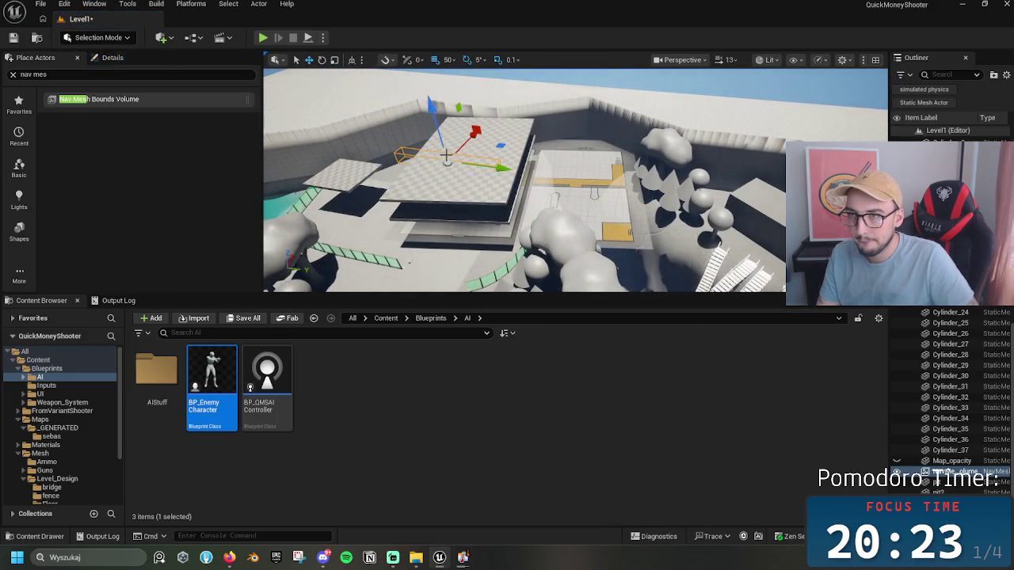
key("f")
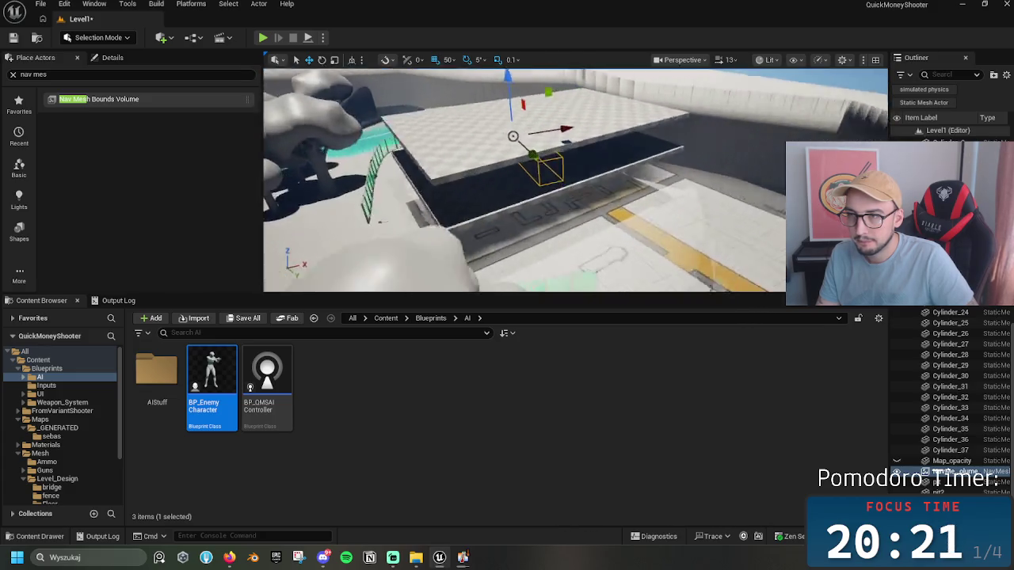
left_click_drag(540, 107, 541, 108)
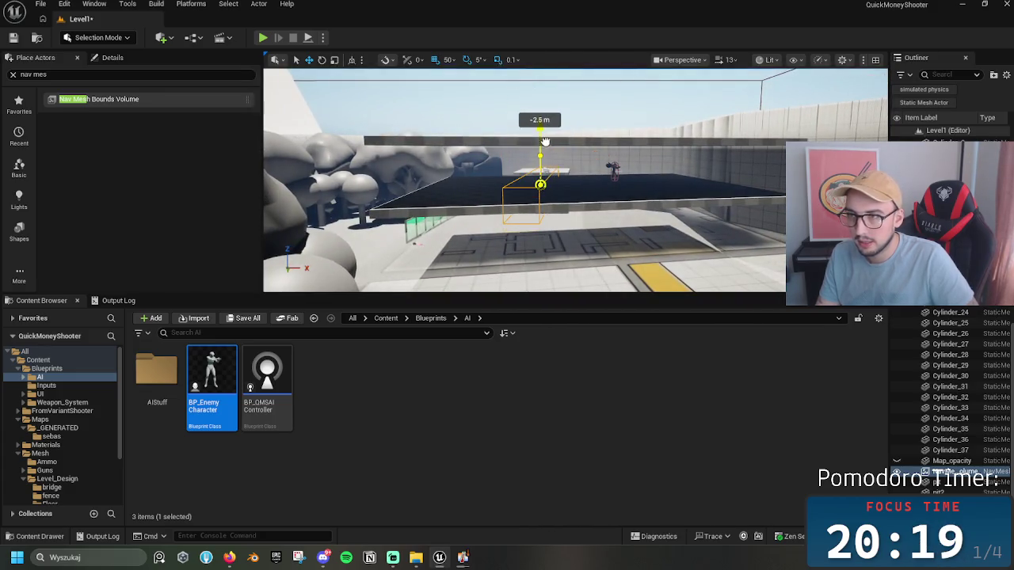
left_click_drag(595, 183, 650, 184)
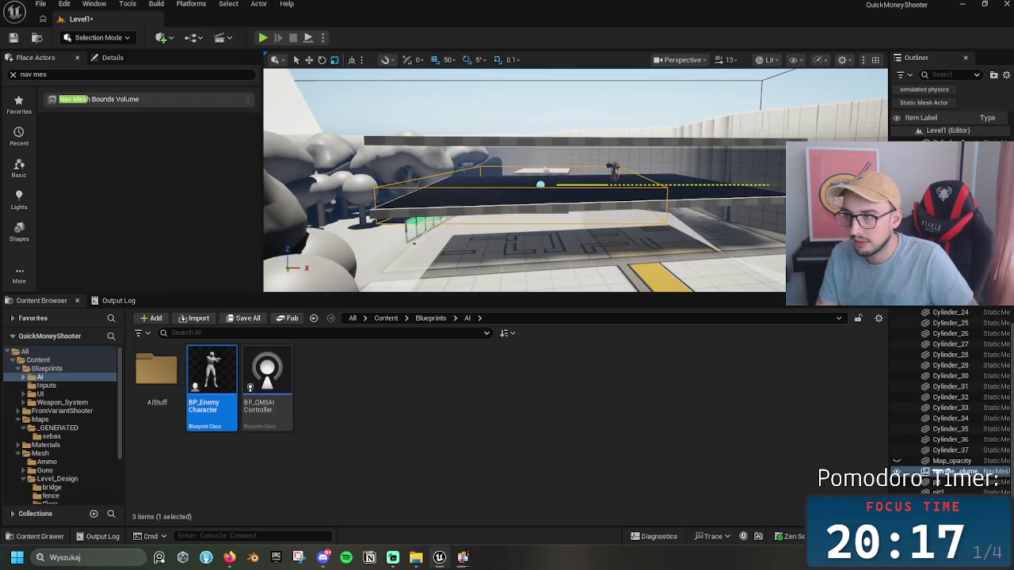
key("e")
left_click_drag(577, 187, 684, 196)
key("r")
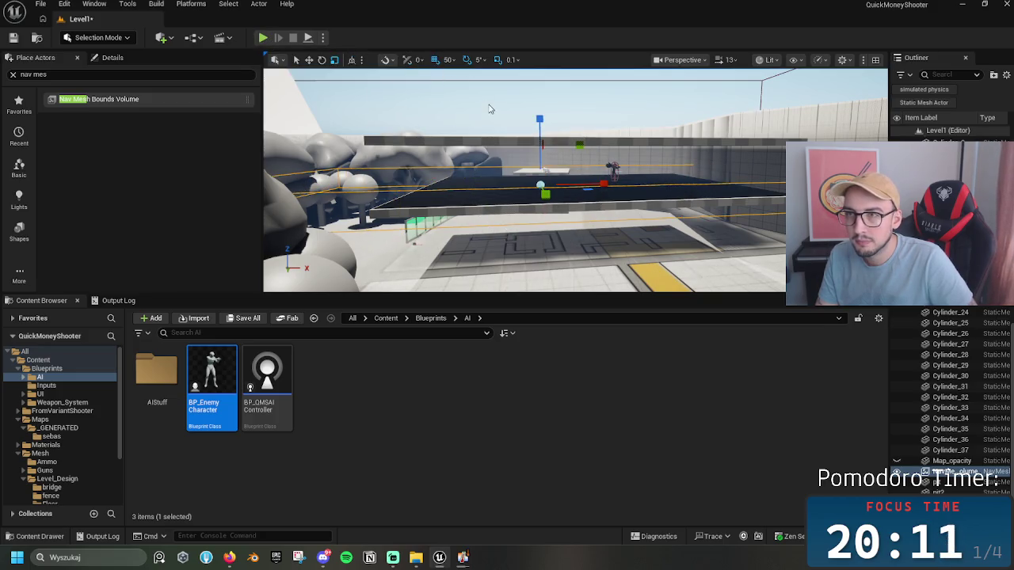
left_click_drag(542, 131, 542, 79)
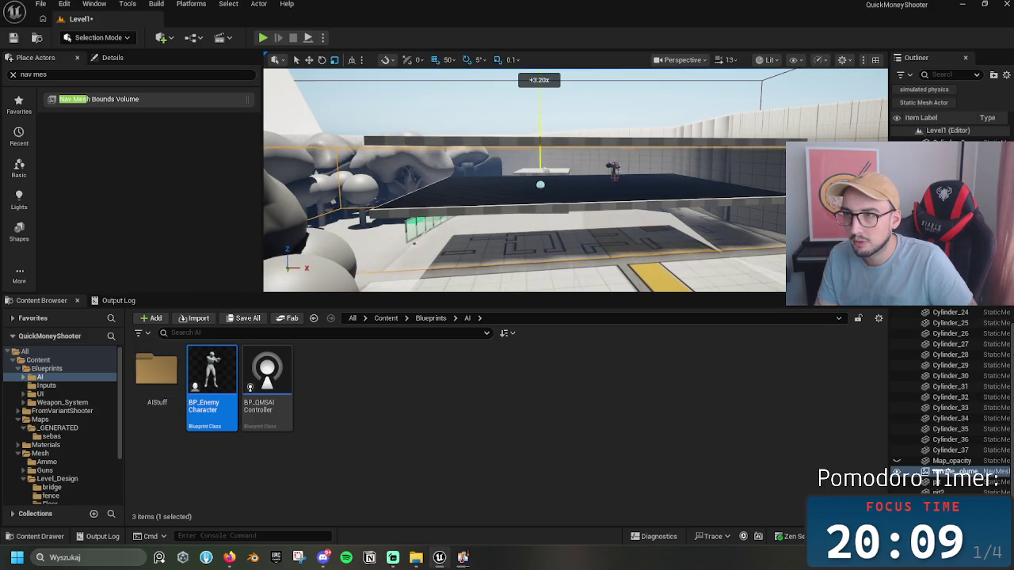
left_click_drag(539, 120, 540, 79)
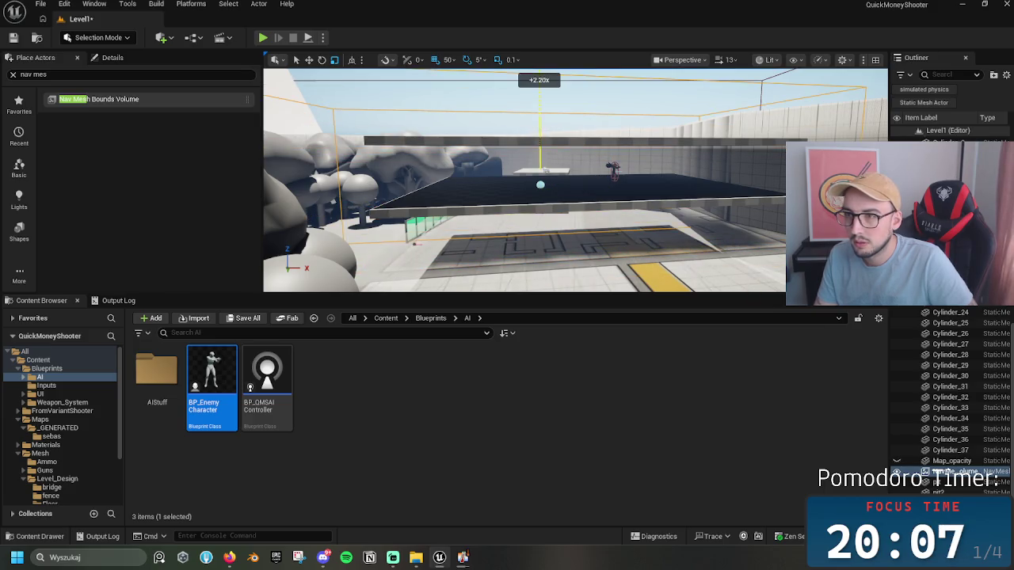
Step: Show the green navmesh overlay, raise the selected object 50 cm, and select the green floor
key("p")
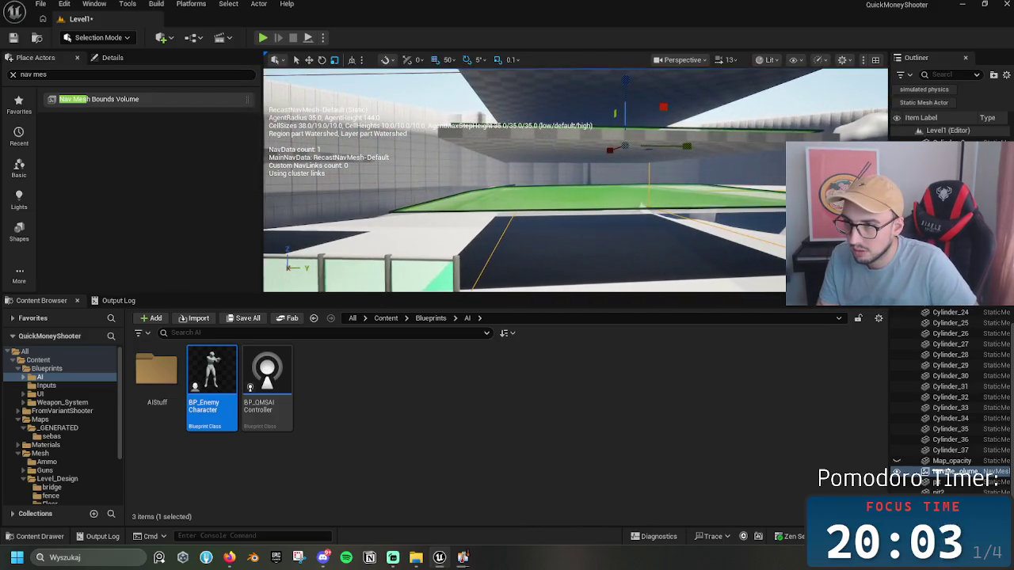
left_click_drag(609, 162, 609, 124)
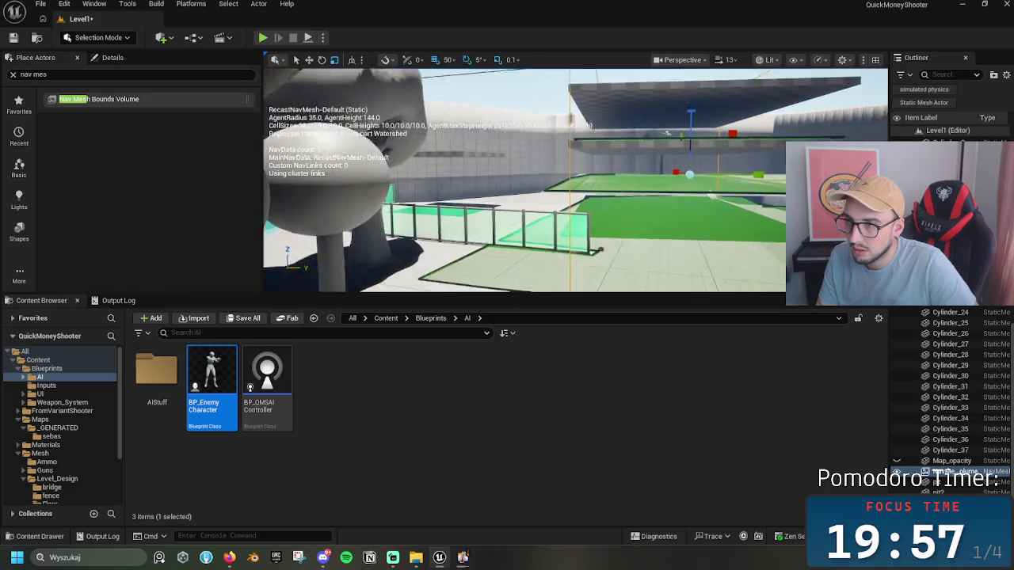
left_click(622, 283)
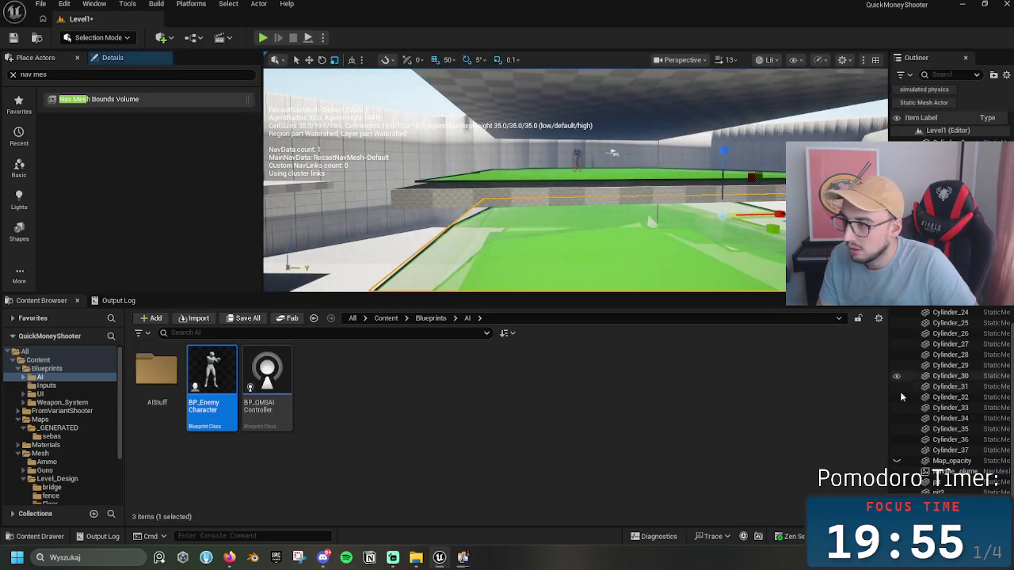
key("Escape")
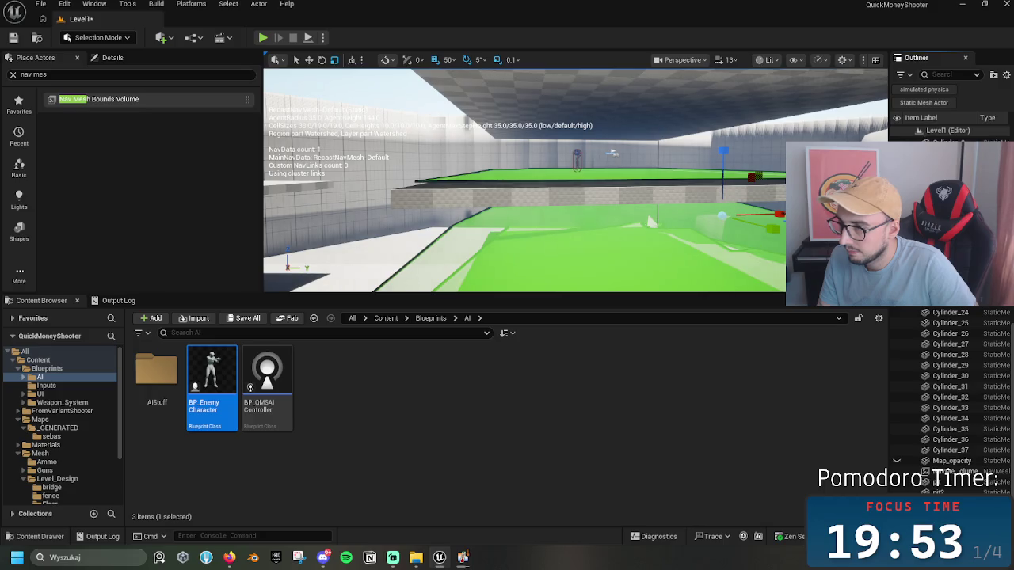
left_click(651, 221)
key("f")
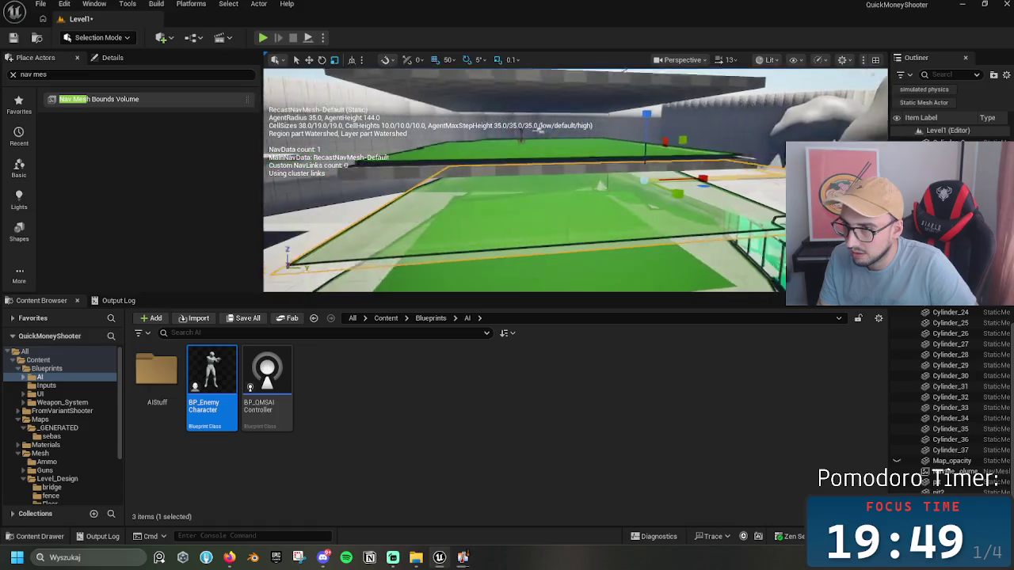
Step: Set the floor Plane's Collision Presets to NoCollision
left_click(111, 60)
scroll(213, 218, "down", 3)
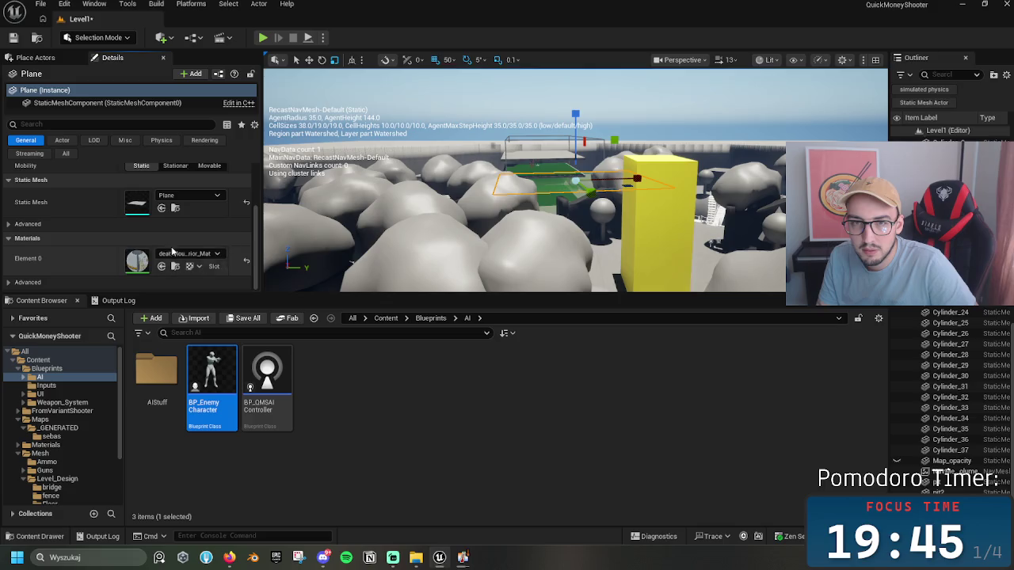
scroll(63, 229, "up", 3)
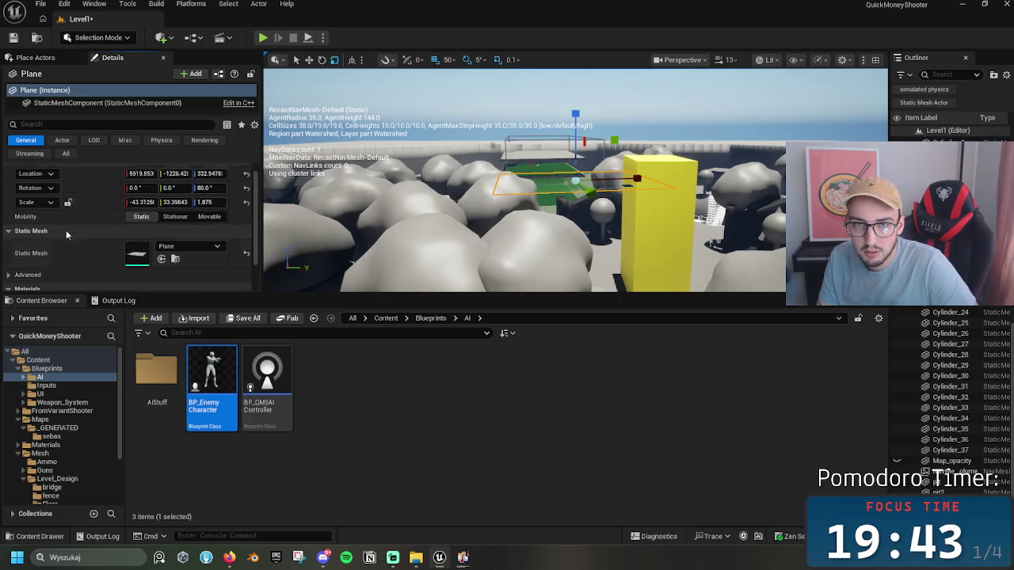
type("collisio")
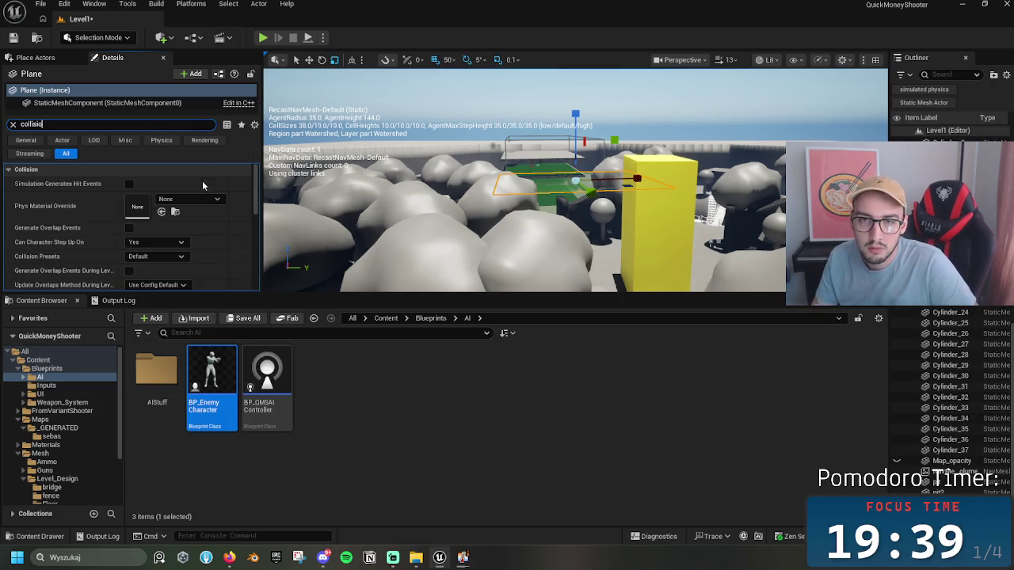
left_click(155, 256)
left_click(158, 298)
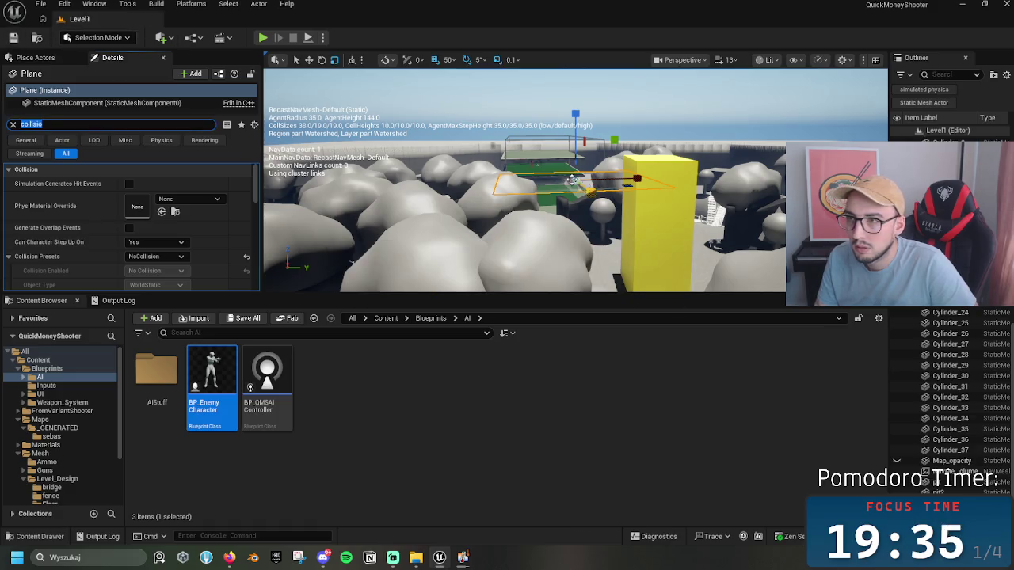
Step: Run a test play of the level and stop it
key("w")
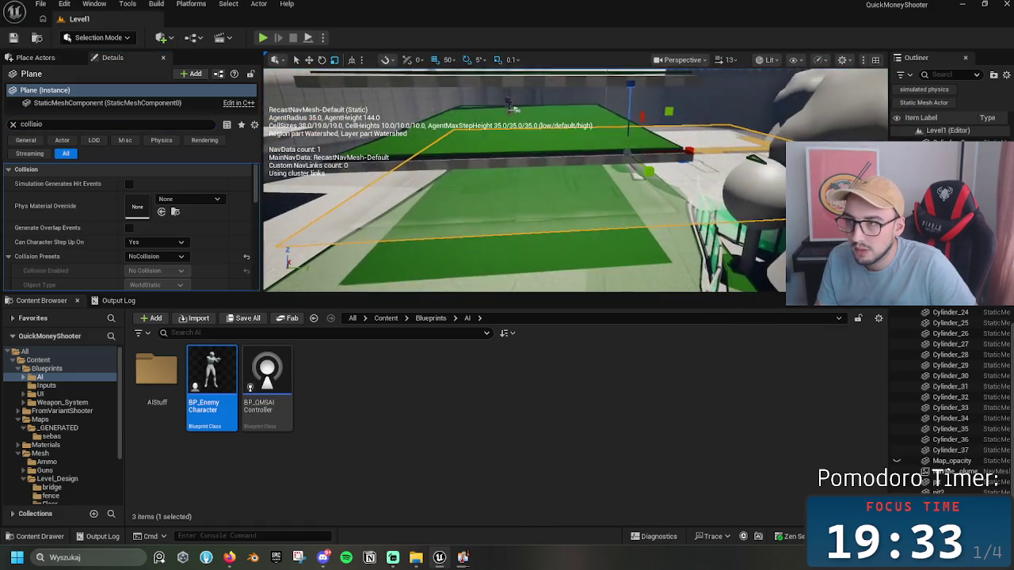
right_click(543, 169)
left_click(260, 40)
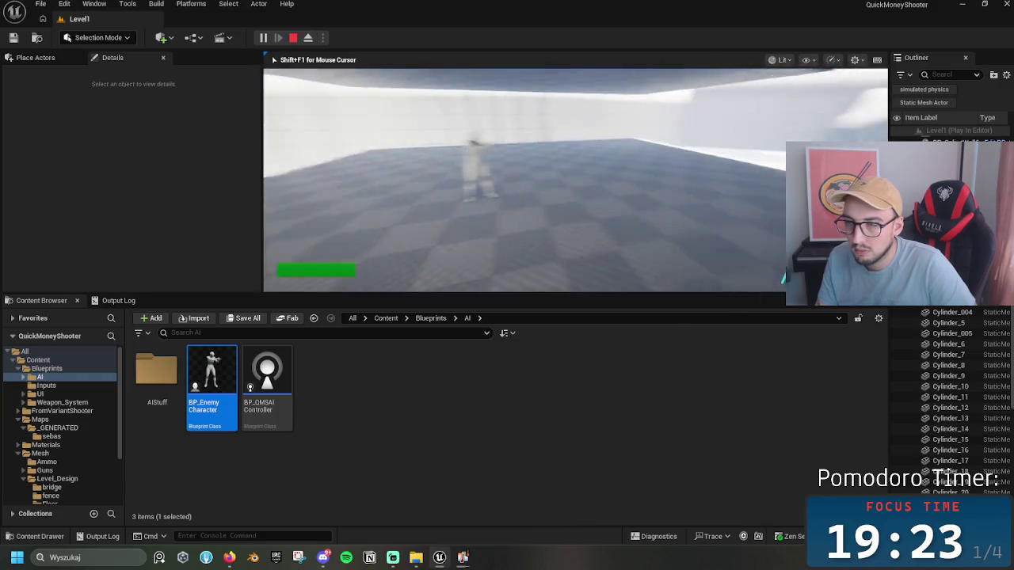
key("Escape")
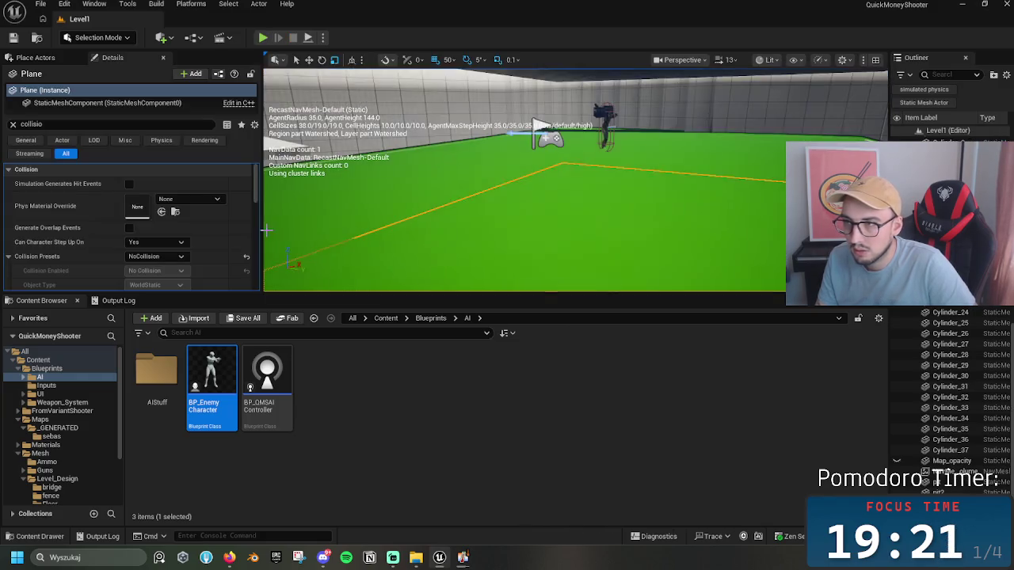
Step: Select and frame the enemy character, then its first person mesh component
left_click(604, 119)
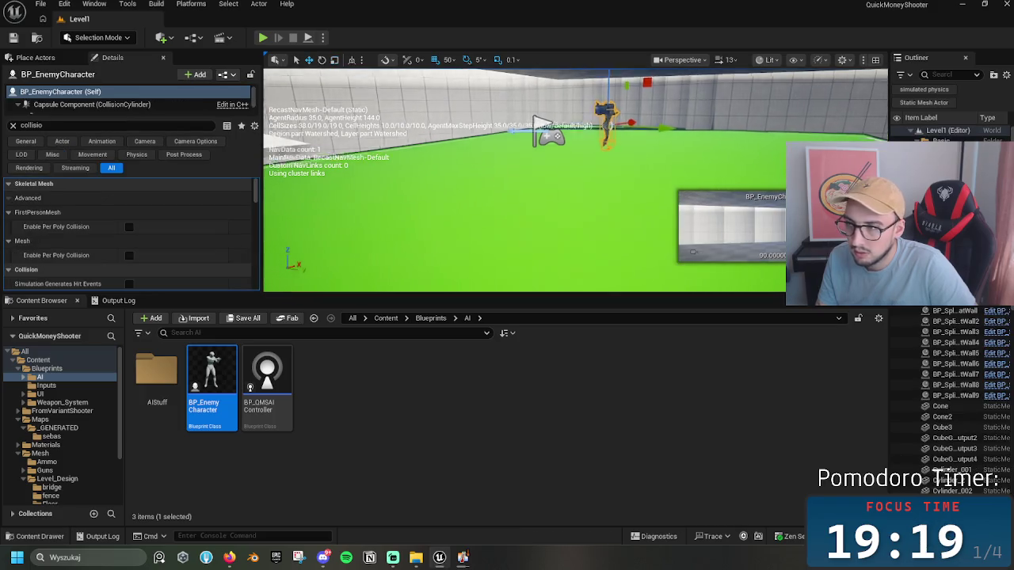
scroll(522, 182, "down", 10)
scroll(523, 182, "up", 15)
key("f")
left_click(547, 183)
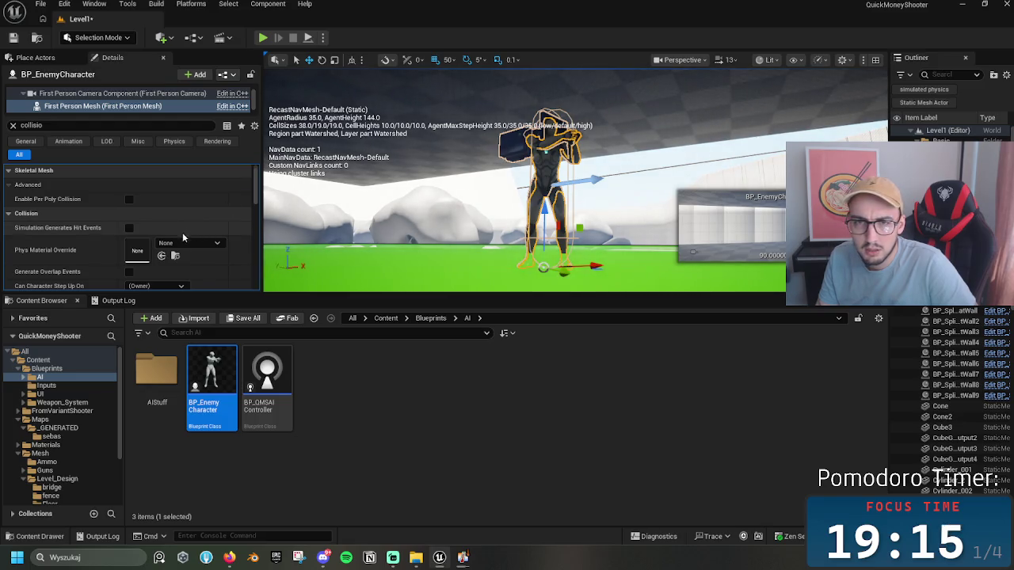
scroll(182, 238, "down", 3)
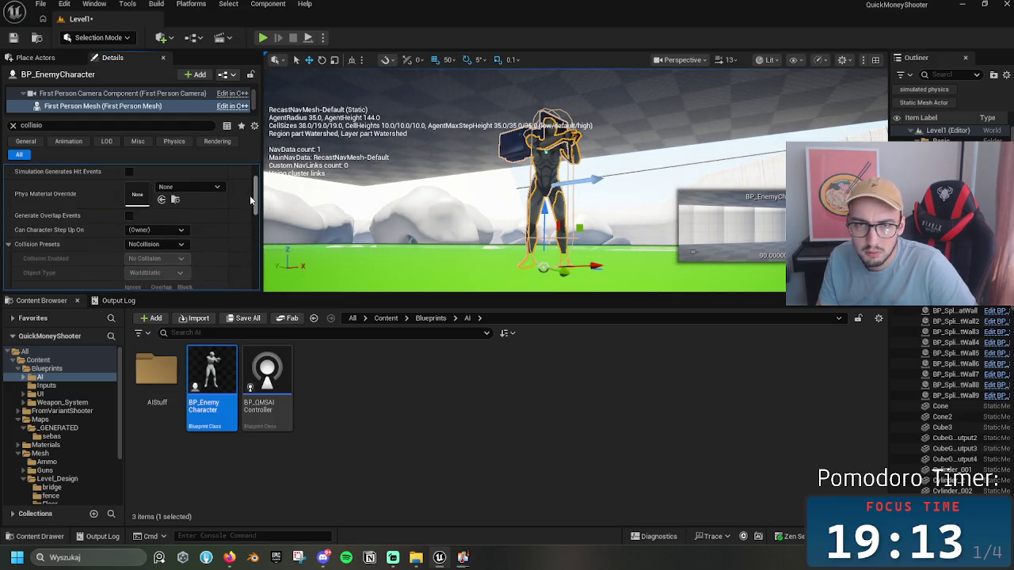
scroll(254, 181, "up", 3)
Step: Select the first person camera and mesh components and show All property categories
left_click(68, 94)
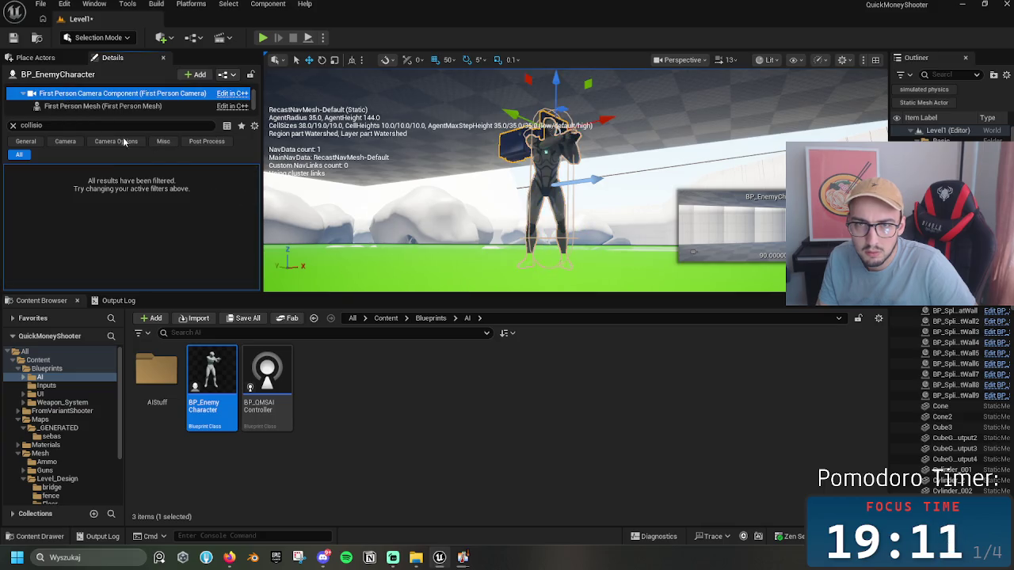
left_click(13, 126)
mouse_move(256, 191)
left_mouse_down()
mouse_move(256, 273)
mouse_move(248, 154)
left_mouse_up()
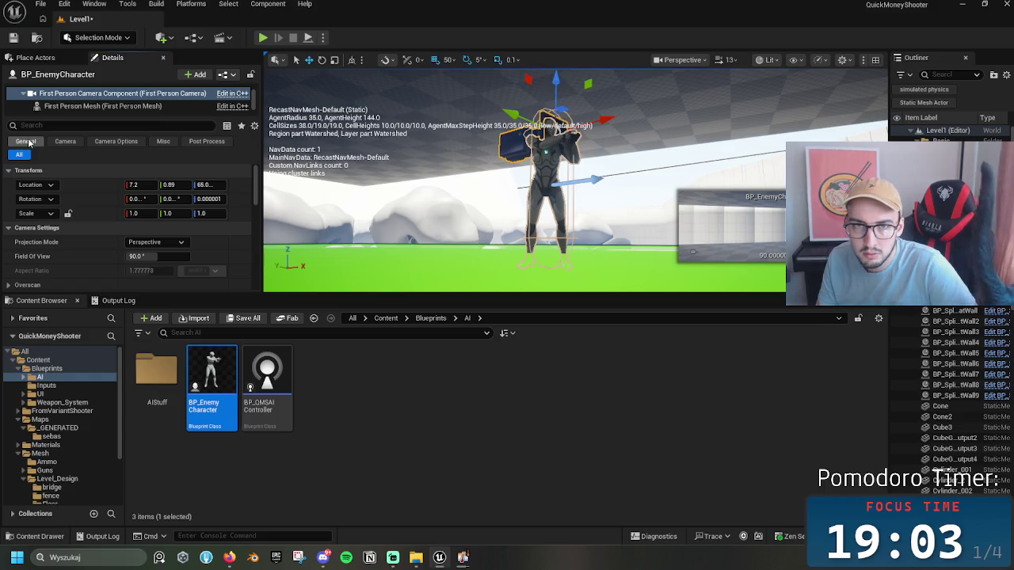
left_click(159, 106)
left_click(122, 93)
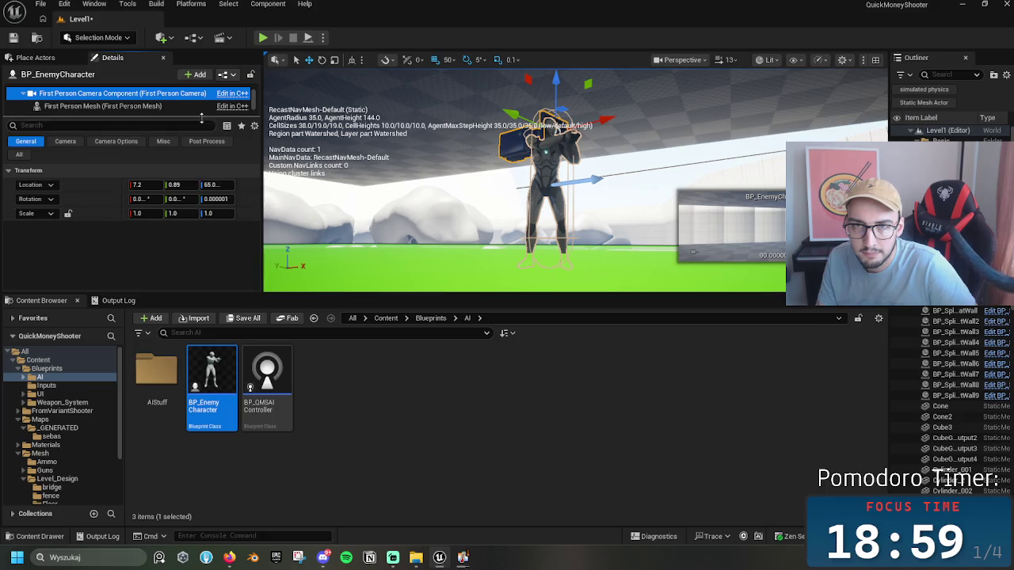
left_click(15, 155)
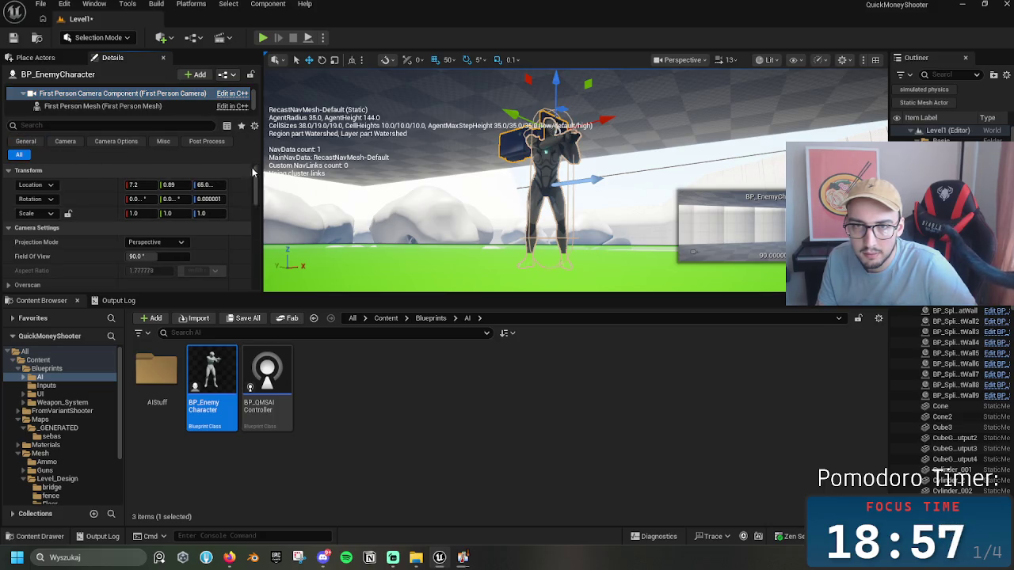
left_click_drag(257, 196, 257, 279)
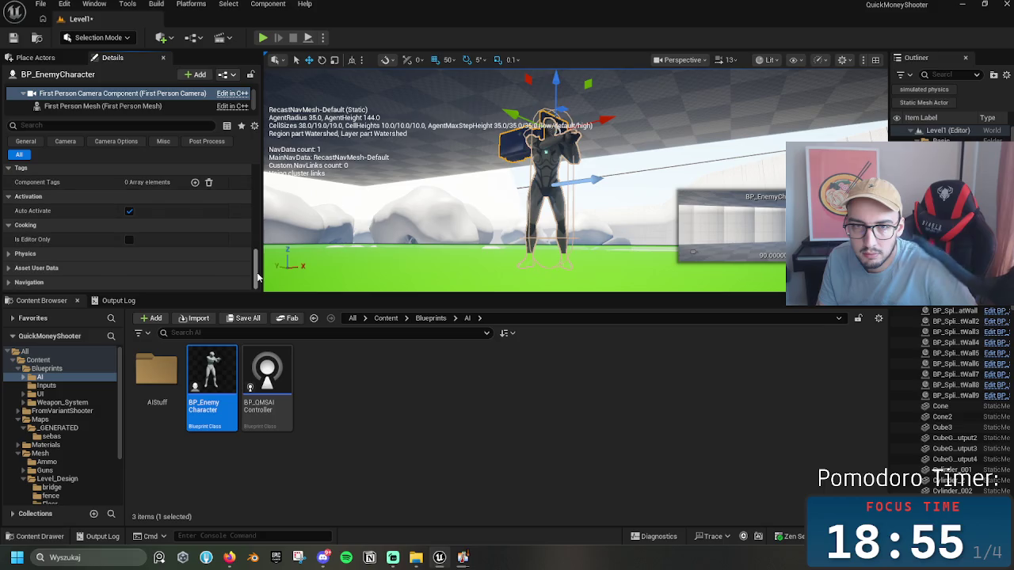
Step: Scroll through the properties and select the enemy's Capsule Component
scroll(41, 244, "up", 3)
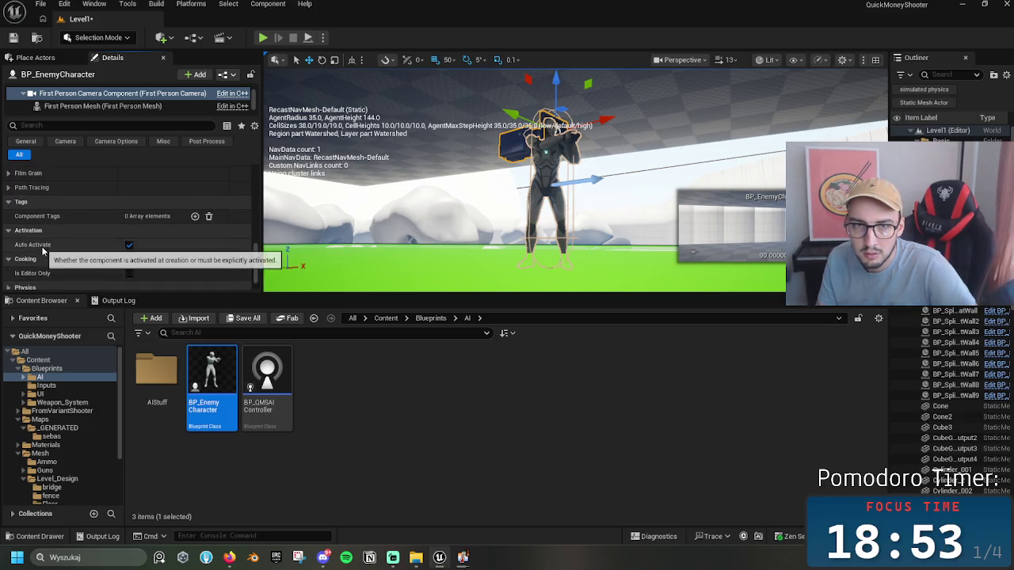
scroll(44, 246, "up", 4)
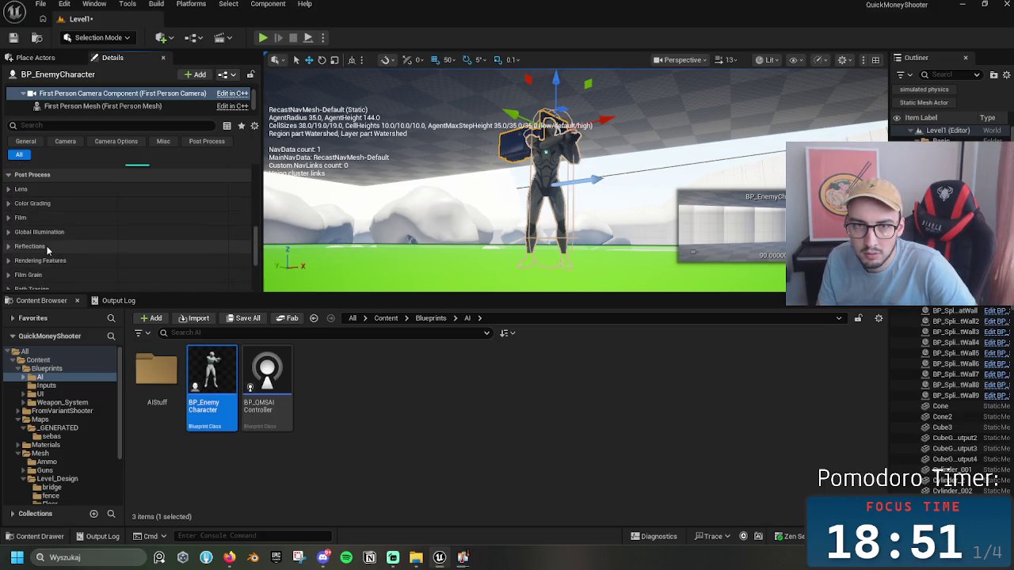
scroll(47, 248, "up", 6)
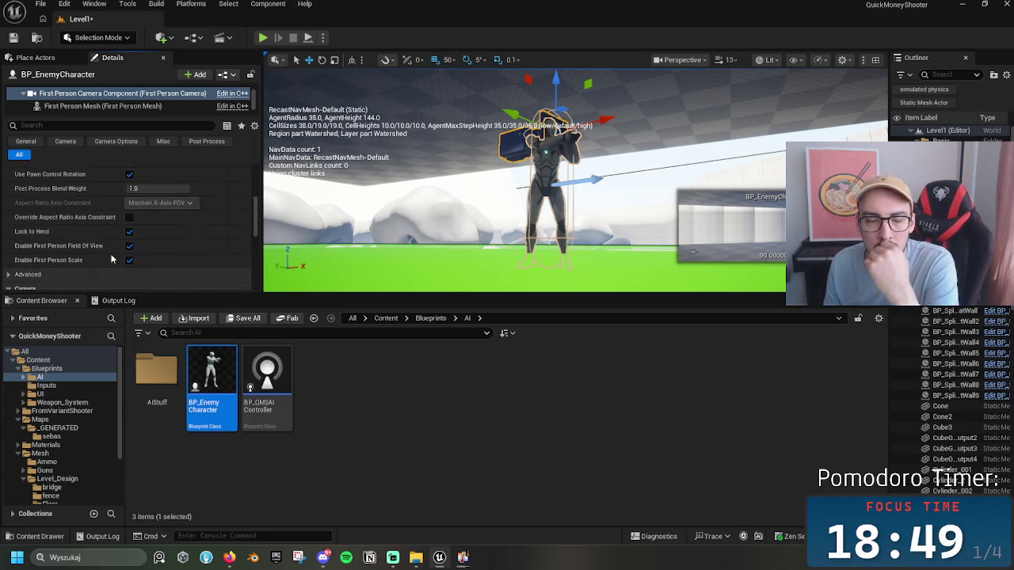
scroll(103, 249, "up", 5)
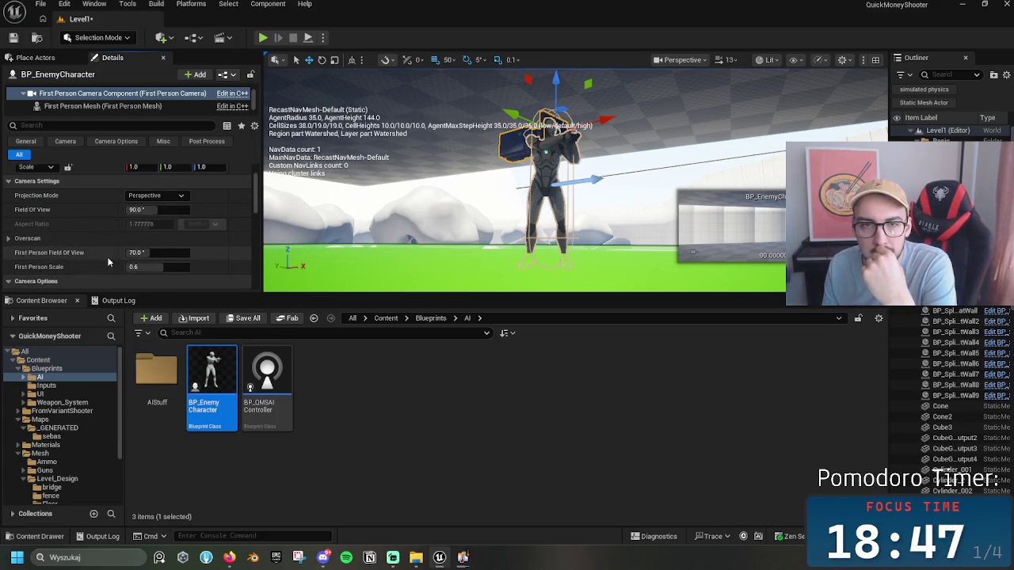
scroll(108, 257, "down", 3)
left_click_drag(257, 197, 263, 270)
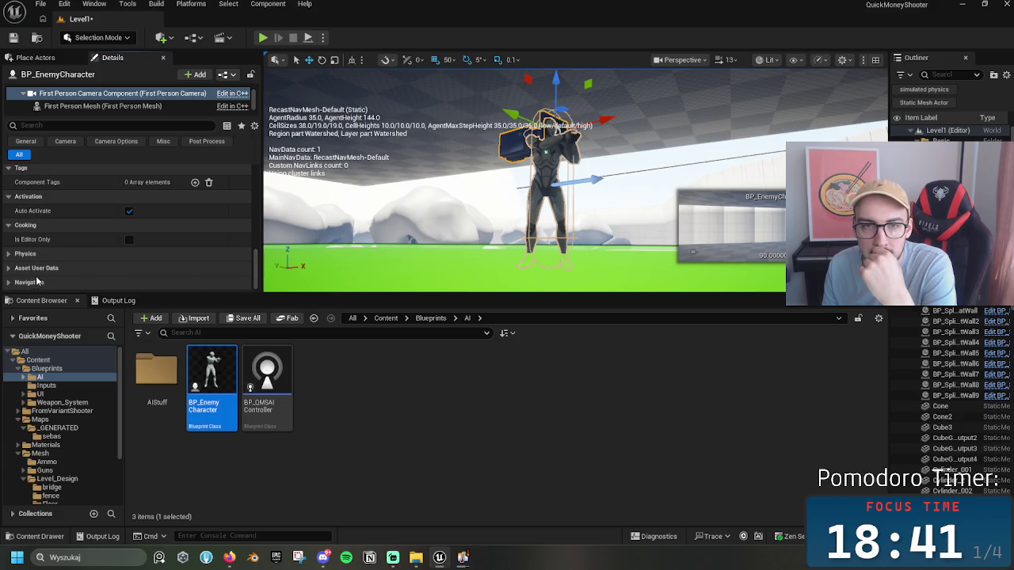
scroll(39, 277, "up", 5)
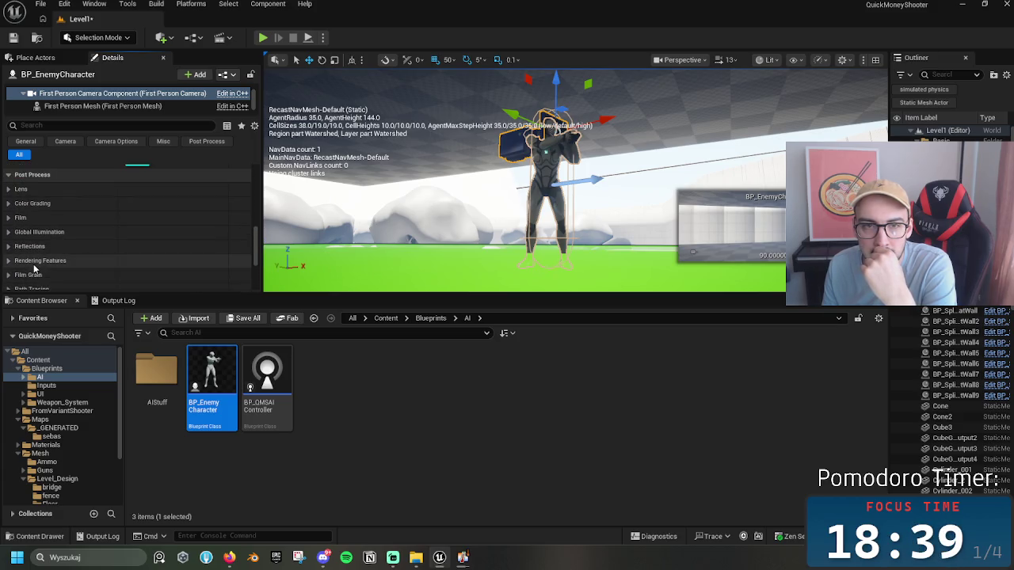
scroll(34, 270, "up", 3)
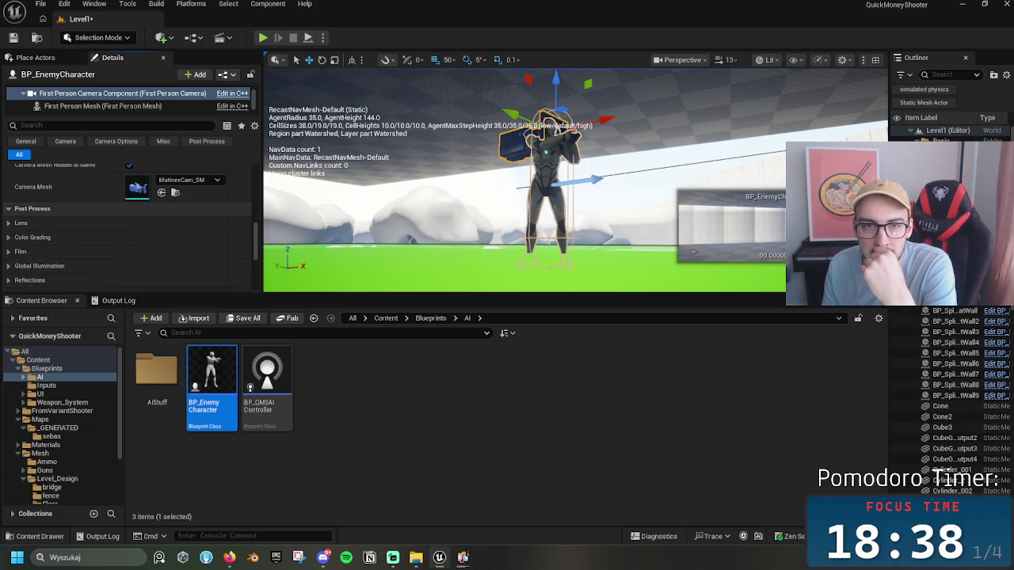
scroll(115, 110, "up", 1)
left_click(112, 97)
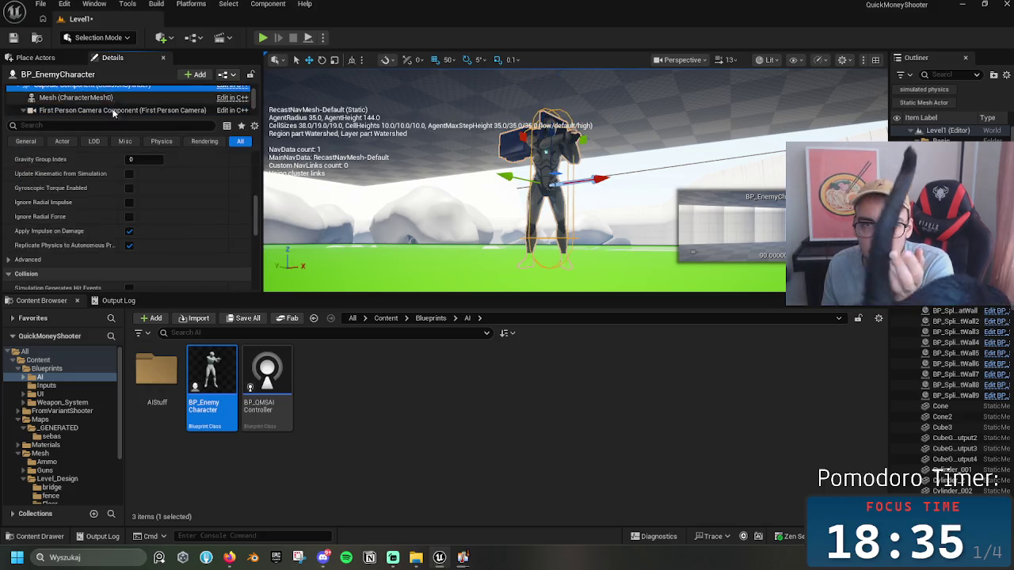
scroll(215, 237, "down", 5)
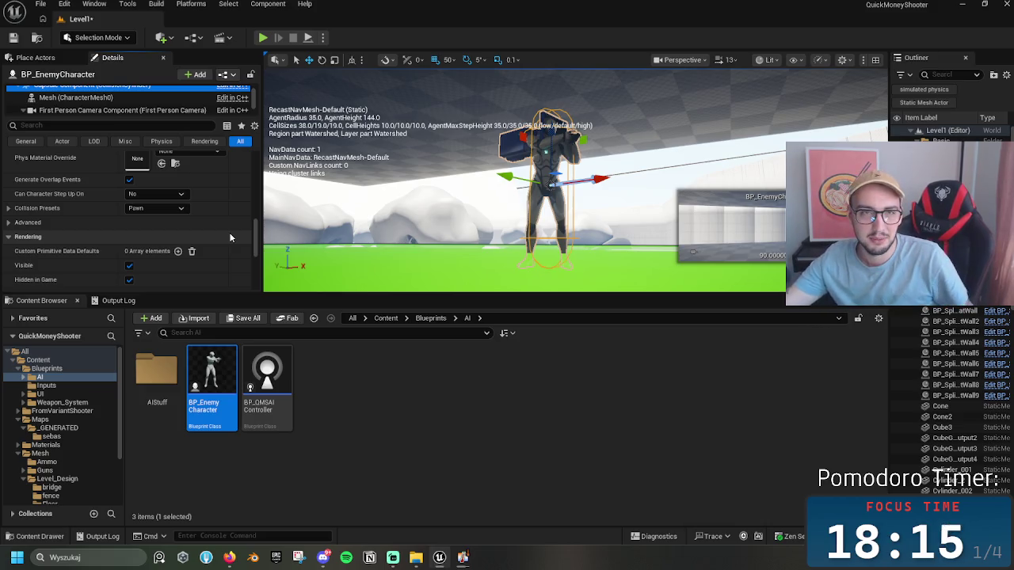
Step: Bring the Content Browser to the All root folder, then dismiss its context menu
right_click(41, 352)
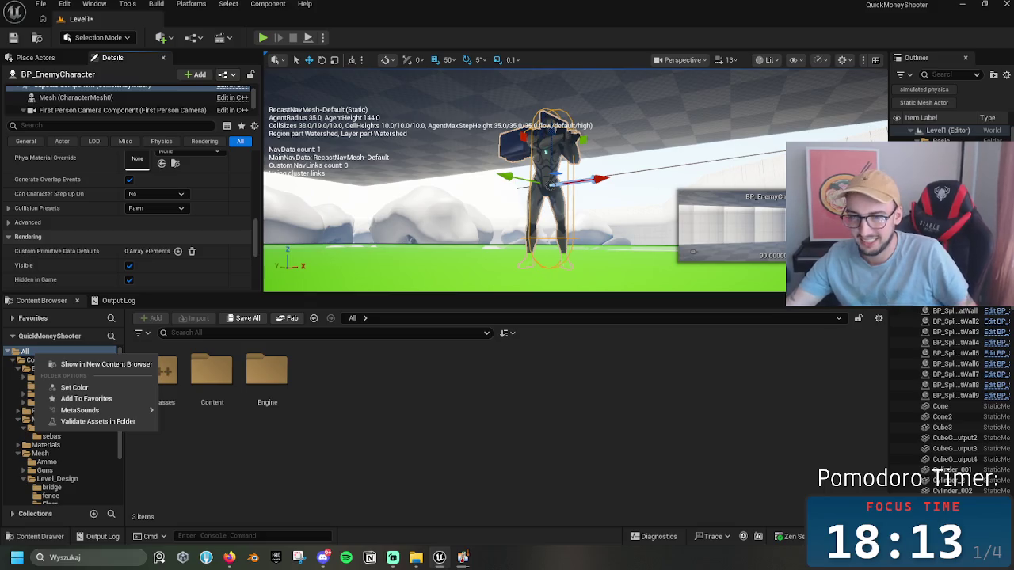
key("Escape")
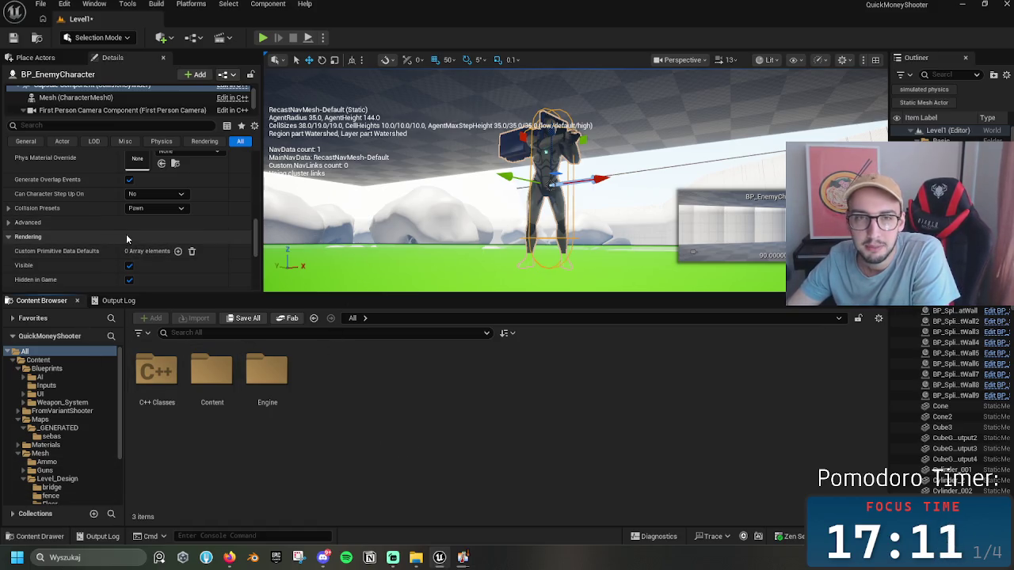
Step: Expand the capsule's Navigation Advanced section to view Can Ever Affect Navigation, then play-test
scroll(141, 235, "down", 1)
scroll(142, 236, "up", 3)
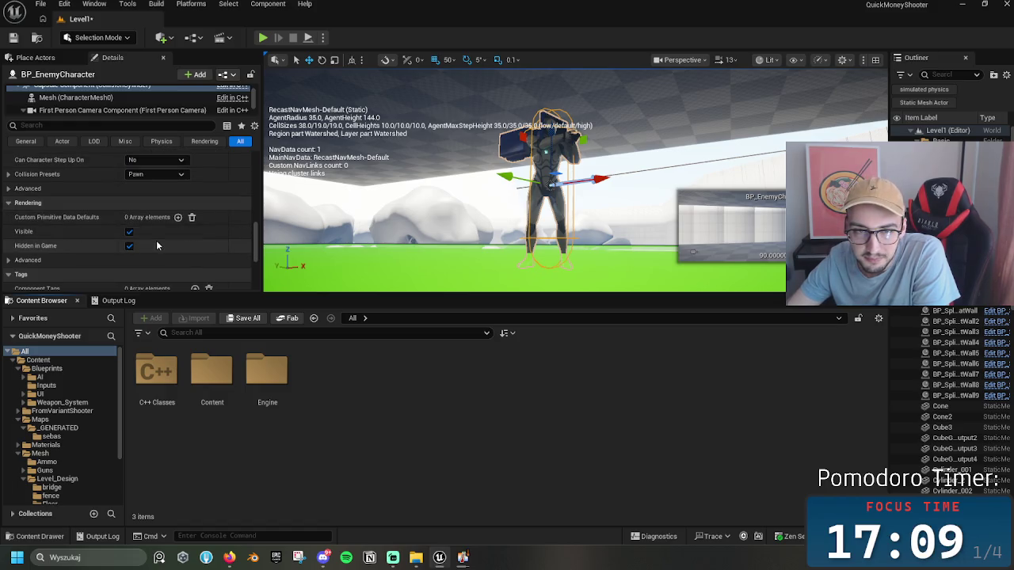
scroll(198, 250, "up", 1)
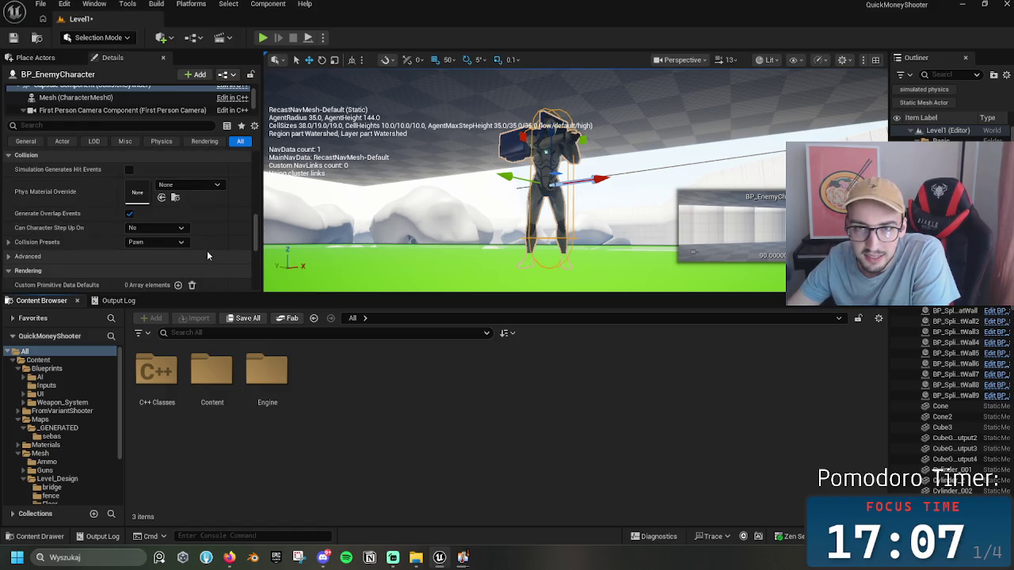
scroll(207, 250, "down", 1)
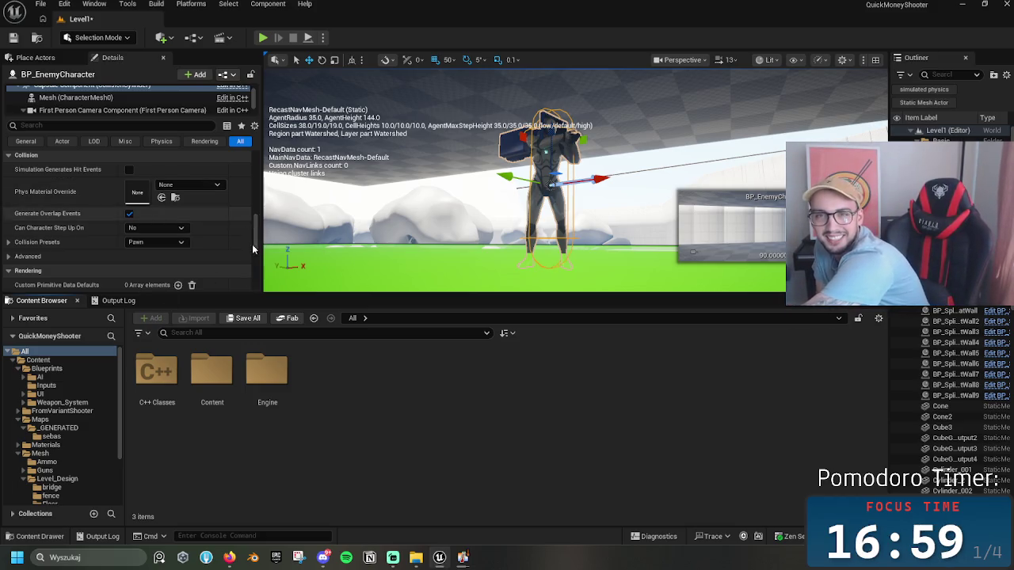
scroll(252, 242, "down", 5)
scroll(251, 257, "up", 7)
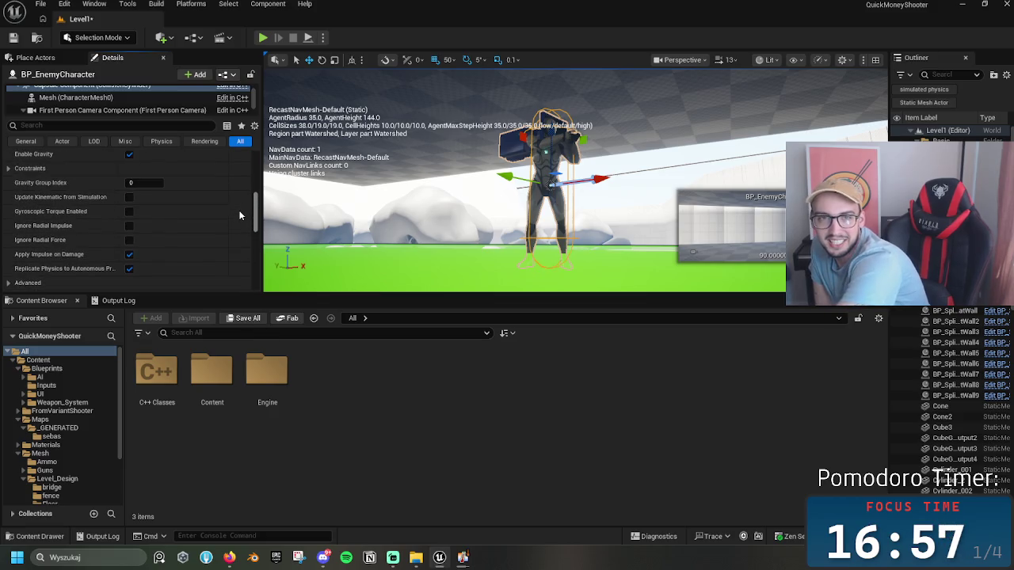
scroll(251, 182, "down", 5)
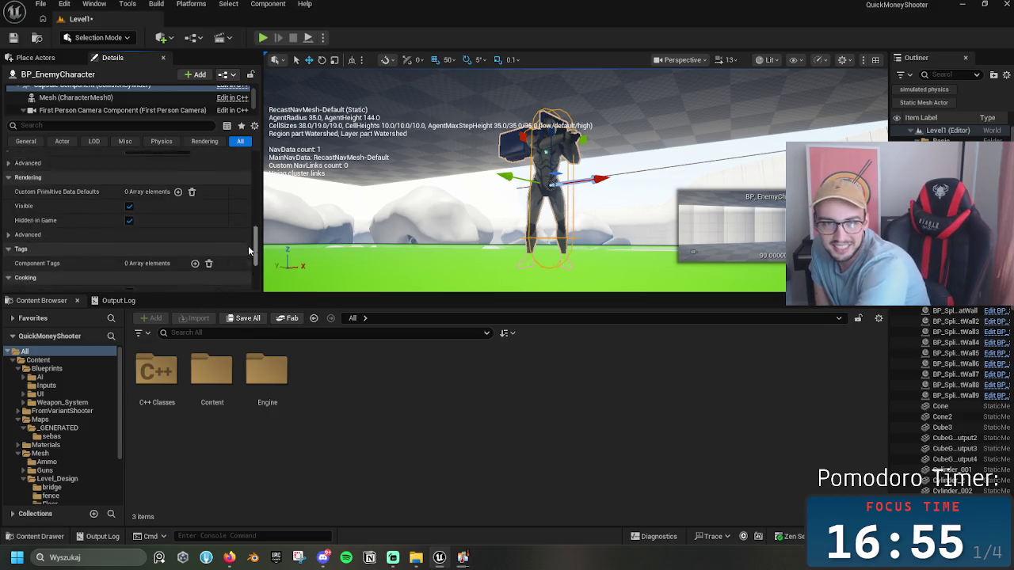
scroll(239, 255, "up", 2)
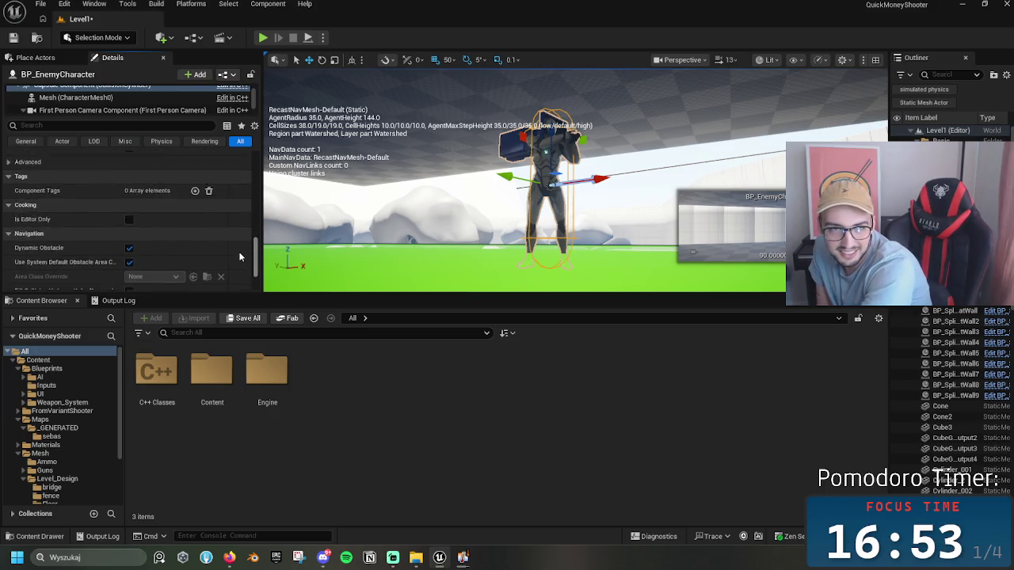
scroll(223, 257, "down", 3)
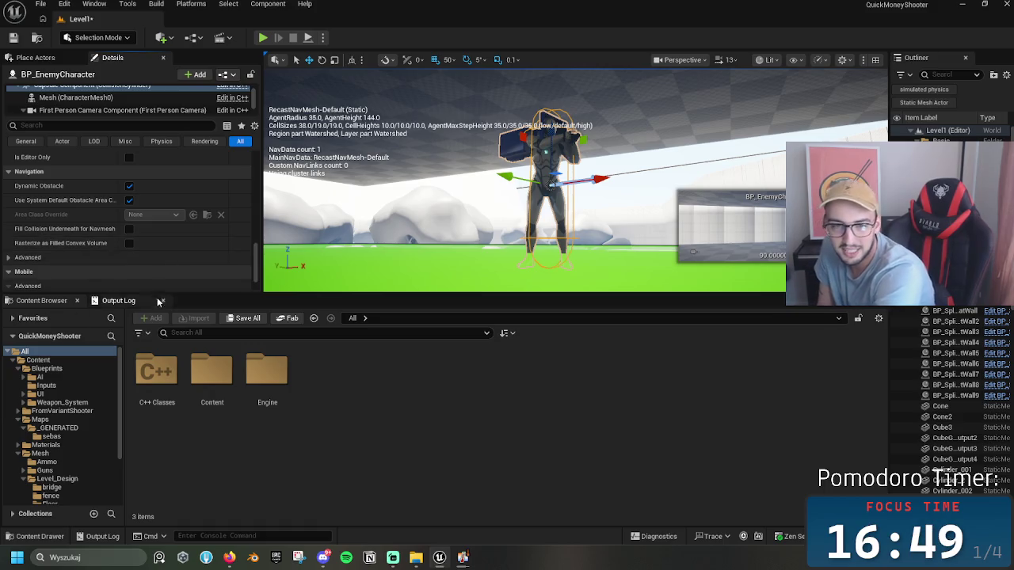
left_click(127, 258)
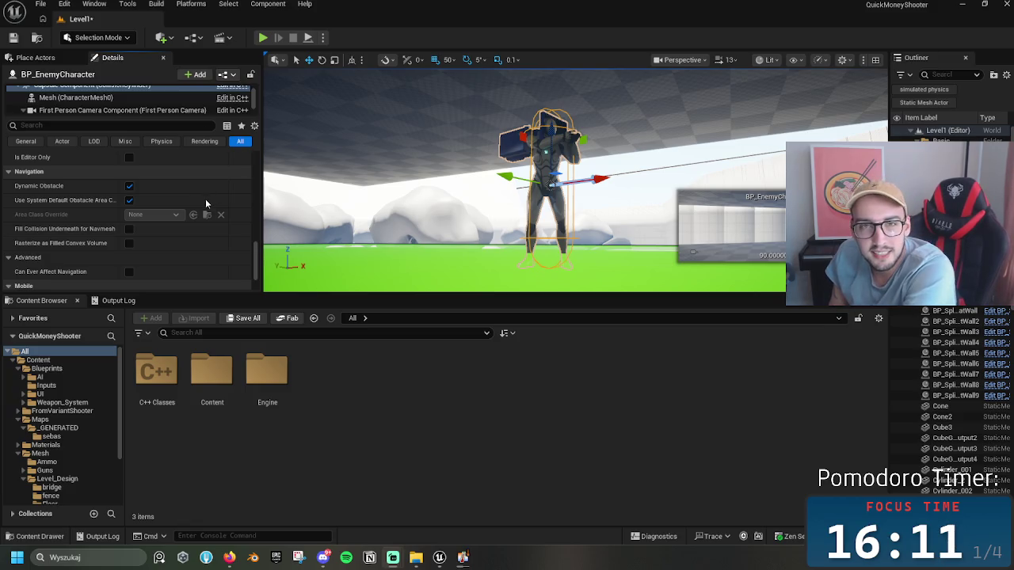
left_click_drag(256, 266, 262, 292)
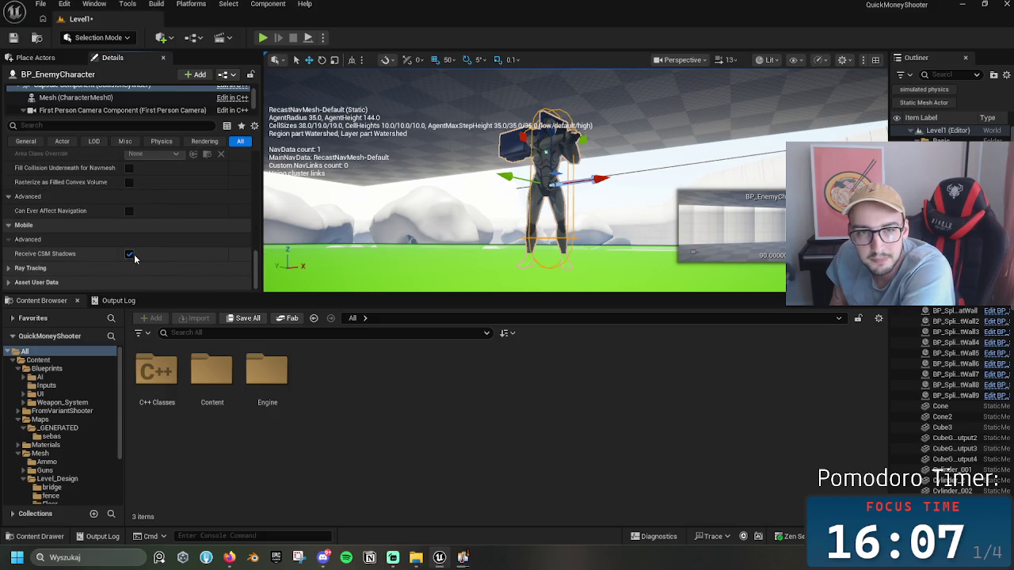
left_click_drag(256, 267, 247, 157)
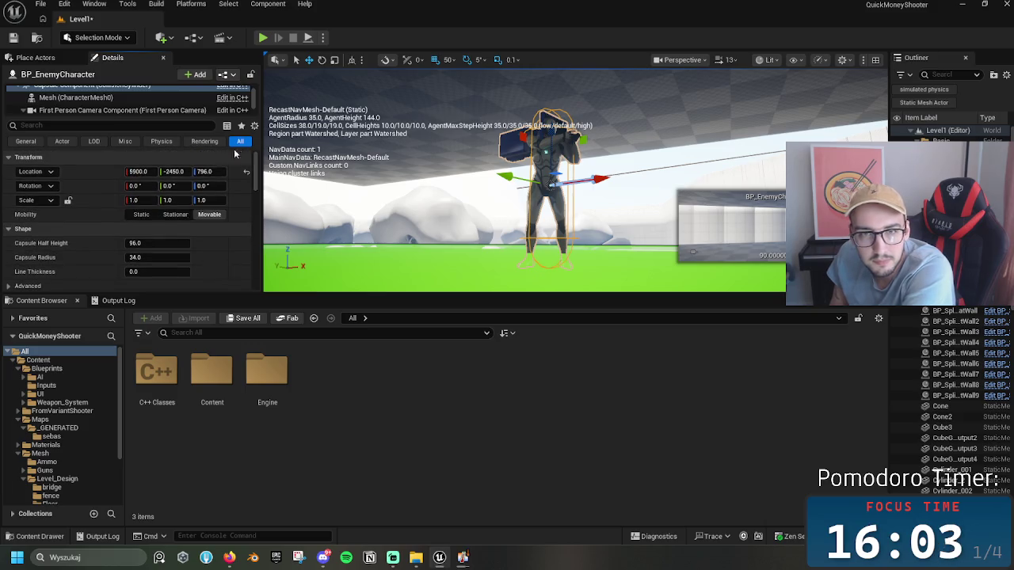
left_click(263, 37)
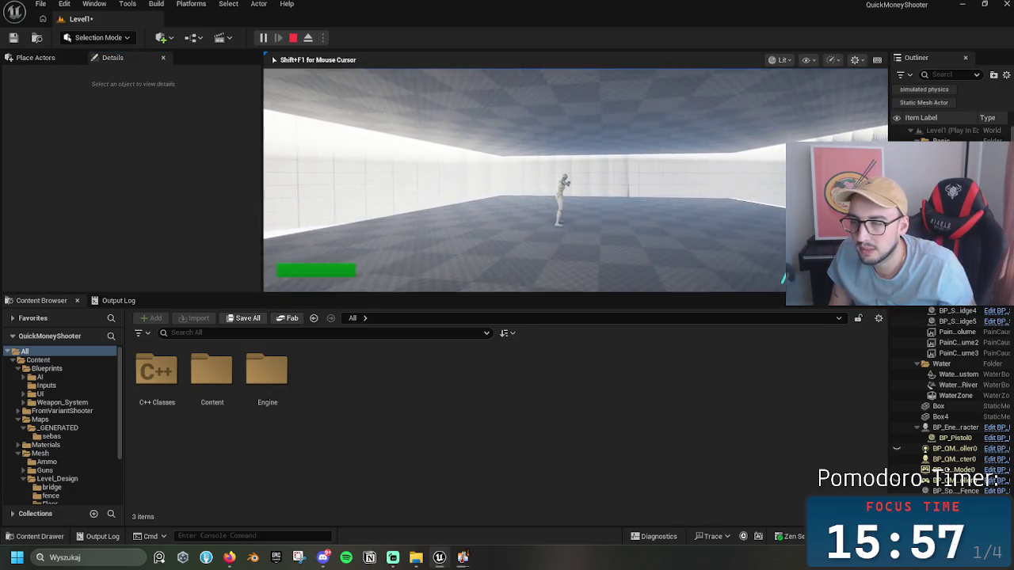
key("Escape")
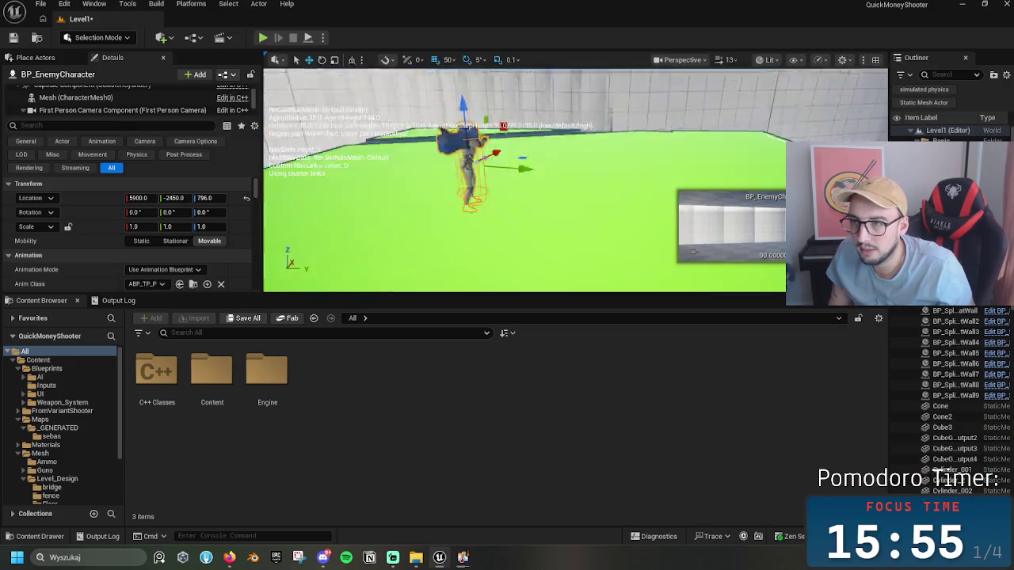
scroll(524, 181, "up", 3)
scroll(524, 181, "up", 1)
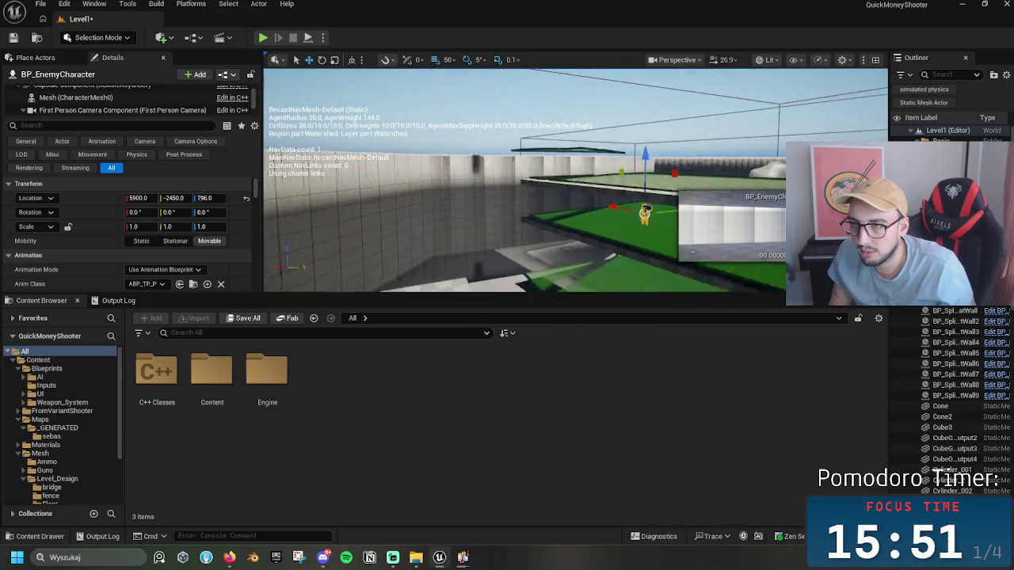
scroll(525, 181, "down", 5)
key("f")
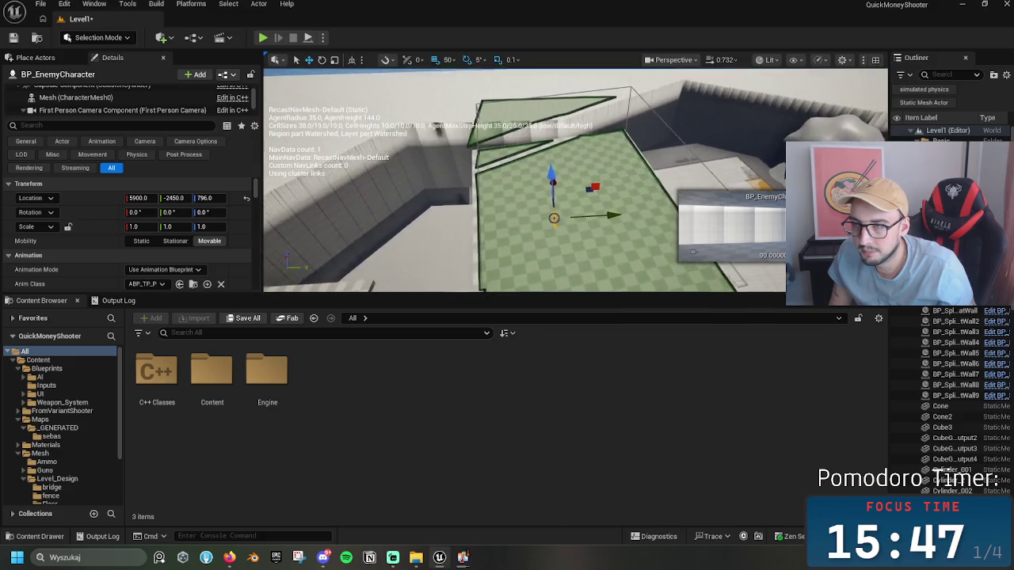
scroll(524, 180, "down", 2)
mouse_move(524, 181)
left_mouse_down()
mouse_move(514, 198)
mouse_move(507, 186)
mouse_move(511, 237)
mouse_move(594, 223)
left_mouse_up()
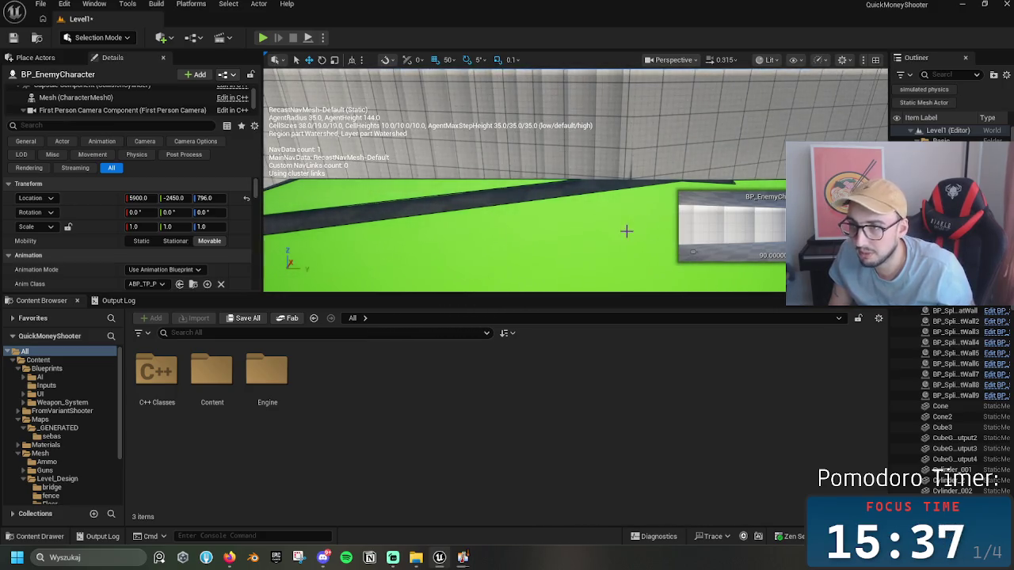
left_click(625, 230)
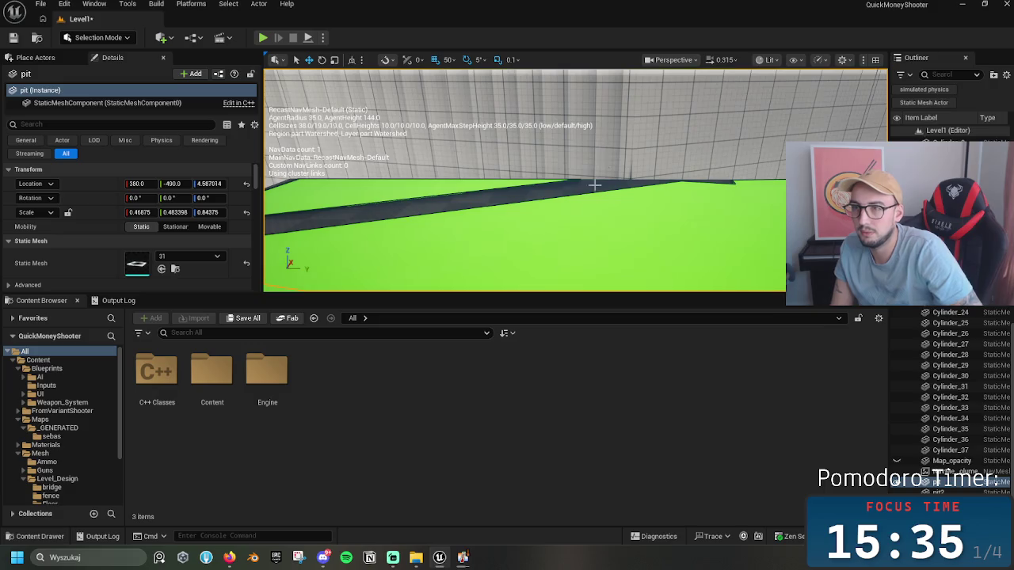
left_click(595, 219)
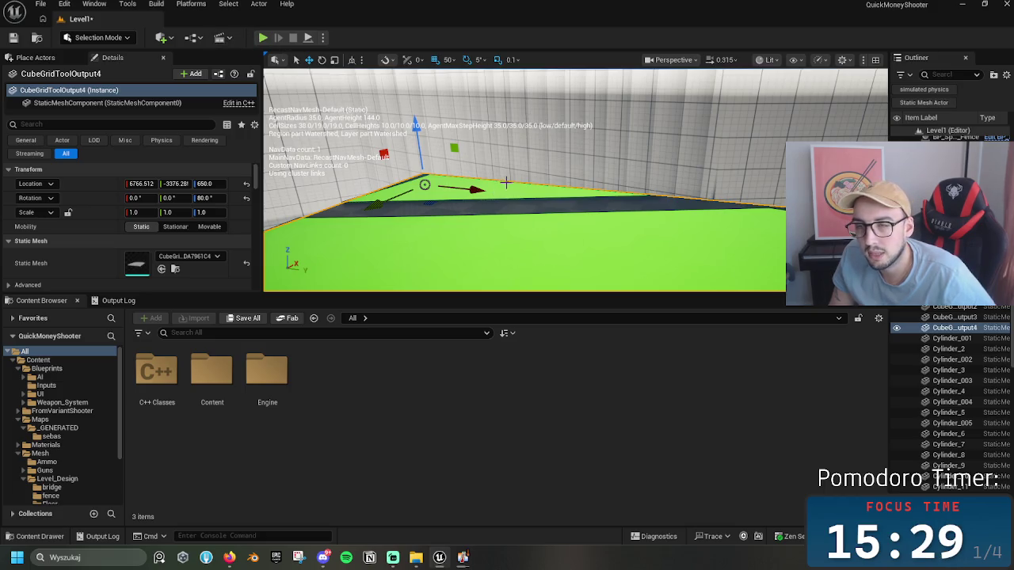
mouse_move(506, 183)
left_mouse_down()
mouse_move(519, 244)
mouse_move(558, 195)
mouse_move(547, 198)
left_mouse_up()
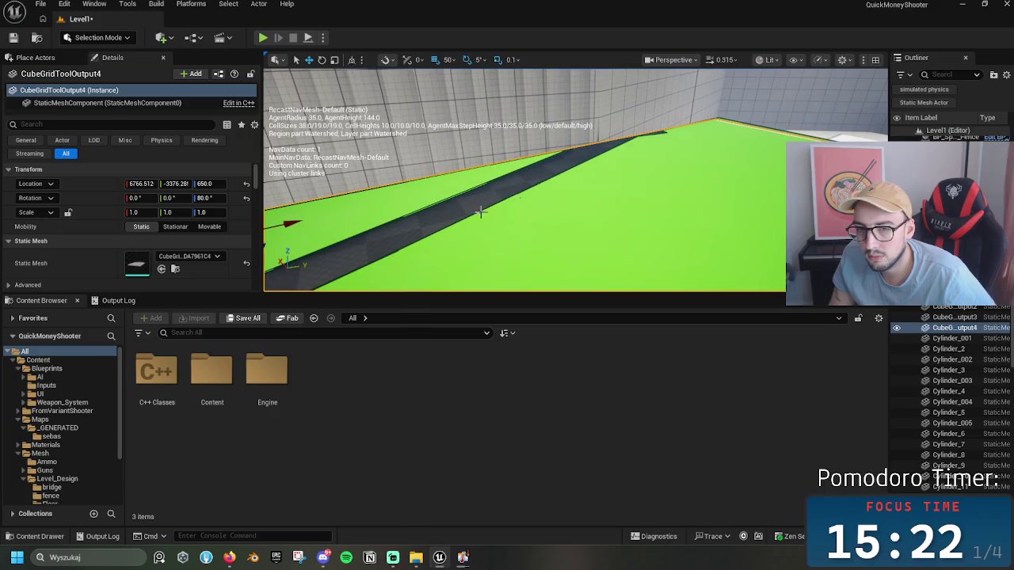
Step: Place a Cube on the floor, scale it 2.9 along X, shift it about 3.5 m, and play-test
left_click(54, 61)
type("shb")
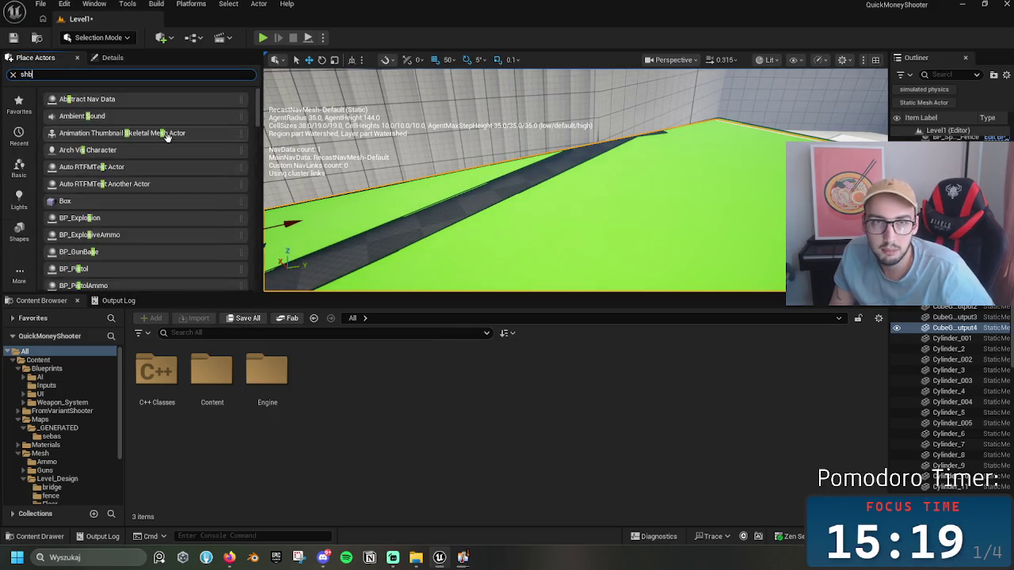
key("BackSpace")
key("BackSpace")
key("BackSpace")
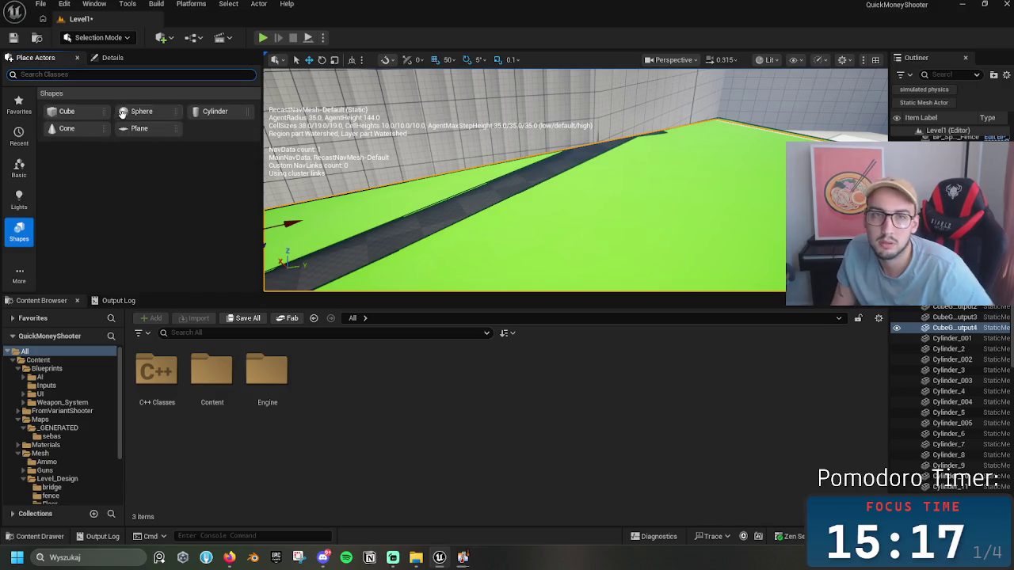
mouse_move(64, 111)
left_mouse_down()
mouse_move(589, 154)
mouse_move(579, 147)
mouse_move(587, 106)
left_mouse_up()
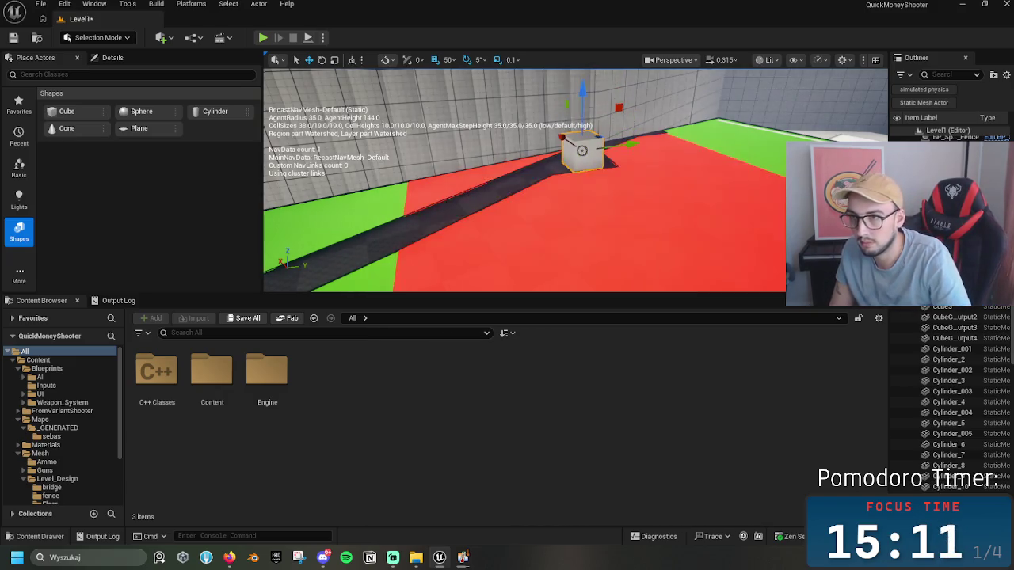
key("r")
mouse_move(608, 147)
left_mouse_down()
mouse_move(733, 157)
mouse_move(780, 142)
mouse_move(713, 138)
left_mouse_up()
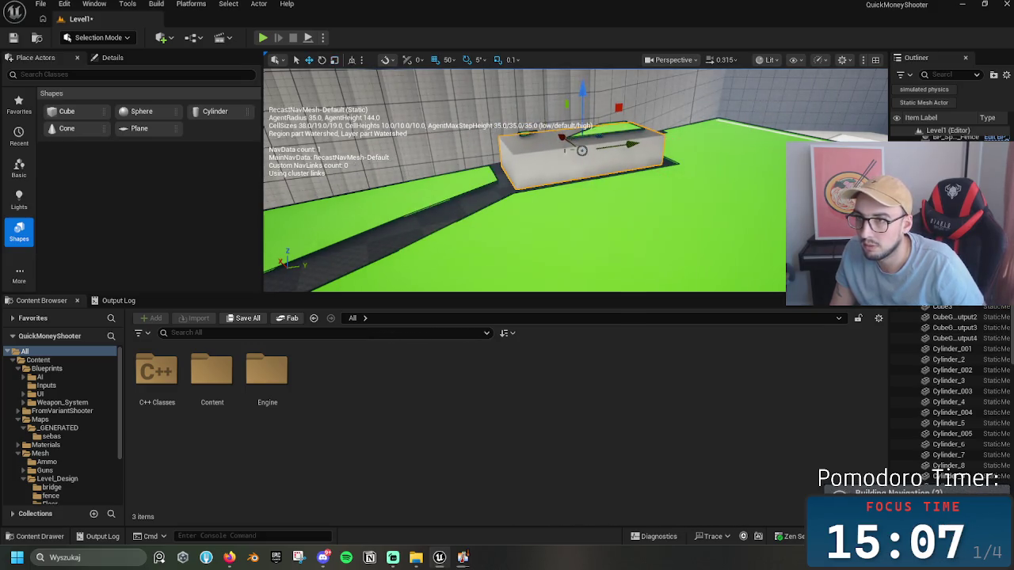
mouse_move(602, 147)
left_mouse_down()
mouse_move(701, 129)
mouse_move(723, 135)
left_mouse_up()
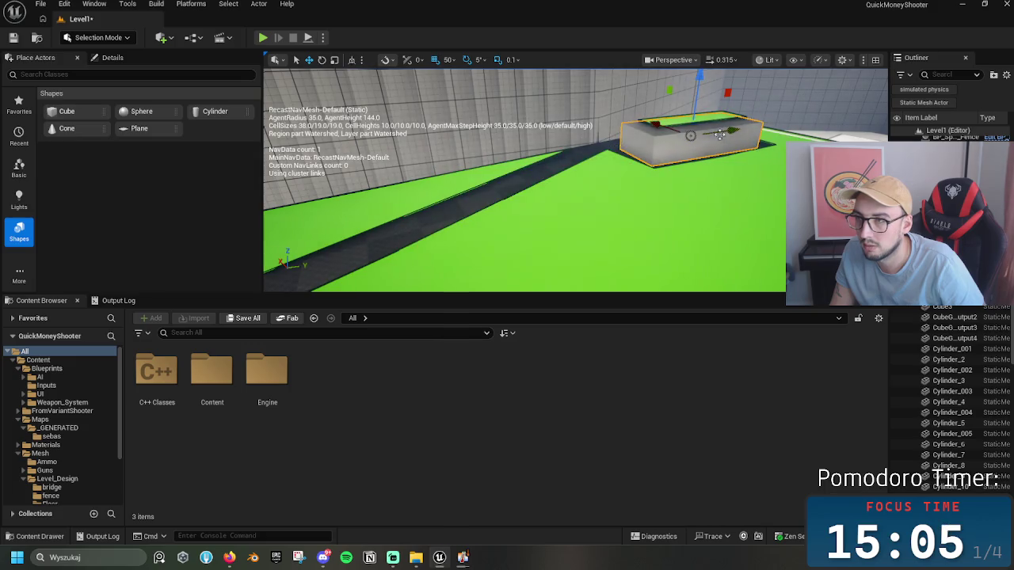
left_click(263, 37)
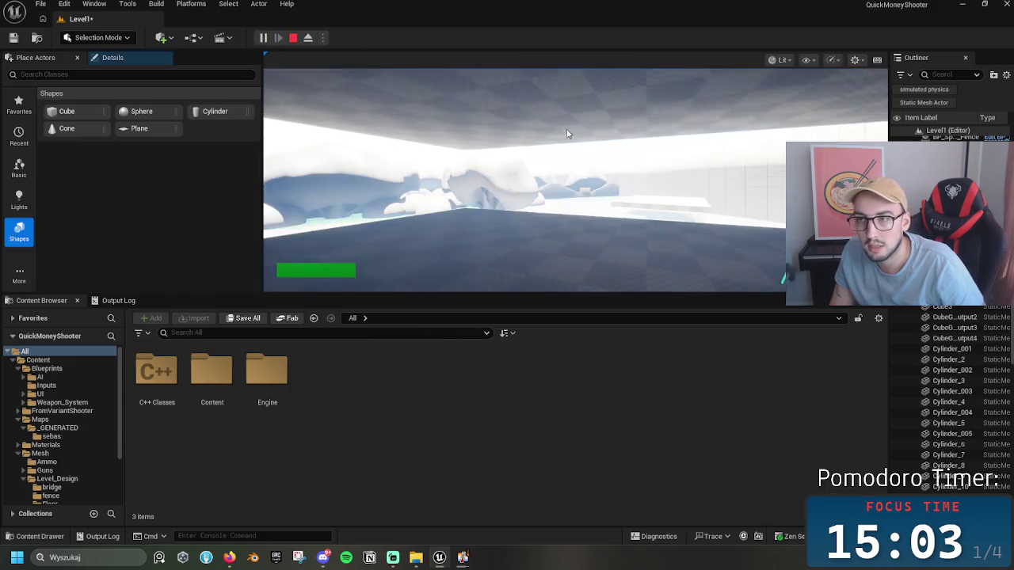
Step: Walk the player toward the white box and grid wall, then end the session
key("w")
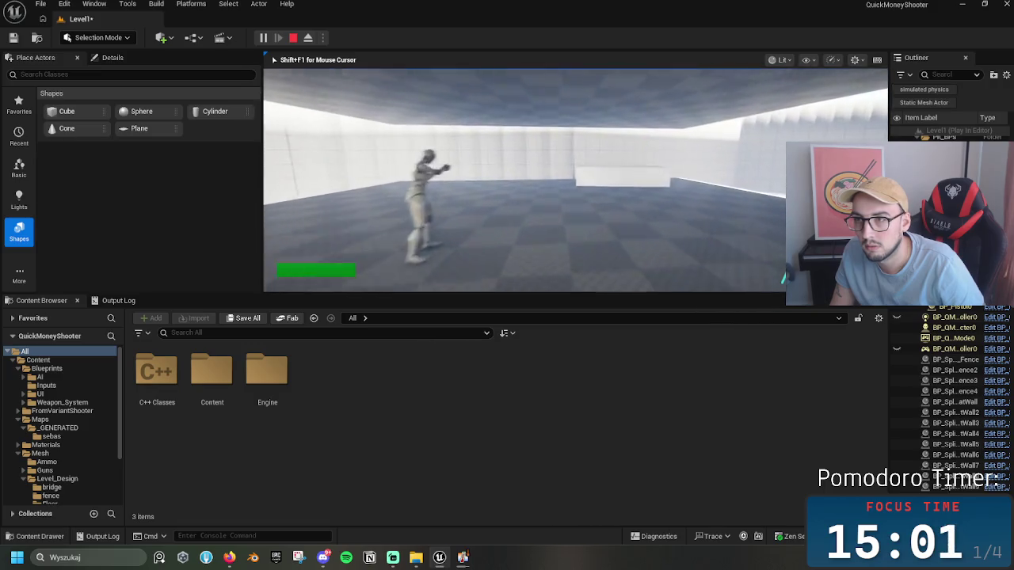
key("w")
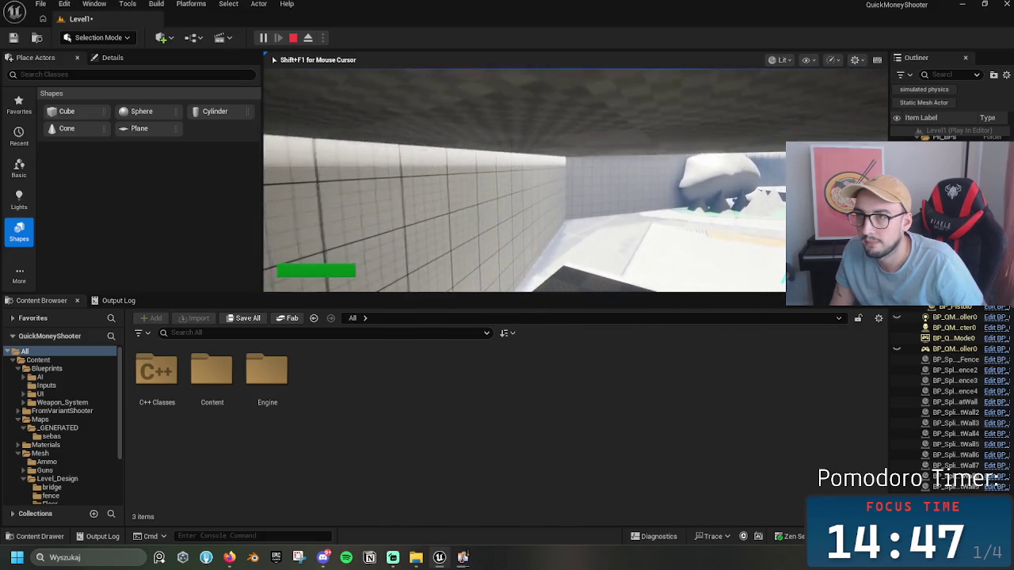
key("Escape")
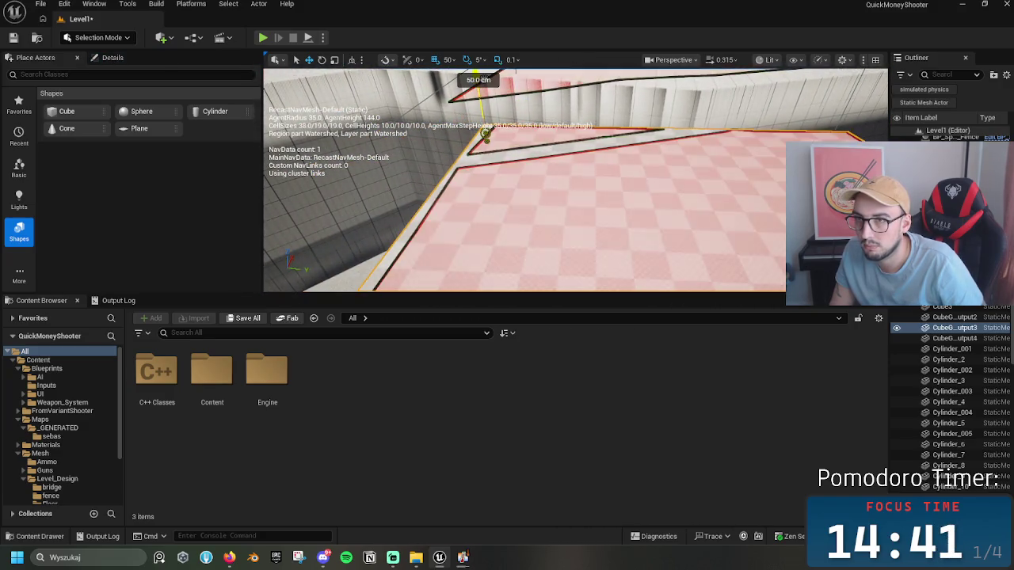
Step: Raise the rim piece by 50 cm and play-test it
left_click_drag(485, 132, 485, 132)
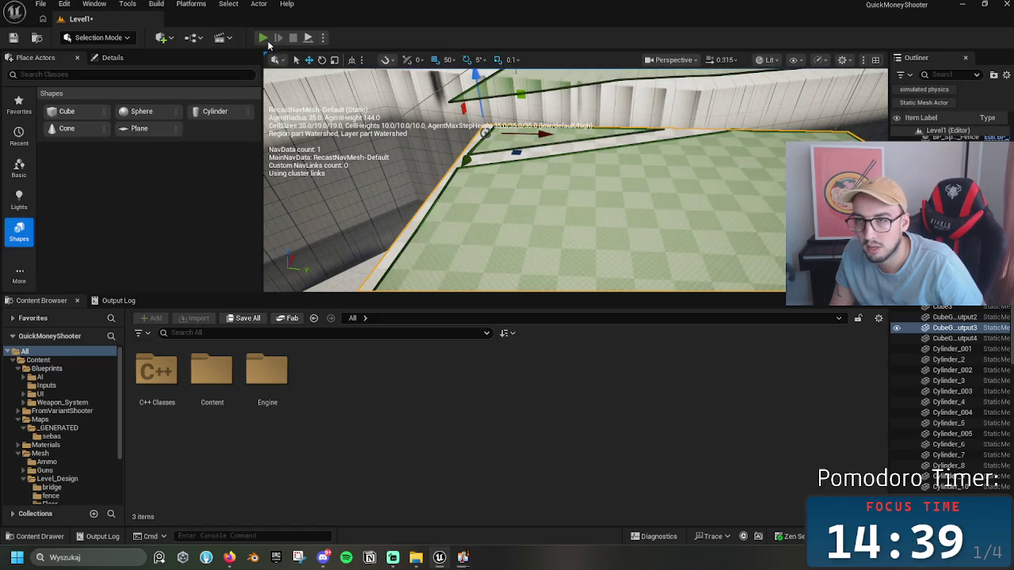
left_click(263, 38)
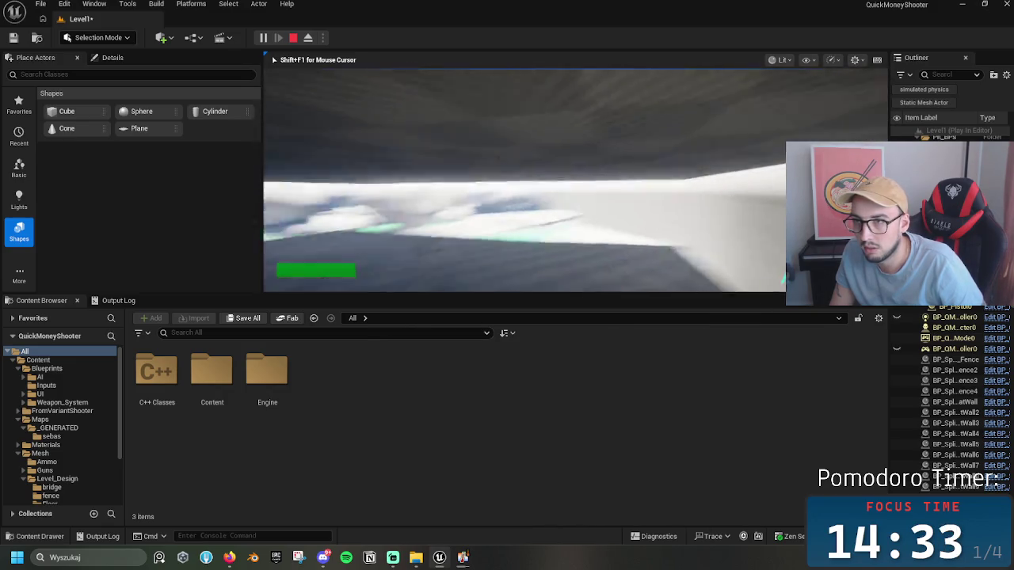
key("Escape")
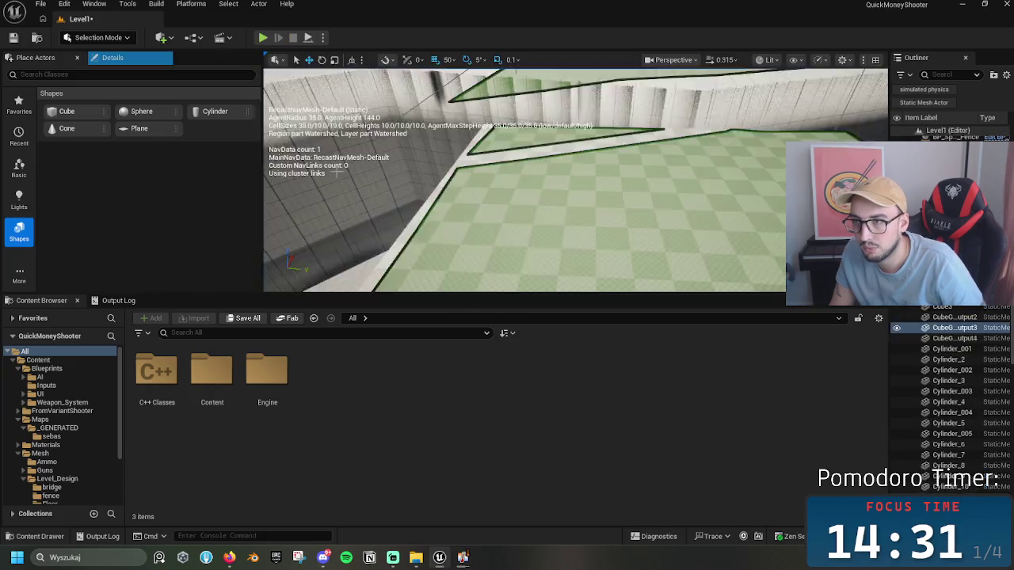
Step: Rotate the enemy character on the platform about 150 degrees
left_click_drag(547, 166, 586, 163)
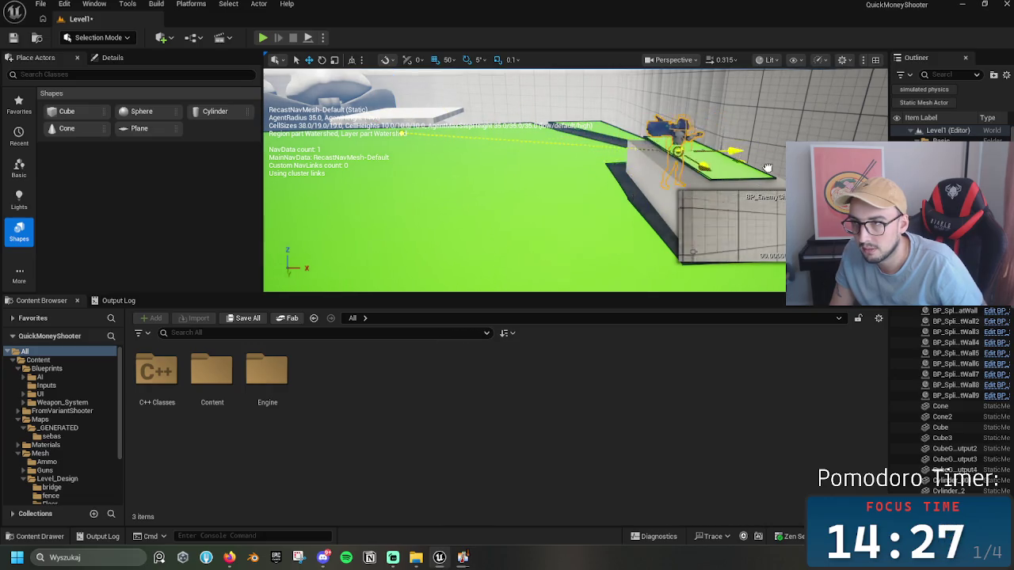
left_click(672, 158)
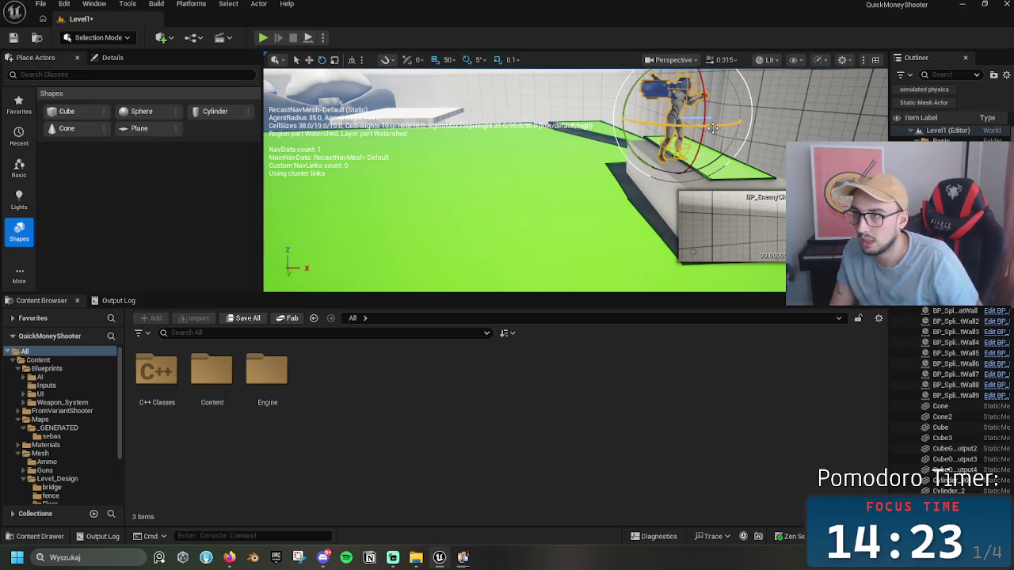
left_click_drag(409, 132, 409, 132)
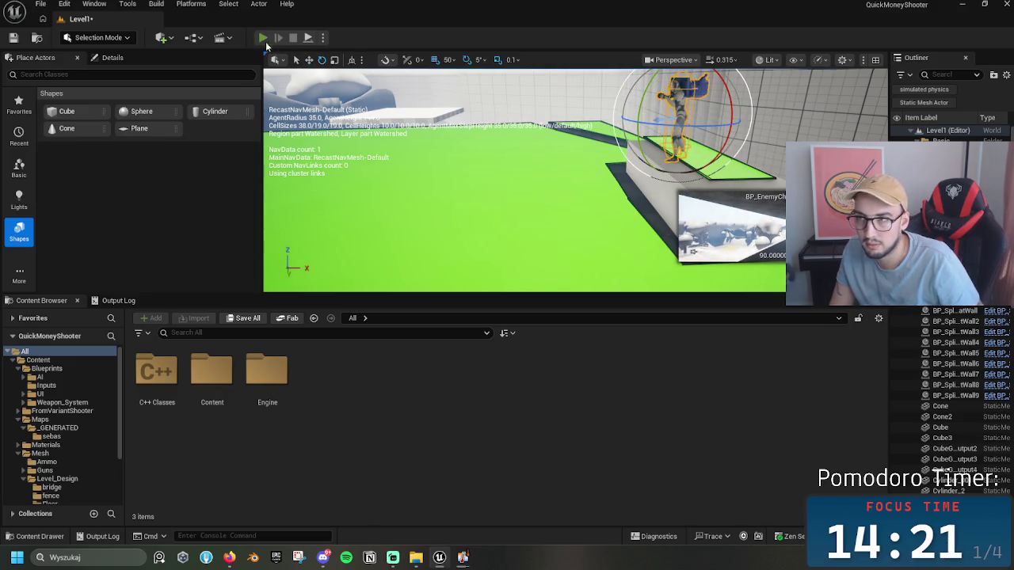
left_click(263, 38)
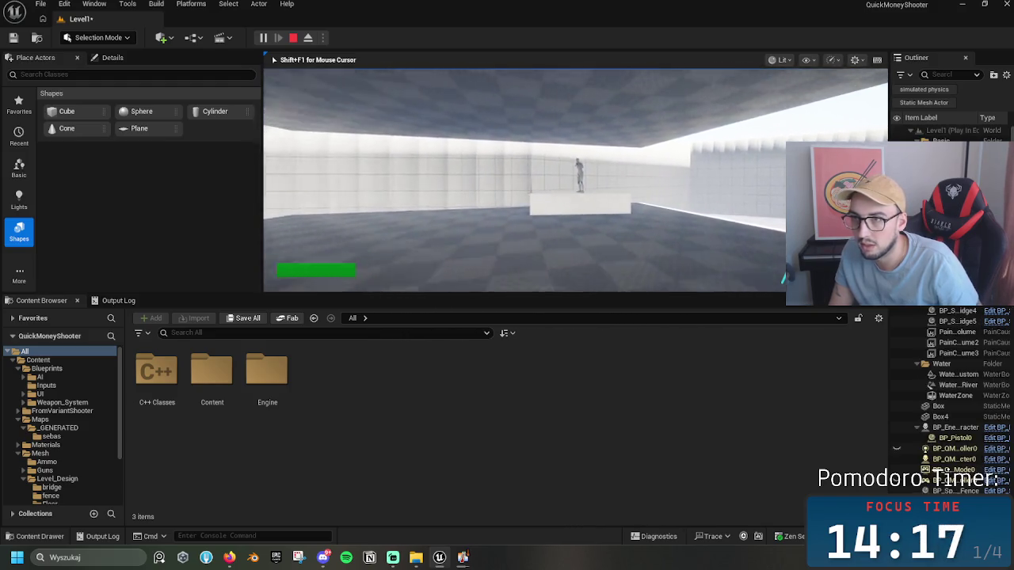
key("Escape")
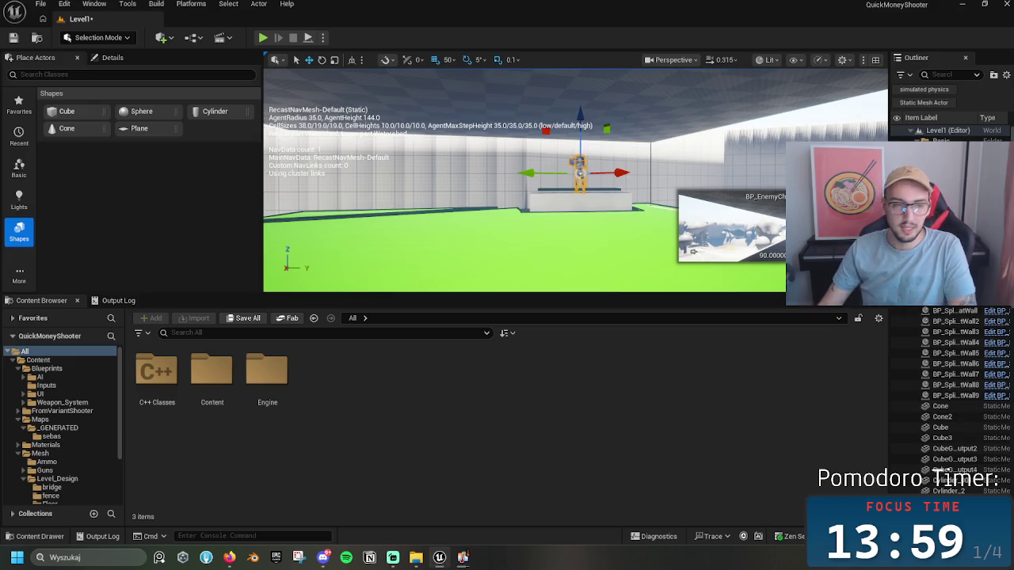
Step: Inspect the green navmesh over the floor slabs, then start a Play-In-Editor test of the level
left_click_drag(549, 179, 552, 183)
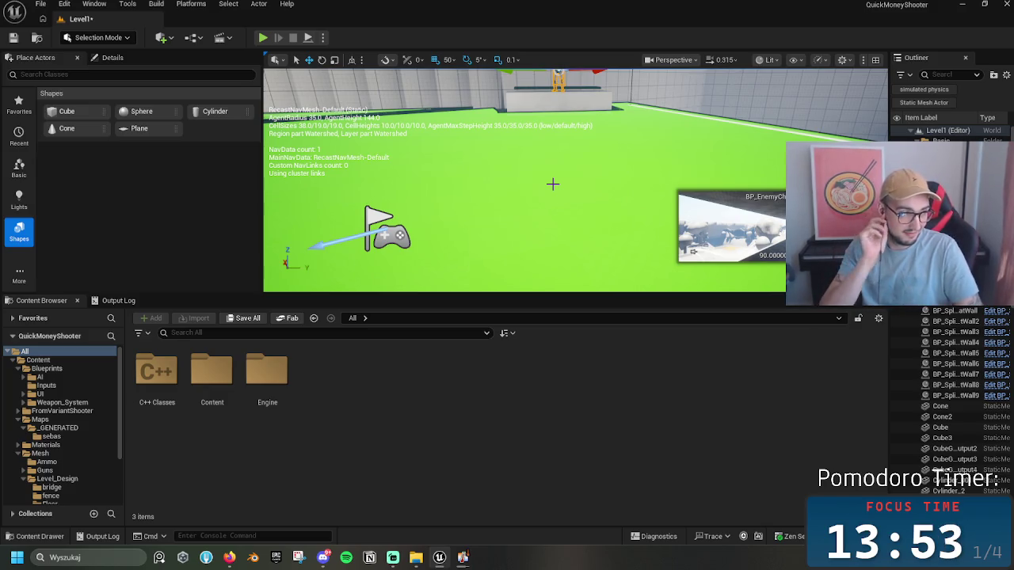
left_click_drag(602, 173, 610, 160)
mouse_move(676, 162)
left_mouse_down()
mouse_move(707, 148)
mouse_move(691, 159)
mouse_move(689, 190)
mouse_move(667, 187)
mouse_move(660, 157)
mouse_move(670, 162)
left_mouse_up()
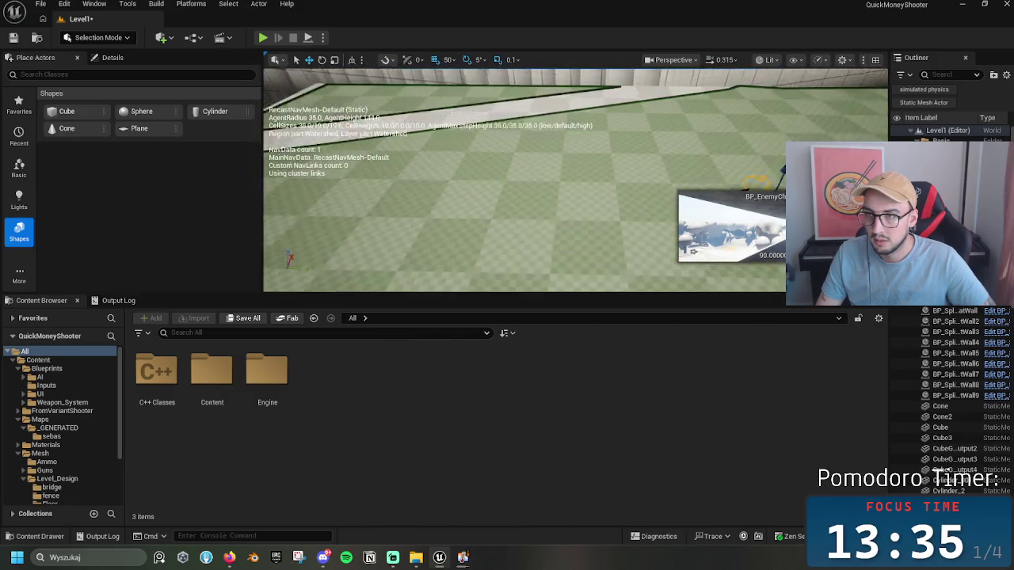
left_click_drag(670, 162, 551, 116)
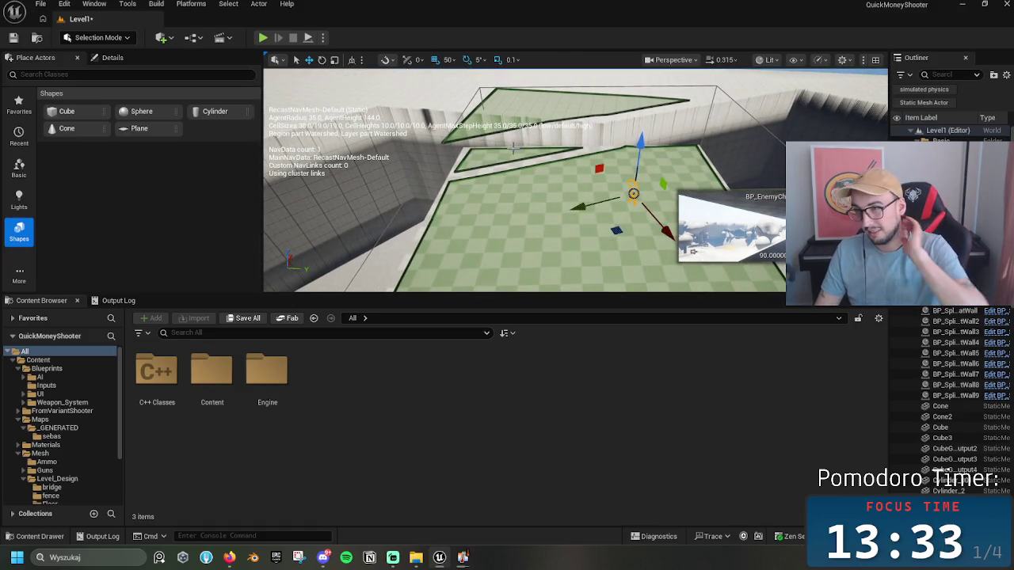
left_click(604, 84)
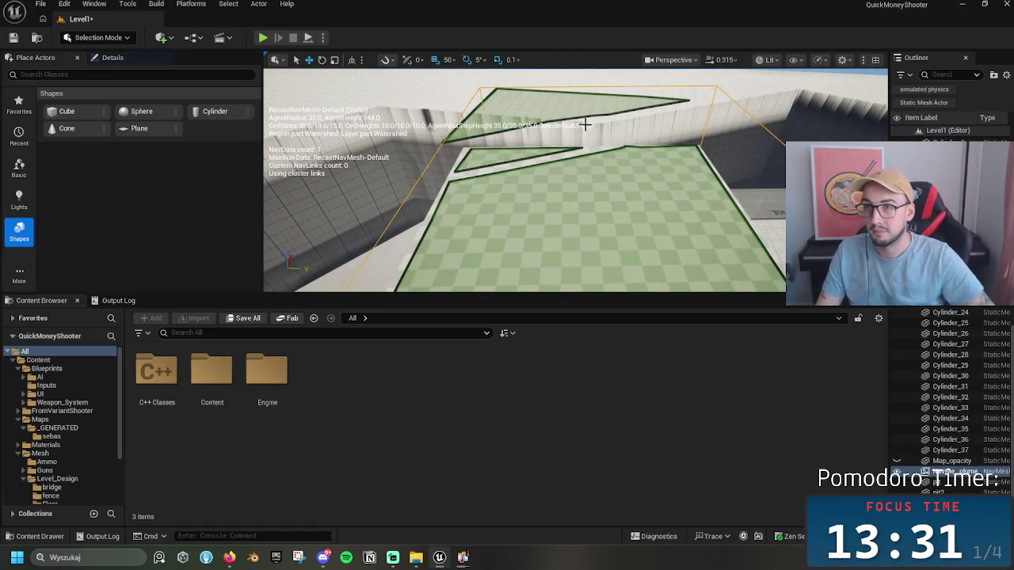
left_click_drag(604, 85, 570, 103)
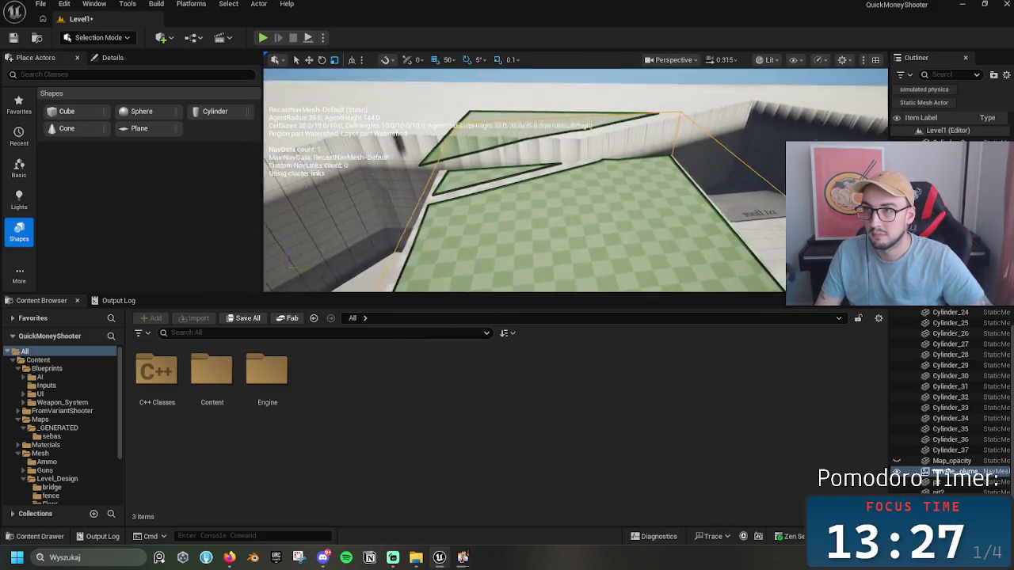
left_click_drag(571, 103, 570, 91)
left_click_drag(630, 145, 646, 253)
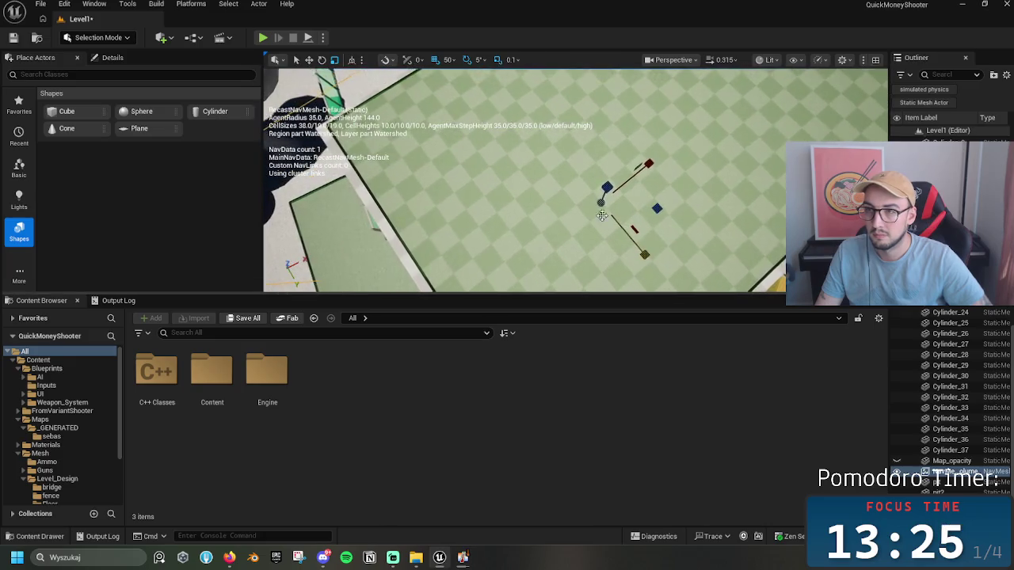
left_click_drag(606, 194, 602, 158)
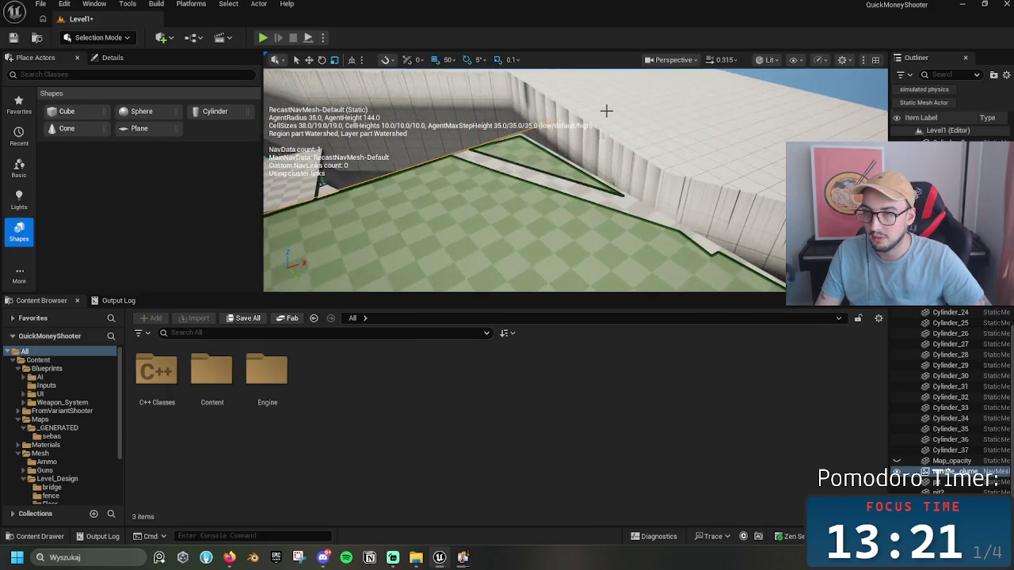
left_click_drag(606, 111, 522, 155)
mouse_move(625, 182)
left_mouse_down()
mouse_move(642, 170)
mouse_move(633, 182)
left_mouse_up()
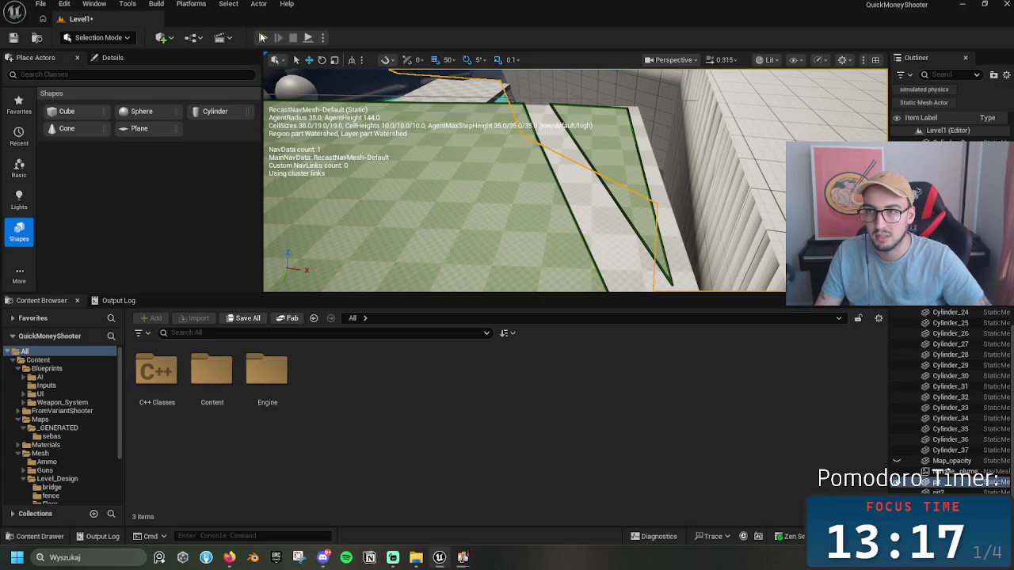
left_click(262, 37)
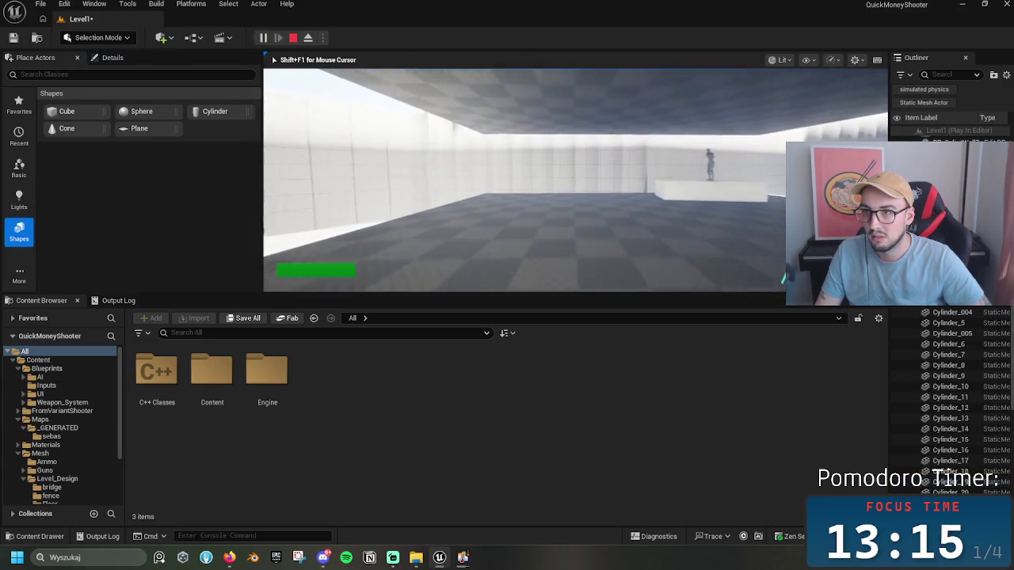
Step: Walk the player toward the back wall, then stop the play test
key("w")
mouse_move(576, 181)
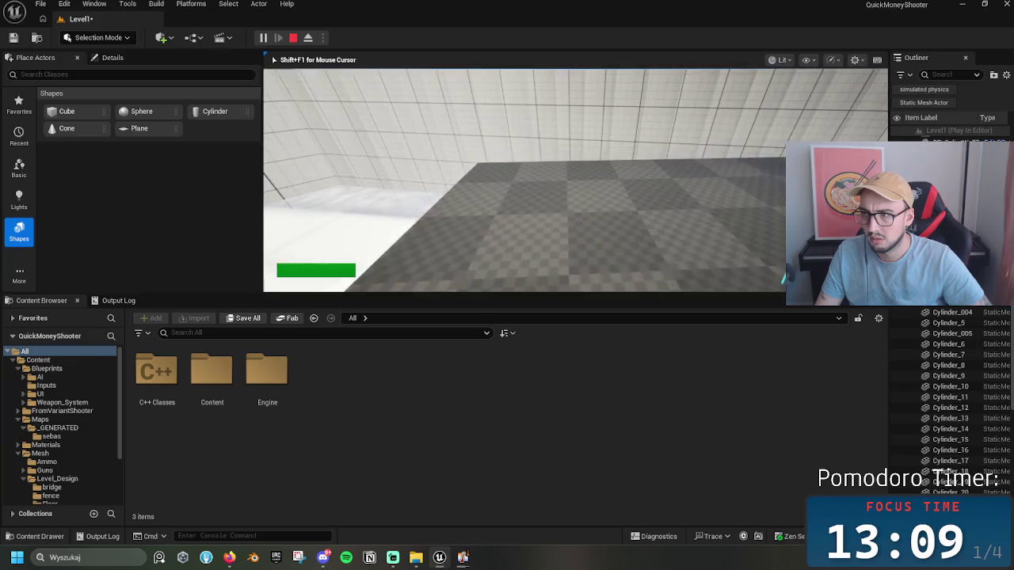
key("Escape")
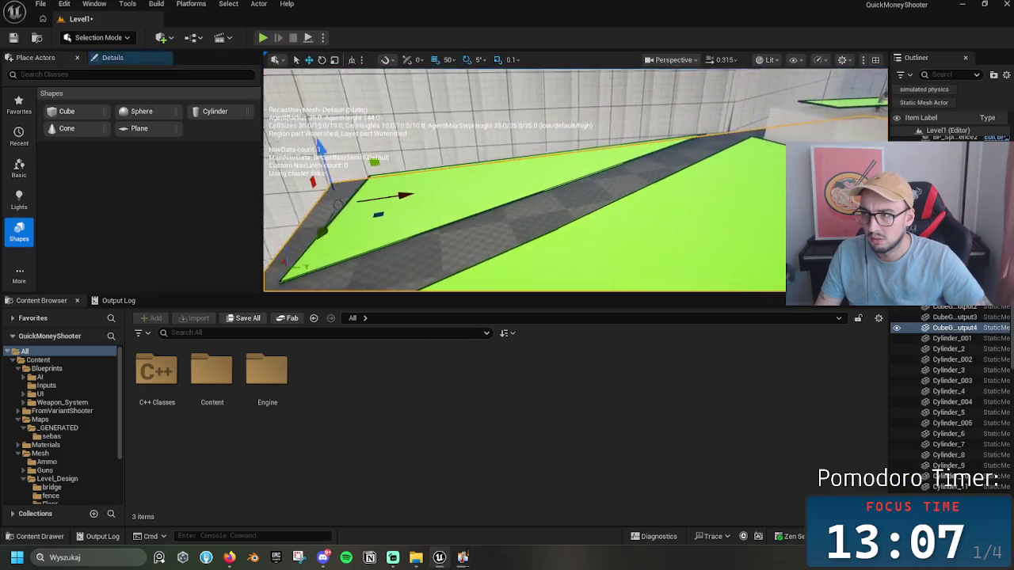
Step: Select the pit actor, frame it in the viewport, and widen the Outliner panel
scroll(571, 205, "down", 5)
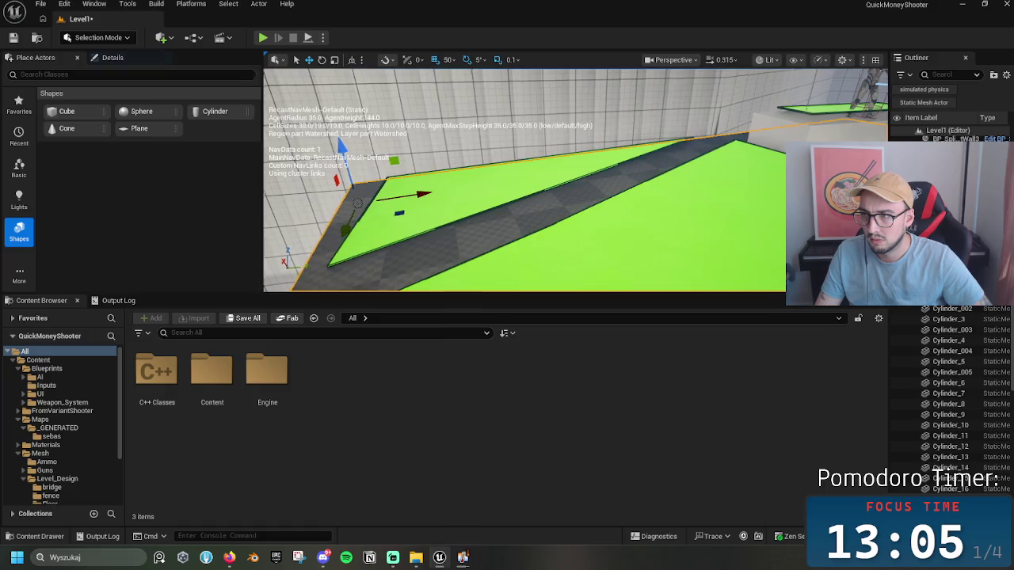
key("Escape")
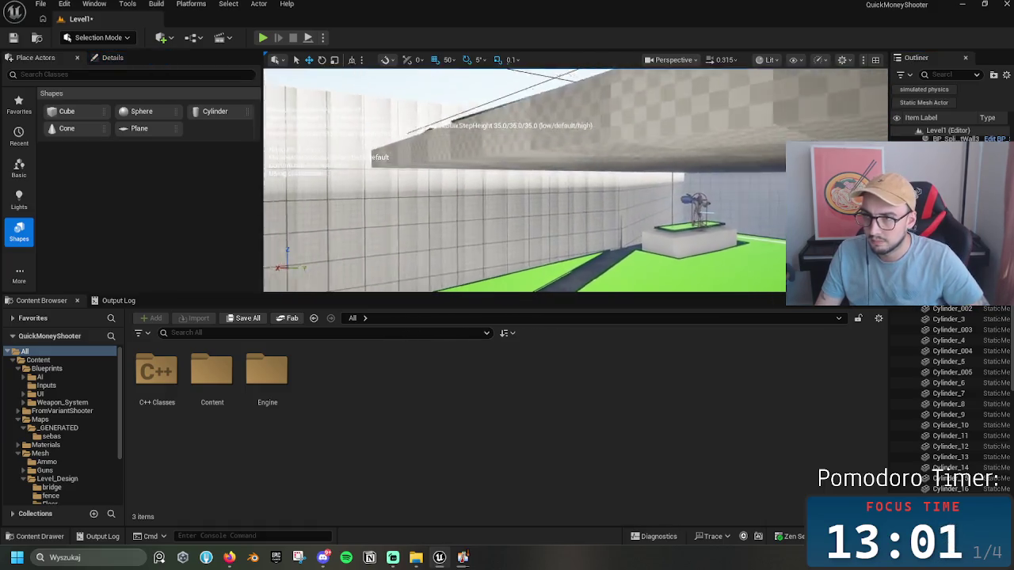
scroll(950, 396, "down", 10)
left_click(955, 471)
key("f")
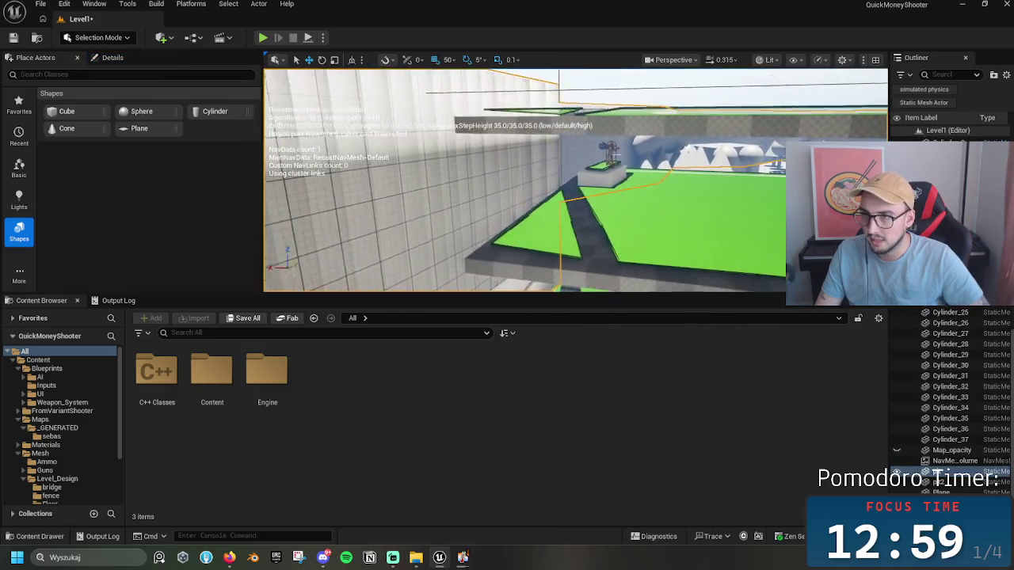
scroll(523, 181, "up", 3)
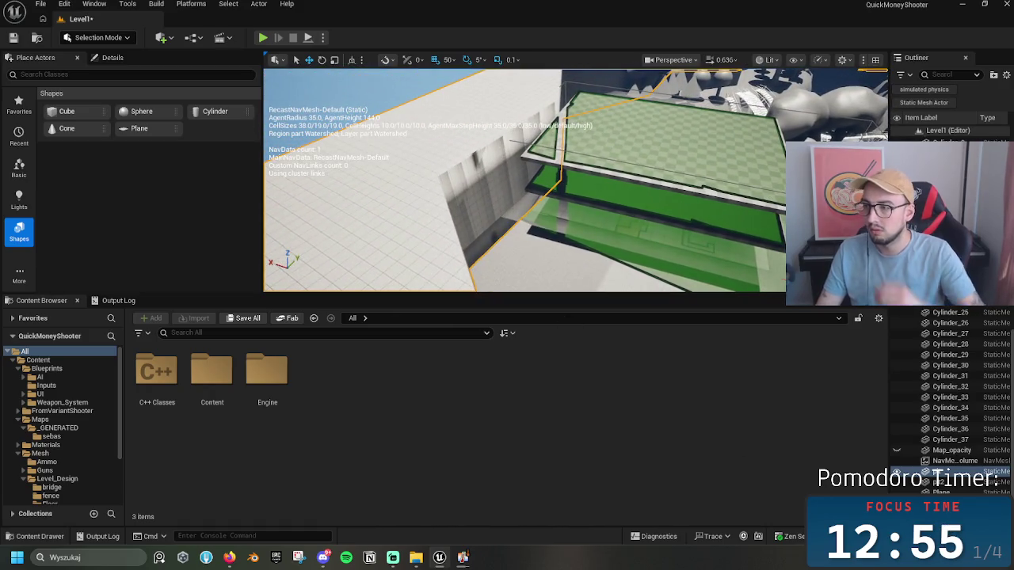
mouse_move(889, 460)
left_mouse_down()
mouse_move(787, 453)
mouse_move(800, 458)
left_mouse_up()
Step: Browse from the pit actor's Details to static mesh 31 and open it in the mesh editor
left_click(108, 60)
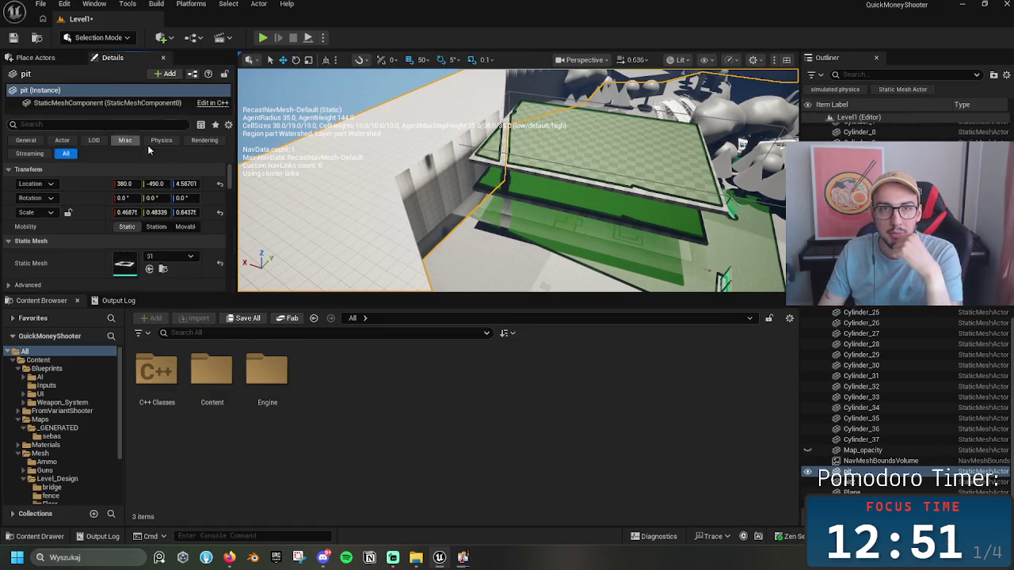
left_click(163, 269)
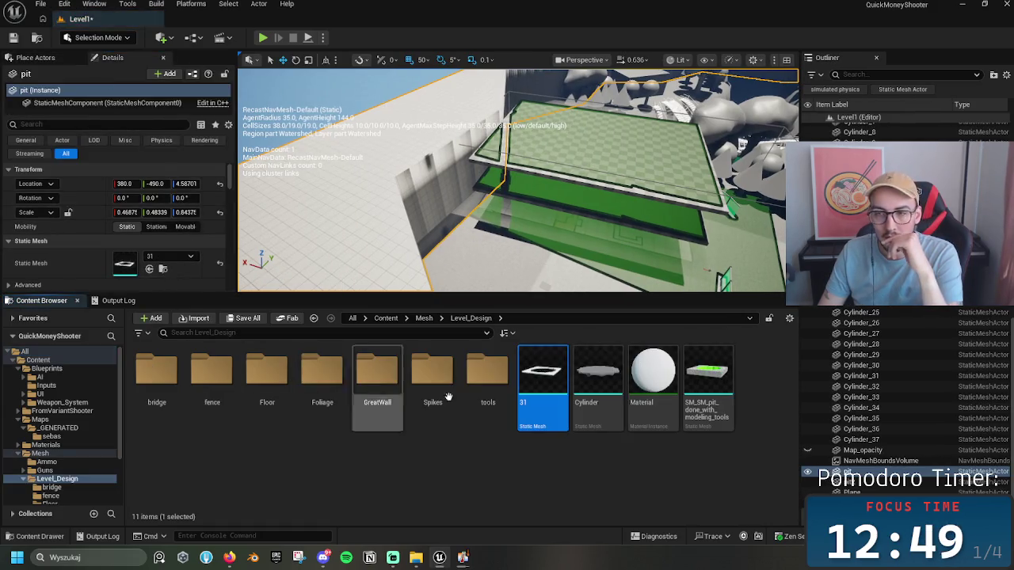
double_click(545, 372)
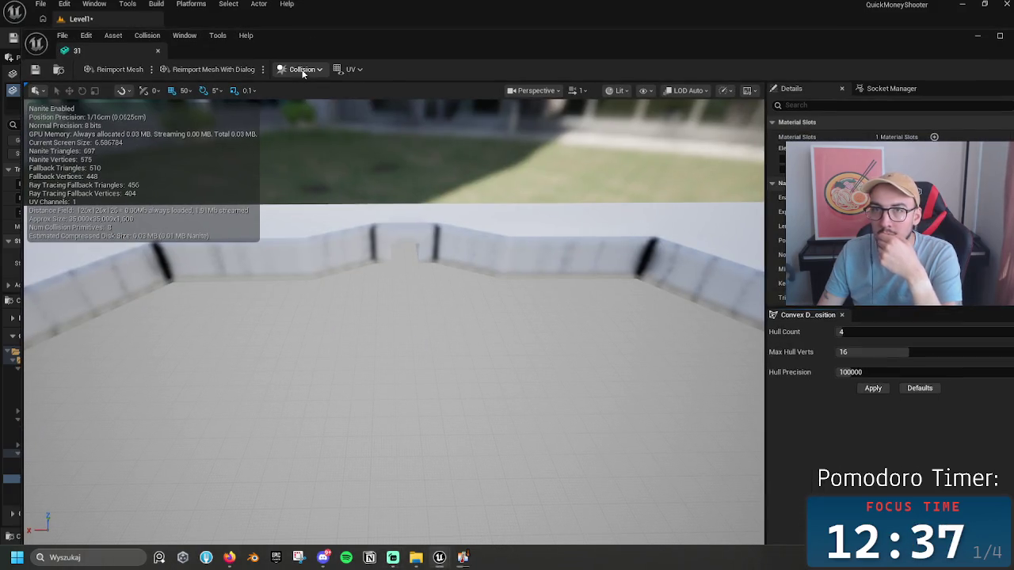
left_click(303, 71)
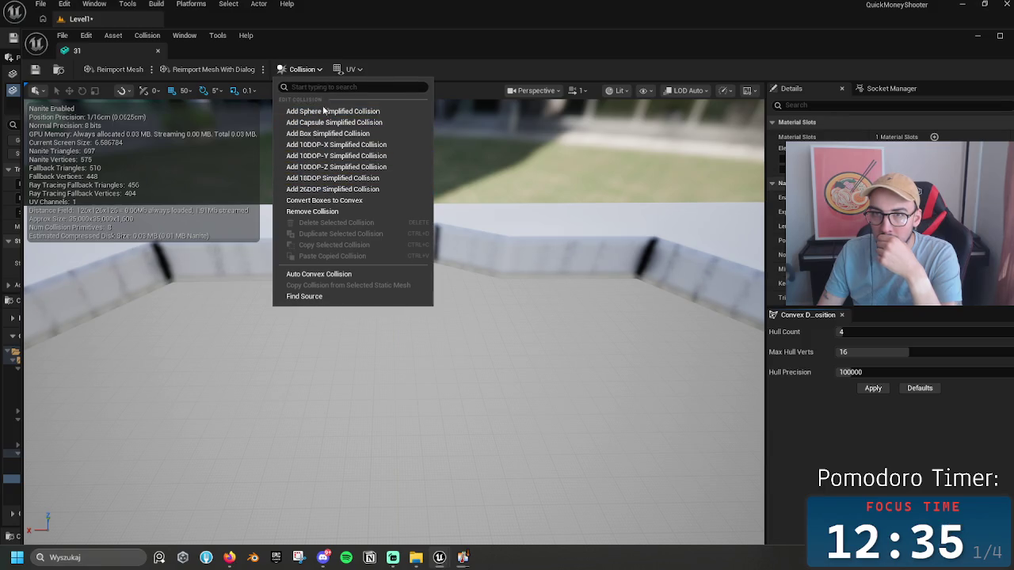
Step: Give mesh 31 convex collision, inspect its 8 rim hulls, and raise hull precision to 970000
left_click(333, 134)
mouse_move(512, 243)
left_mouse_down()
mouse_move(443, 247)
mouse_move(511, 242)
mouse_move(241, 295)
mouse_move(442, 264)
mouse_move(357, 238)
mouse_move(412, 261)
mouse_move(475, 266)
mouse_move(444, 340)
mouse_move(388, 277)
mouse_move(379, 368)
left_mouse_up()
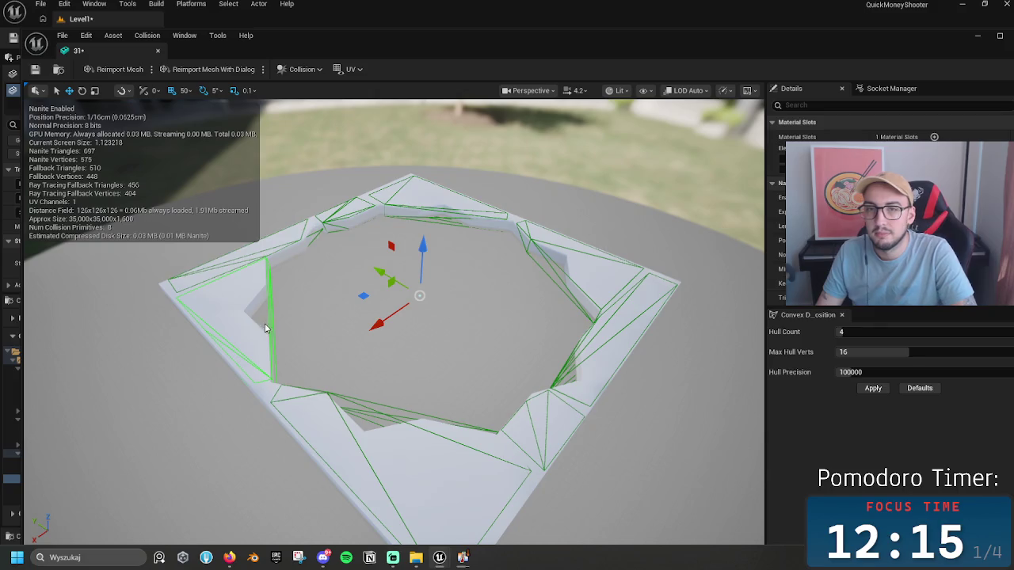
left_click_drag(855, 372, 934, 372)
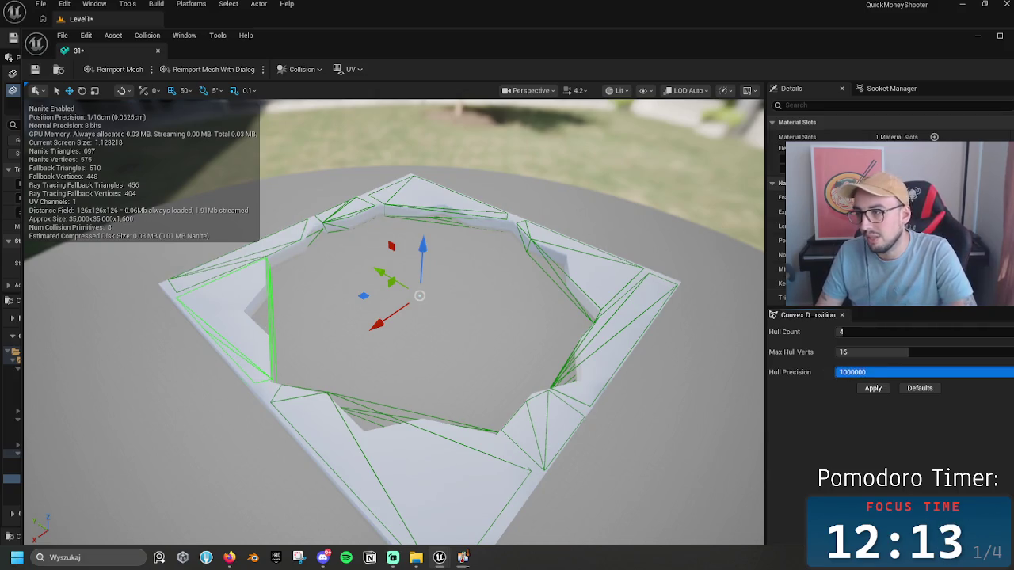
type("970000")
Step: Regenerate convex collision with hull count 64, max hull verts 32 and precision 970000
left_click_drag(855, 332, 1006, 332)
mouse_move(841, 352)
left_mouse_down()
mouse_move(919, 351)
mouse_move(824, 363)
left_mouse_up()
left_click(870, 389)
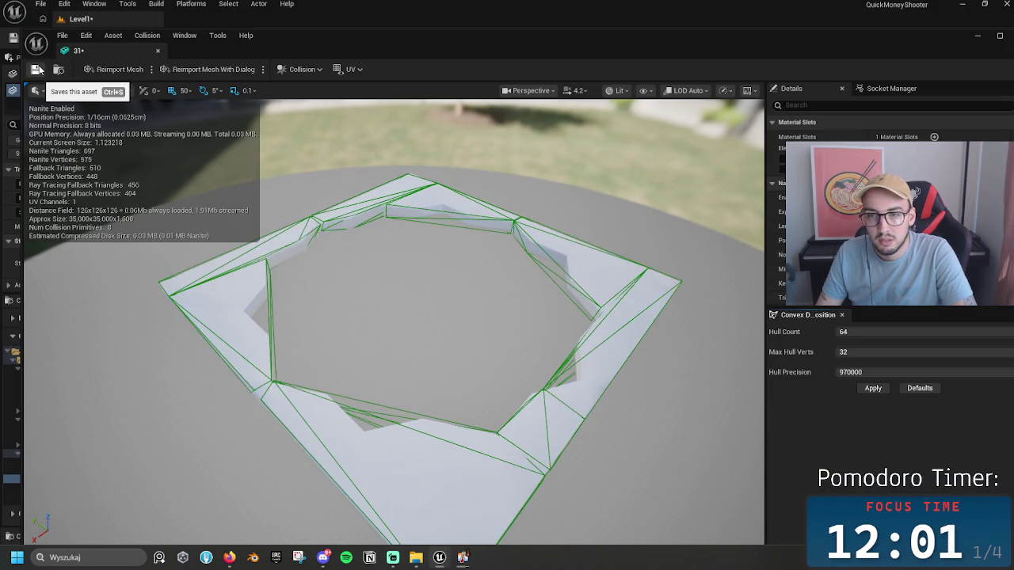
Step: Select hulls around the rim and delete the left collision hull
left_click(380, 415)
left_click(313, 227)
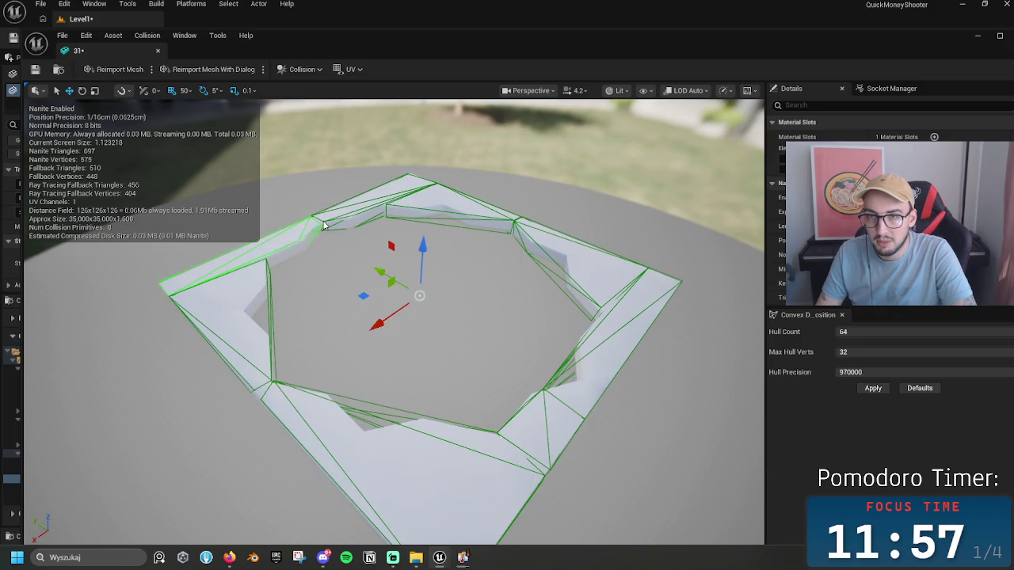
left_click(323, 226)
left_click(339, 240)
left_click_drag(339, 240, 278, 236)
left_click(410, 316)
key("Delete")
Step: Delete the top, front and remaining hulls until mesh 31 has 0 collision primitives
left_click(557, 268)
key("Delete")
left_click(588, 497)
left_click(623, 478)
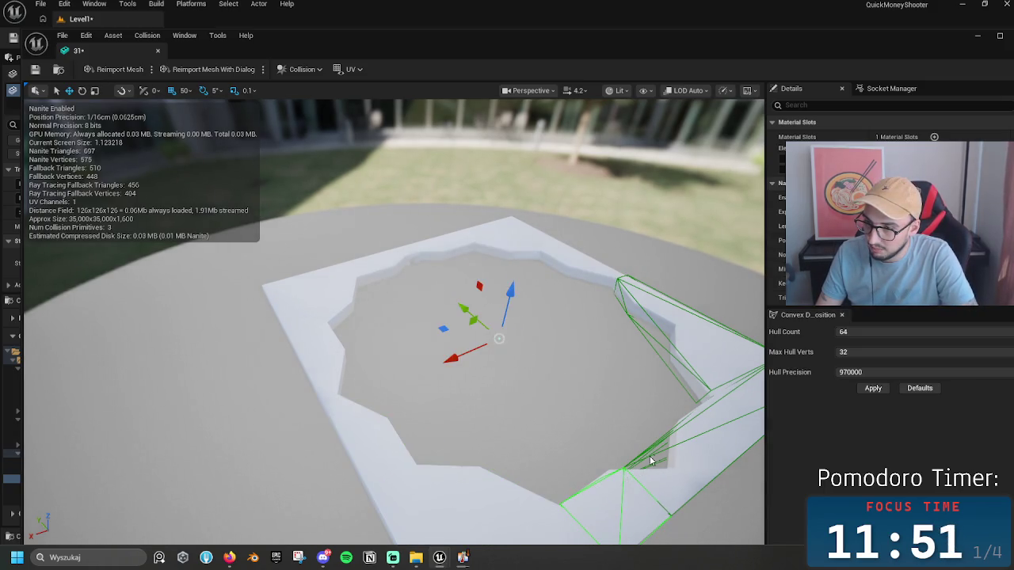
key("Delete")
left_click(654, 453)
key("Delete")
left_click(697, 375)
key("Delete")
left_click_drag(697, 374, 518, 319)
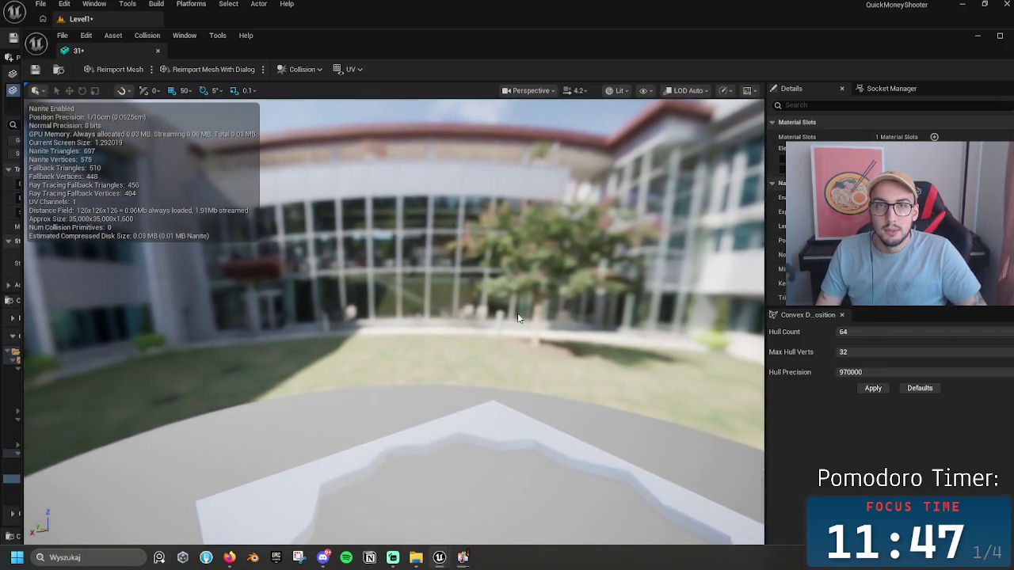
Step: Add a box simplified collision to mesh 31, move it toward the rim and flatten it
left_click(301, 69)
left_click(327, 134)
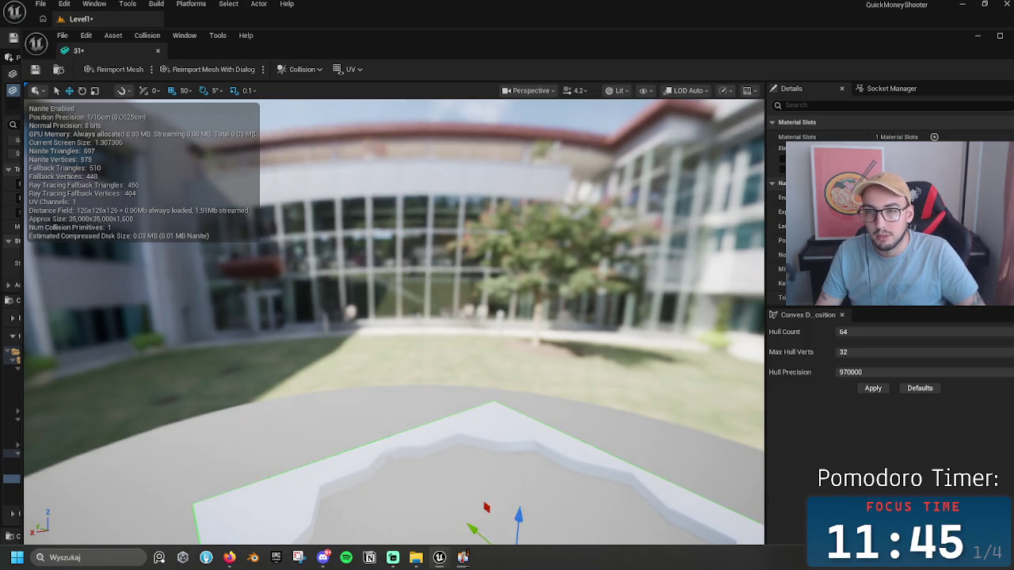
left_click_drag(402, 285, 401, 323)
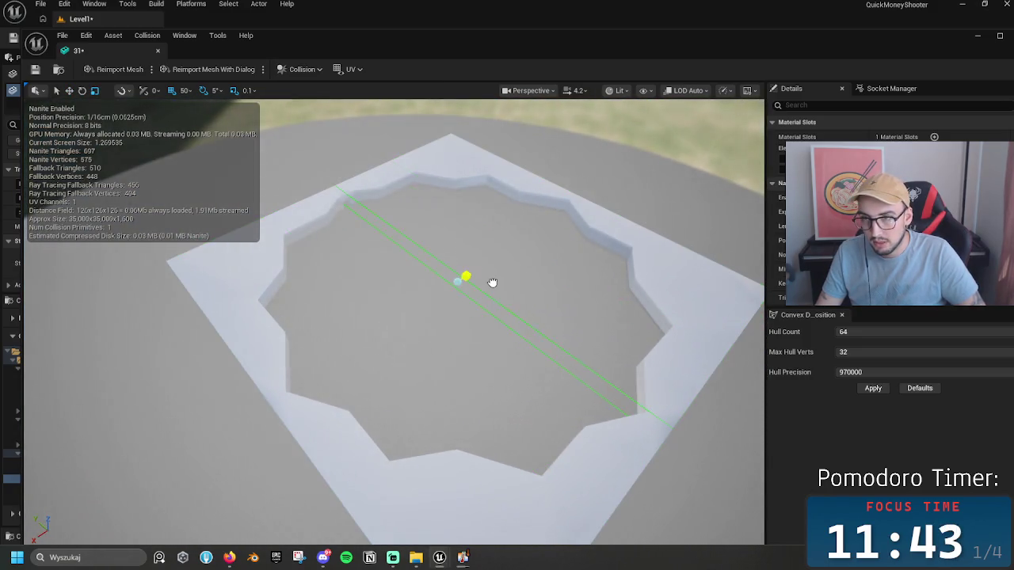
left_click(444, 270)
mouse_move(414, 253)
left_mouse_down()
mouse_move(621, 402)
mouse_move(555, 356)
left_mouse_up()
left_click_drag(424, 293, 458, 303)
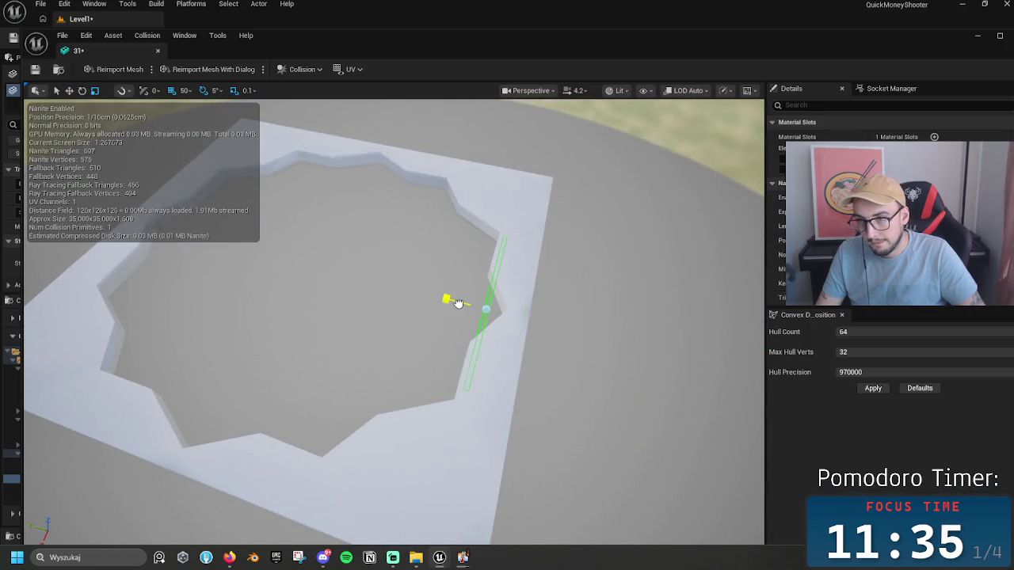
scroll(454, 302, "up", 5)
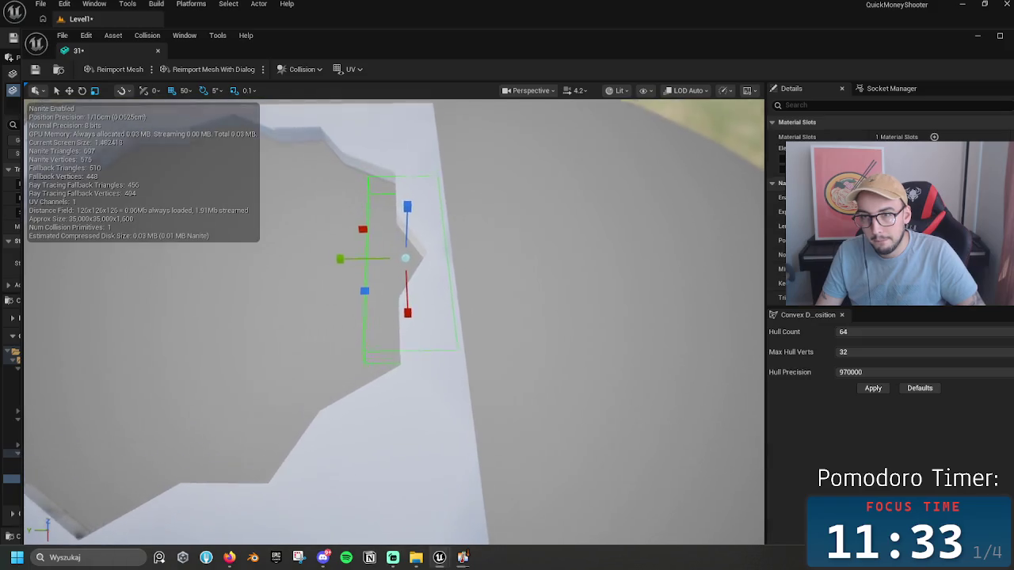
left_click_drag(531, 329, 351, 322)
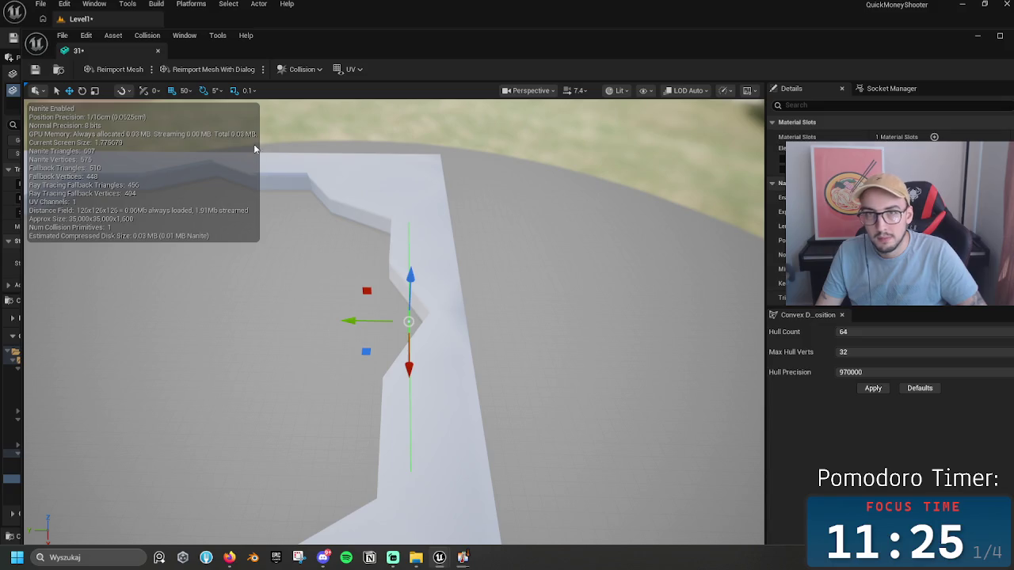
Step: Scale the box into a thin rim strip, stepping scale snap through 0.5, 0.1 and 0.03125
left_click(247, 91)
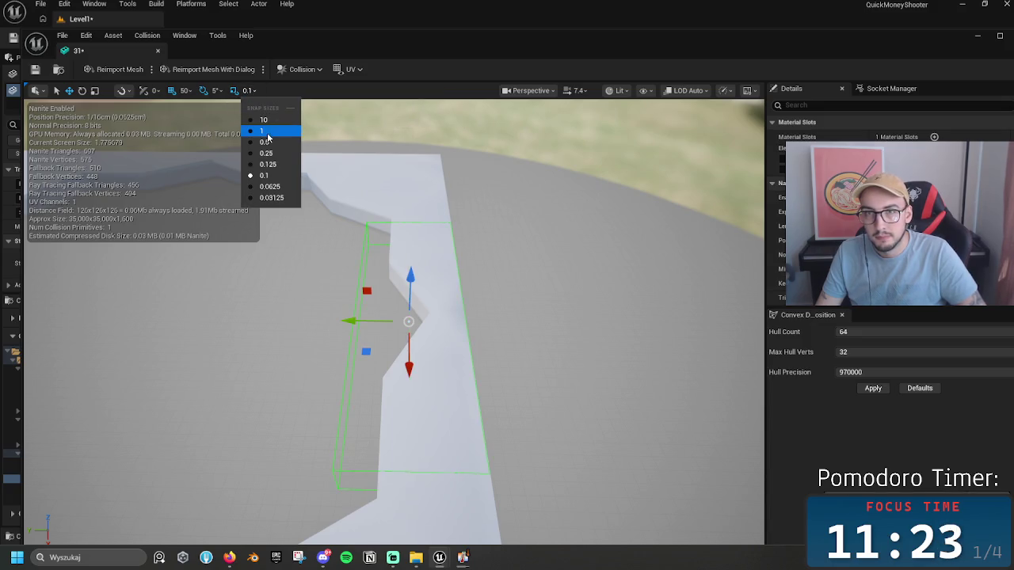
left_click(266, 147)
key("r")
mouse_move(349, 322)
left_mouse_down()
mouse_move(373, 323)
mouse_move(362, 322)
left_mouse_up()
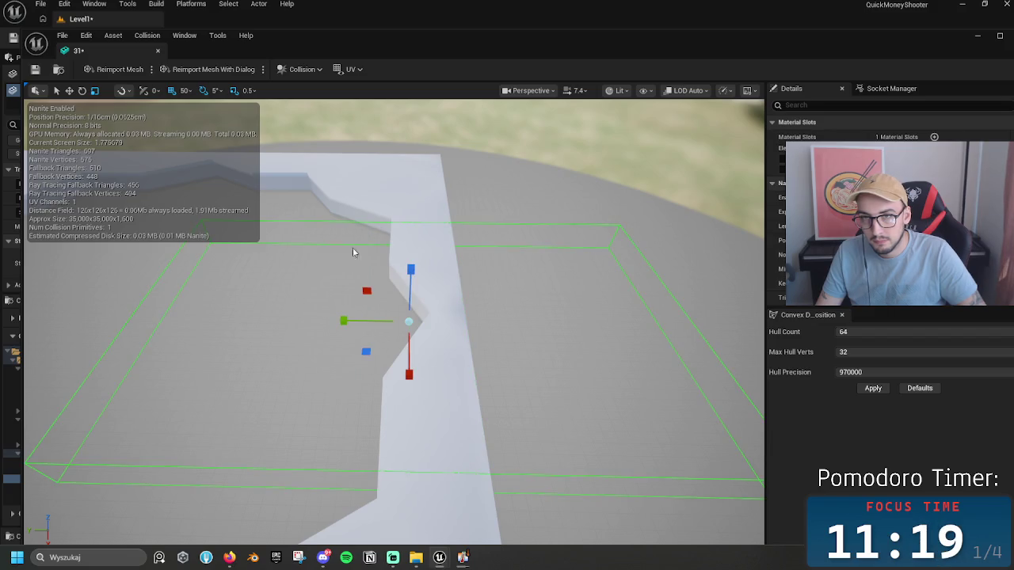
left_click(248, 91)
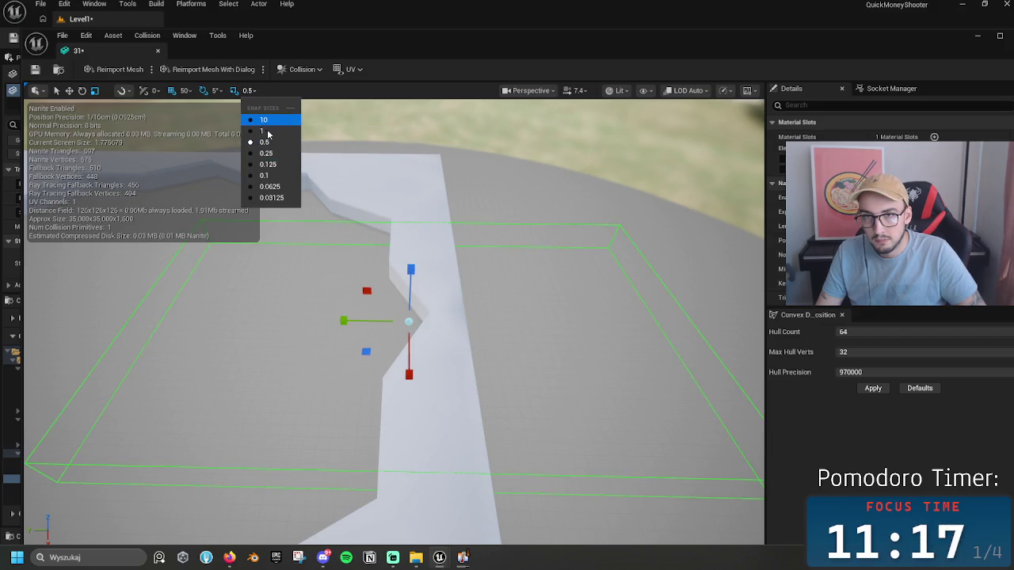
left_click(268, 176)
mouse_move(353, 323)
left_mouse_down()
mouse_move(373, 331)
mouse_move(373, 322)
mouse_move(344, 321)
mouse_move(357, 322)
left_mouse_up()
left_click(247, 90)
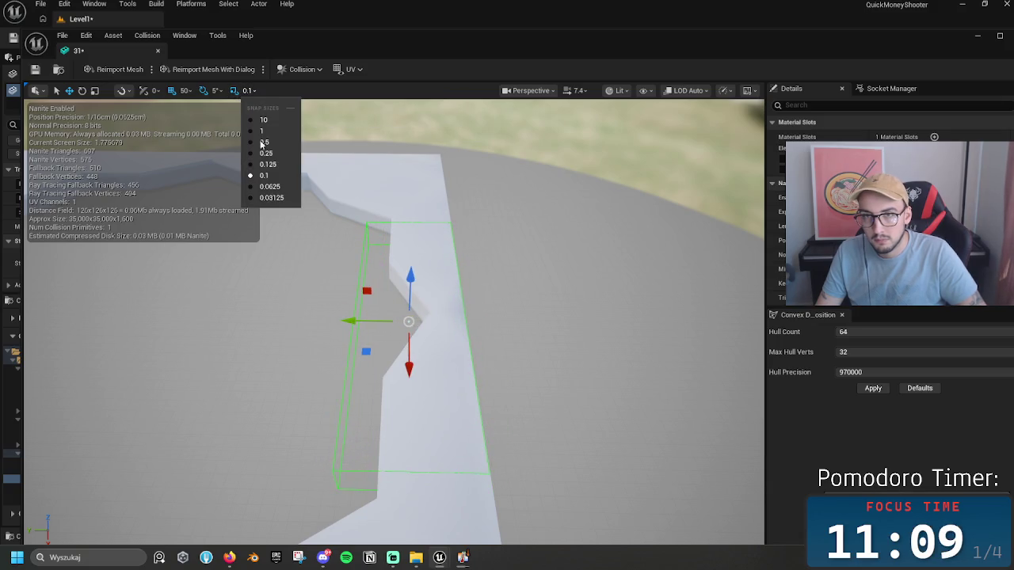
left_click(271, 197)
mouse_move(350, 321)
left_mouse_down()
mouse_move(507, 321)
mouse_move(410, 356)
left_mouse_up()
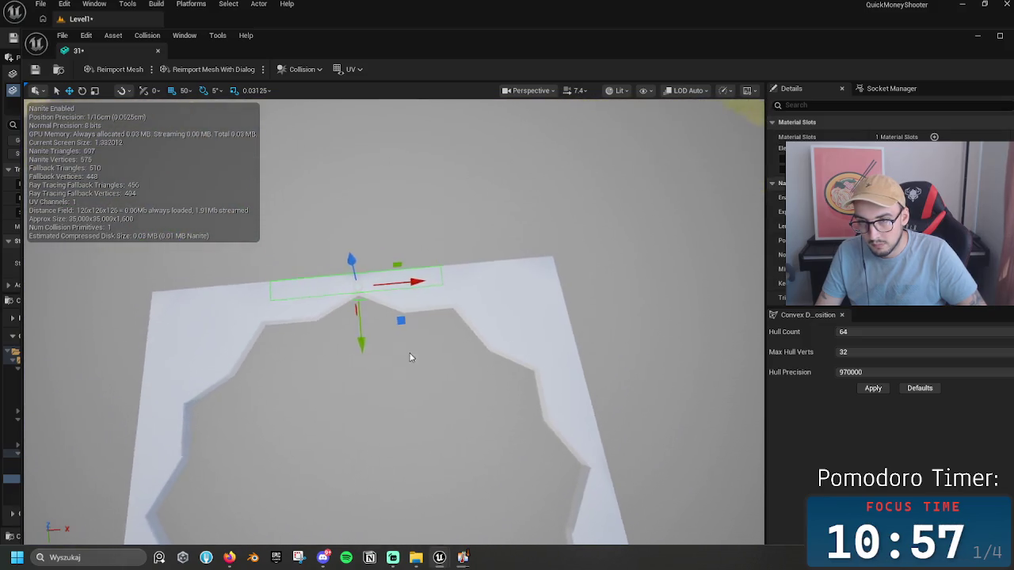
Step: Slide the collision box down to the mesh edge and 2.5 m along X to the front wall
mouse_move(445, 282)
left_mouse_down()
mouse_move(450, 312)
mouse_move(272, 470)
mouse_move(235, 406)
mouse_move(277, 381)
mouse_move(320, 372)
left_mouse_up()
left_click_drag(412, 365, 425, 440)
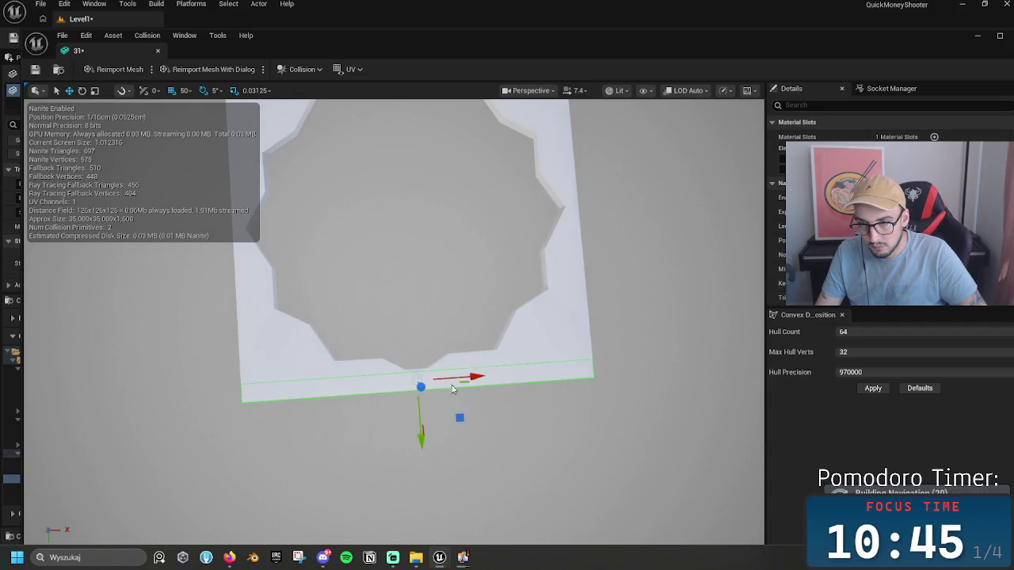
mouse_move(461, 381)
left_mouse_down()
mouse_move(374, 385)
mouse_move(404, 381)
left_mouse_up()
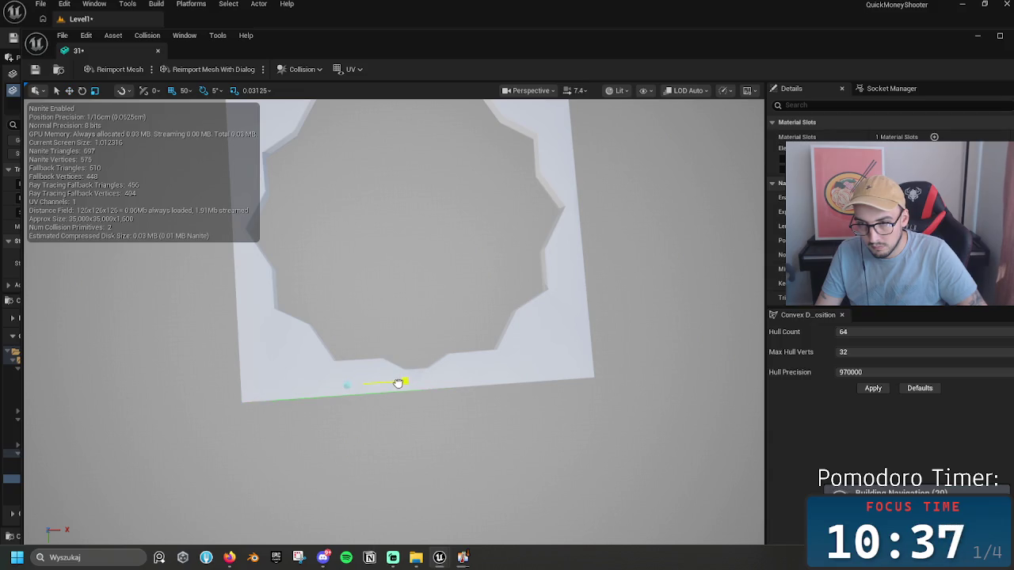
scroll(380, 317, "up", 3)
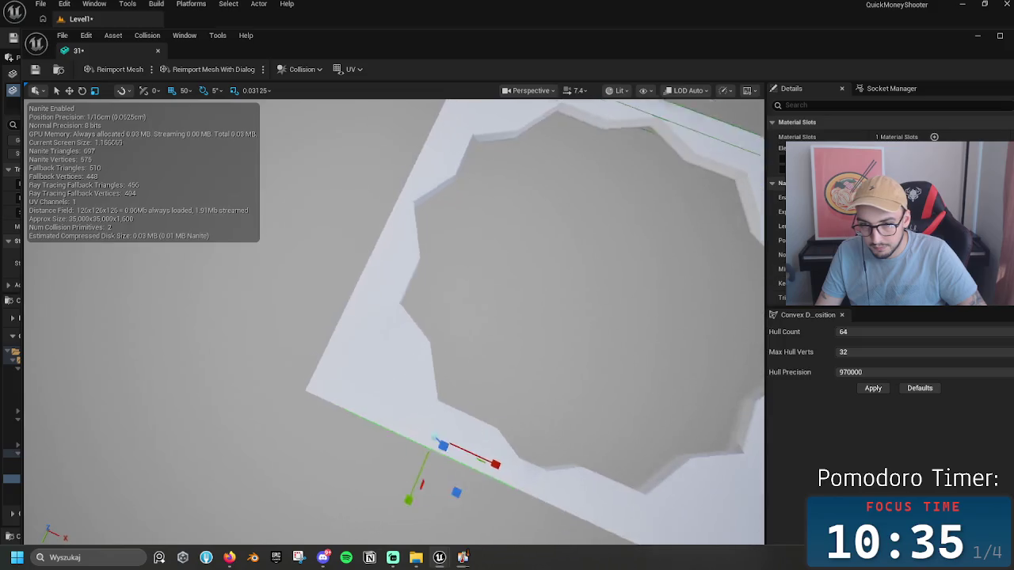
key("f")
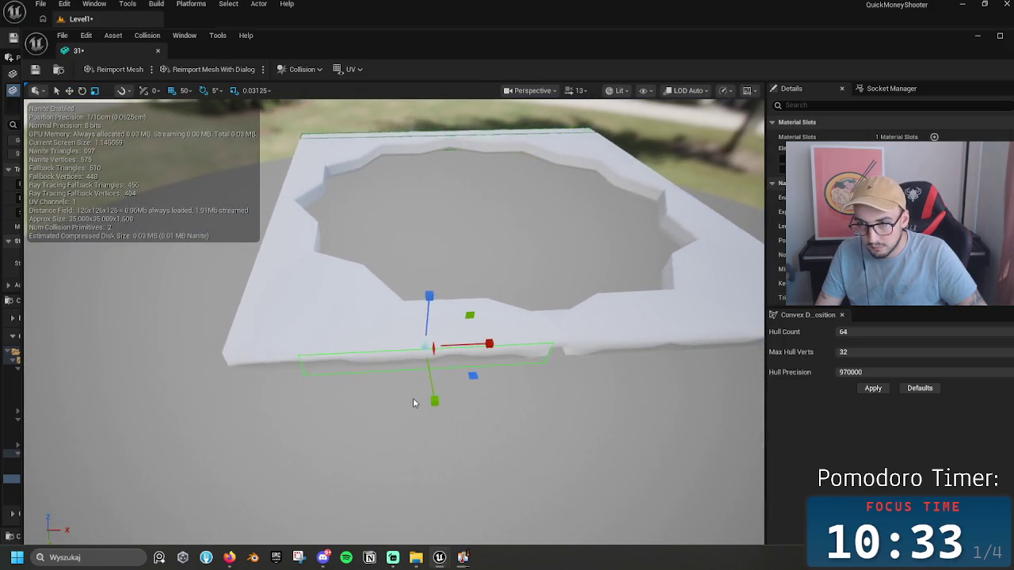
mouse_move(474, 343)
left_mouse_down()
mouse_move(442, 351)
mouse_move(457, 346)
left_mouse_up()
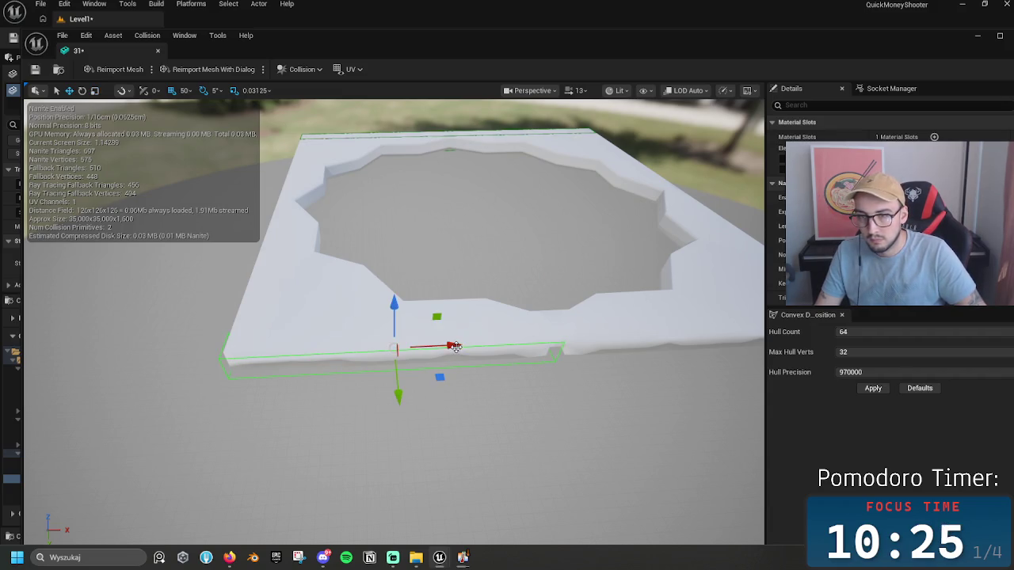
left_click_drag(455, 347, 451, 349)
mouse_move(409, 385)
left_mouse_down()
mouse_move(317, 392)
mouse_move(478, 320)
left_mouse_up()
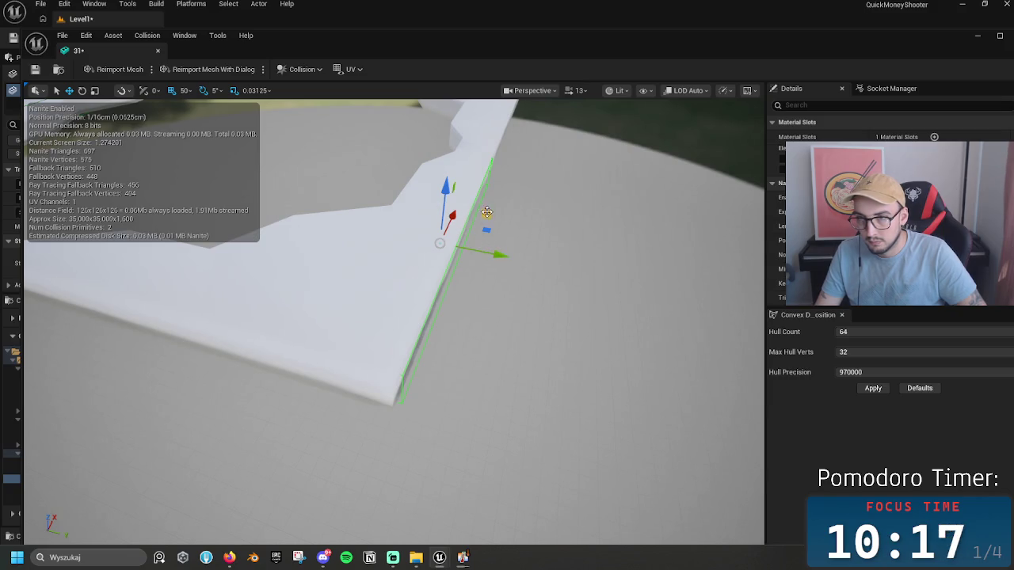
left_click_drag(453, 215, 470, 238)
Step: Scale the box with 0.03125 snap, shifting 1.5 m along Y and fitting it to the front wall
key("r")
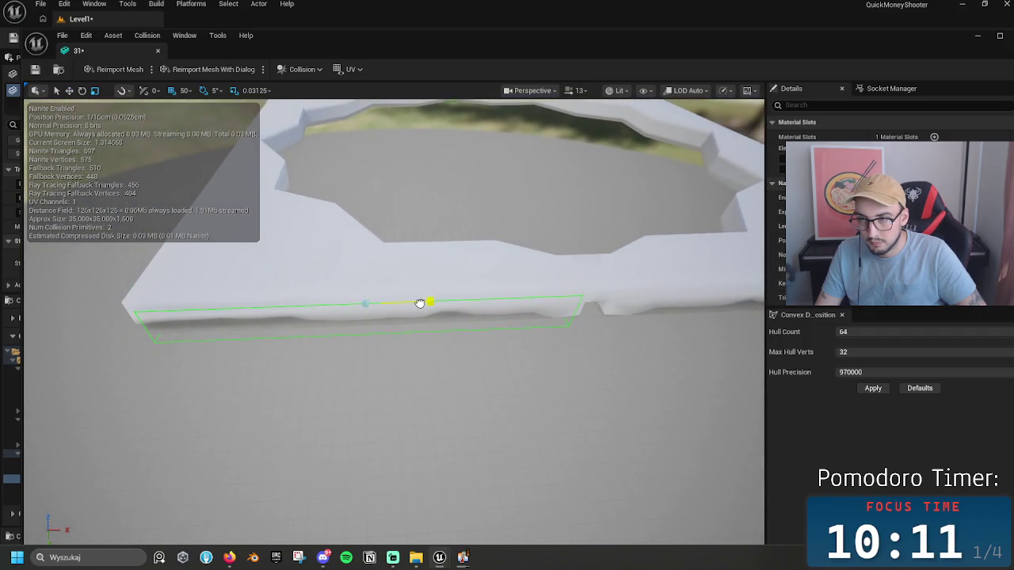
left_click(253, 90)
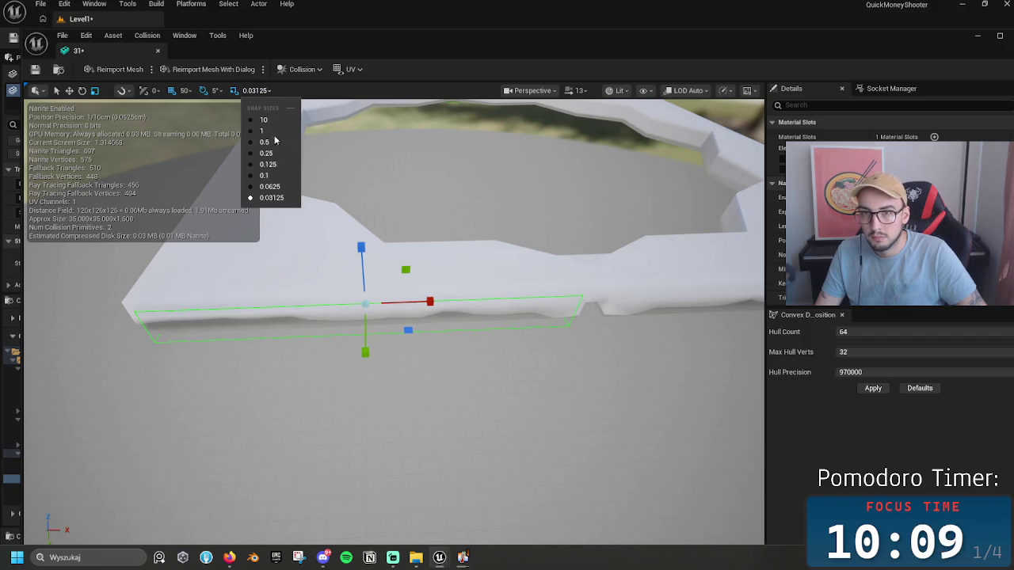
left_click(285, 200)
left_click_drag(366, 338, 369, 343)
mouse_move(404, 302)
left_mouse_down()
mouse_move(380, 325)
mouse_move(443, 325)
left_mouse_up()
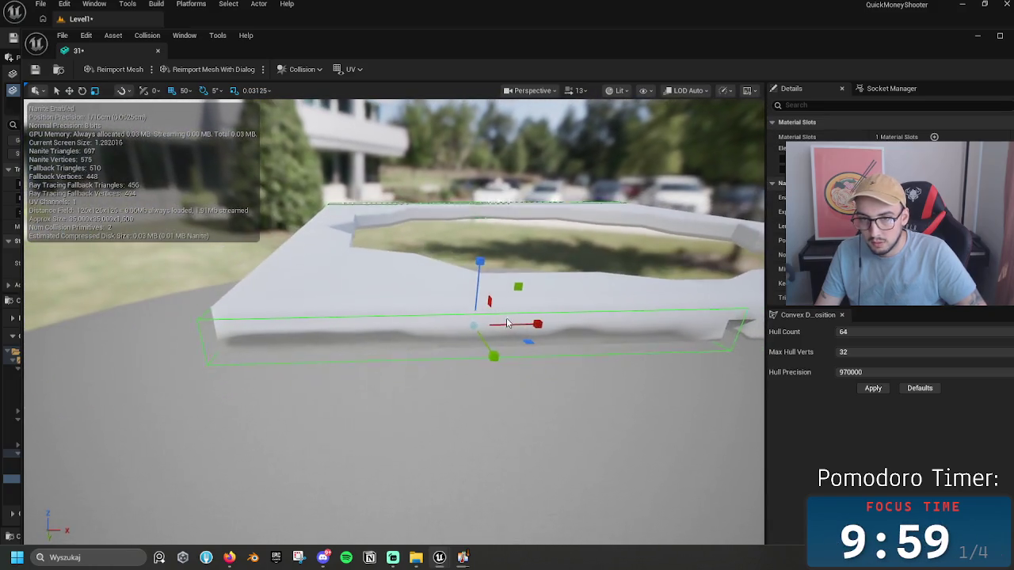
key("w")
mouse_move(528, 324)
left_mouse_down()
mouse_move(517, 324)
mouse_move(536, 324)
left_mouse_up()
key("r")
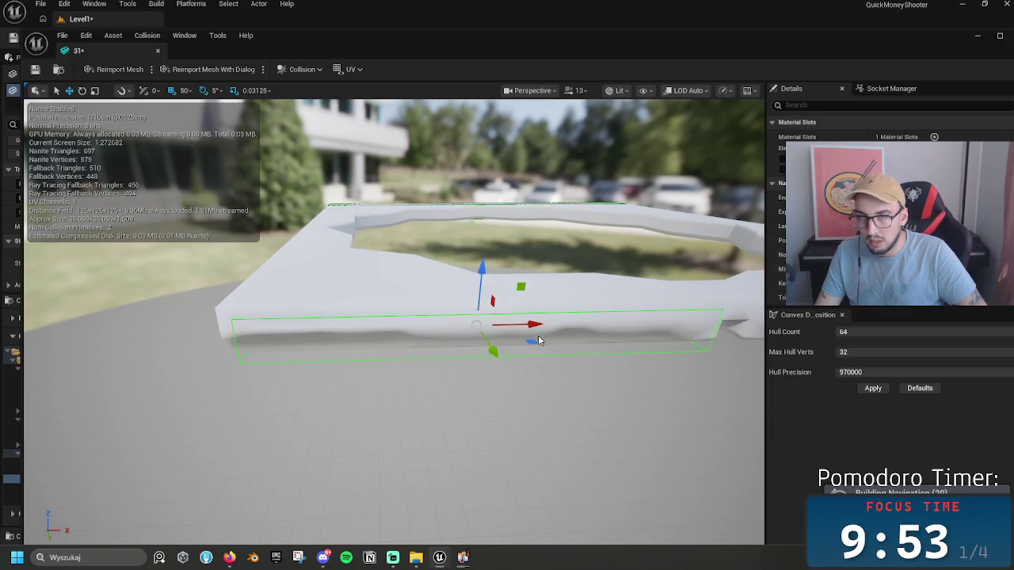
key("f")
mouse_move(467, 305)
left_mouse_down()
mouse_move(487, 285)
mouse_move(327, 341)
mouse_move(281, 325)
left_mouse_up()
Step: Nudge the collision box 1.5 m left, resize it along X, and raise it 4 m
mouse_move(281, 325)
left_mouse_down()
mouse_move(381, 305)
mouse_move(179, 315)
mouse_move(249, 339)
left_mouse_up()
left_click_drag(427, 328, 450, 335)
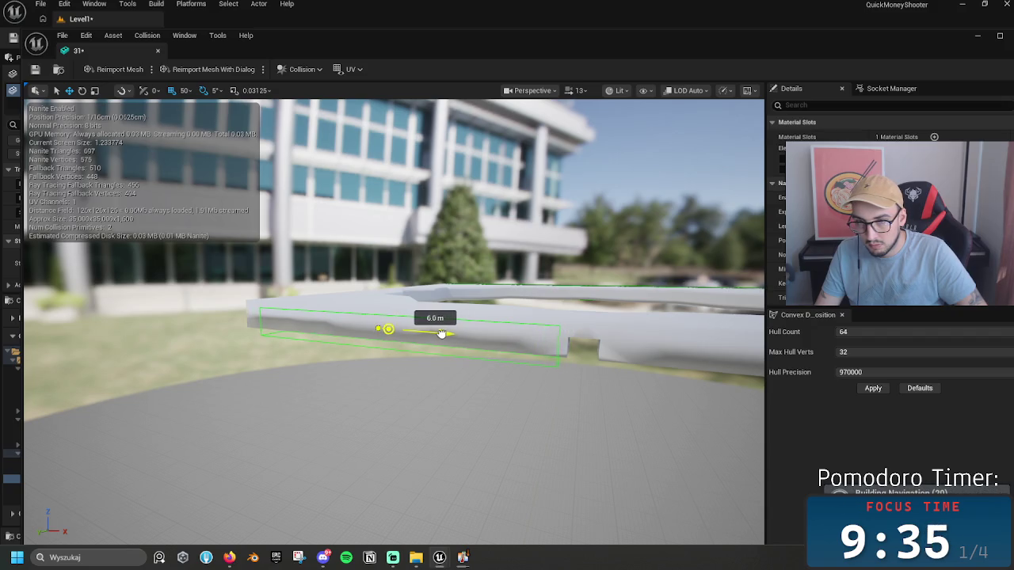
left_click_drag(441, 333, 436, 332)
key("r")
left_click_drag(435, 333, 438, 332)
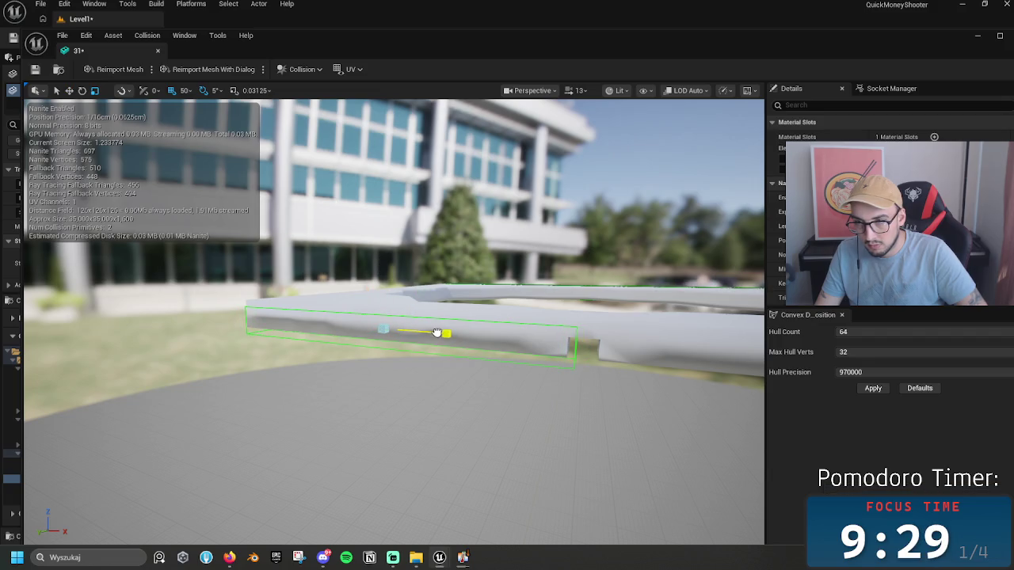
key("w")
key("r")
mouse_move(435, 332)
left_mouse_down()
mouse_move(424, 329)
mouse_move(475, 296)
mouse_move(523, 289)
mouse_move(370, 337)
left_mouse_up()
left_click_drag(283, 287, 290, 278)
Step: Alt-drag a duplicate box beside the first, slide it right along the wall and lower it 3 m
left_click_drag(328, 327, 478, 366)
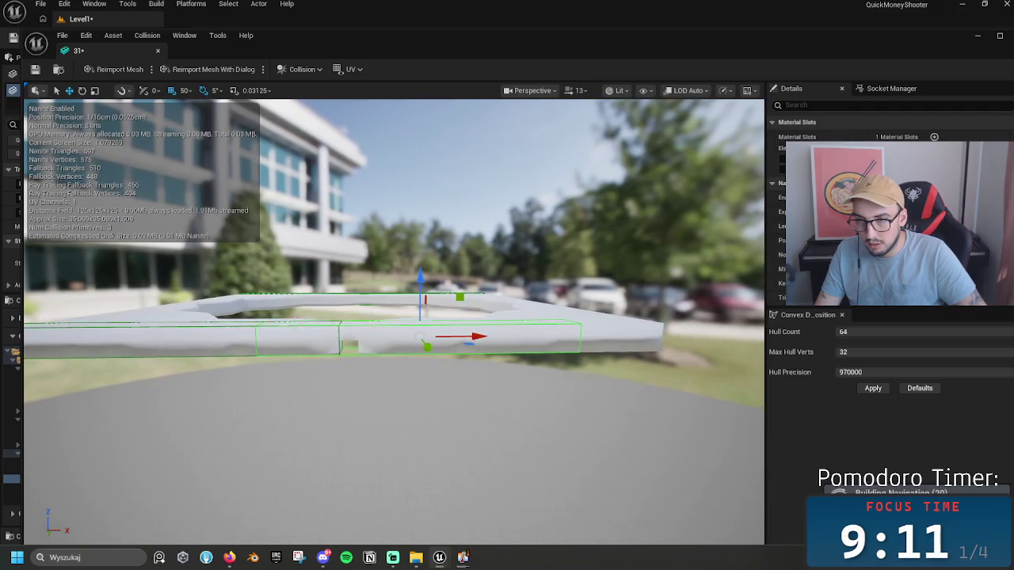
left_click_drag(301, 242, 349, 243)
mouse_move(342, 337)
left_mouse_down()
mouse_move(464, 328)
mouse_move(439, 329)
left_mouse_up()
mouse_move(578, 382)
left_mouse_down()
mouse_move(578, 348)
mouse_move(578, 382)
left_mouse_up()
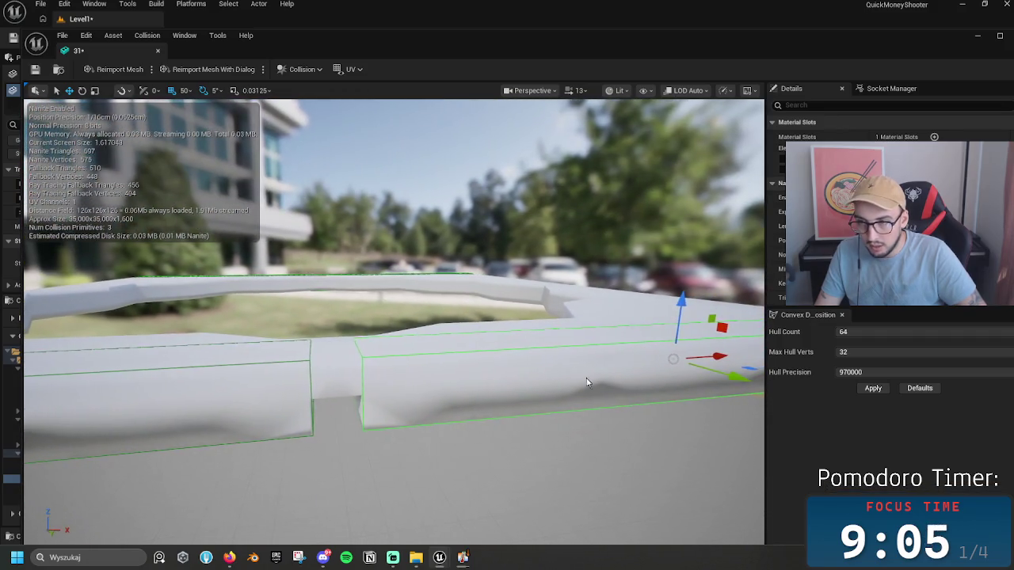
left_click_drag(684, 332, 679, 301)
scroll(670, 344, "down", 3)
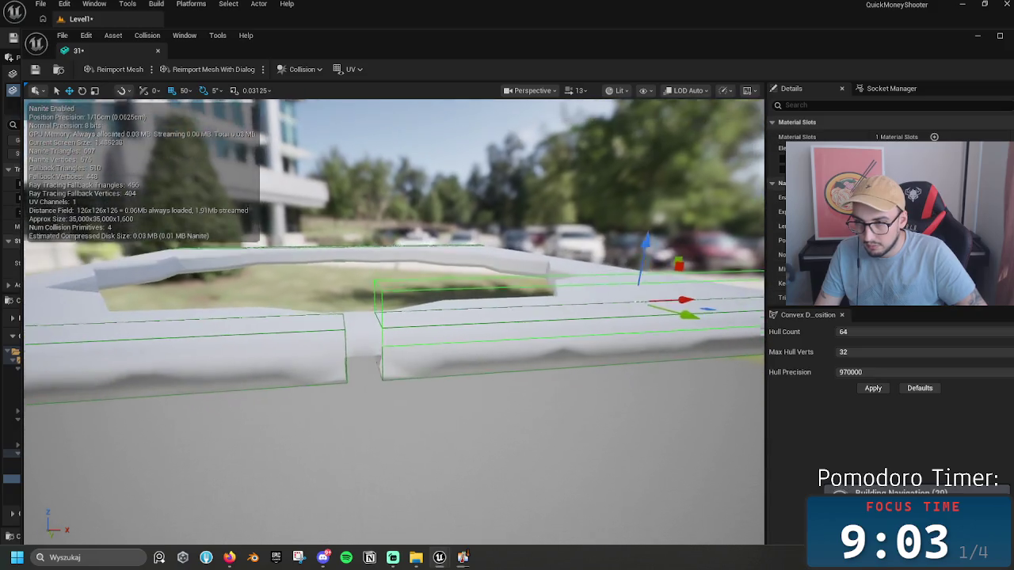
left_click_drag(628, 274, 631, 280)
Step: Move a box left along the wall, shrink it to a small block, and lower it into the gap
left_click_drag(665, 318, 415, 351)
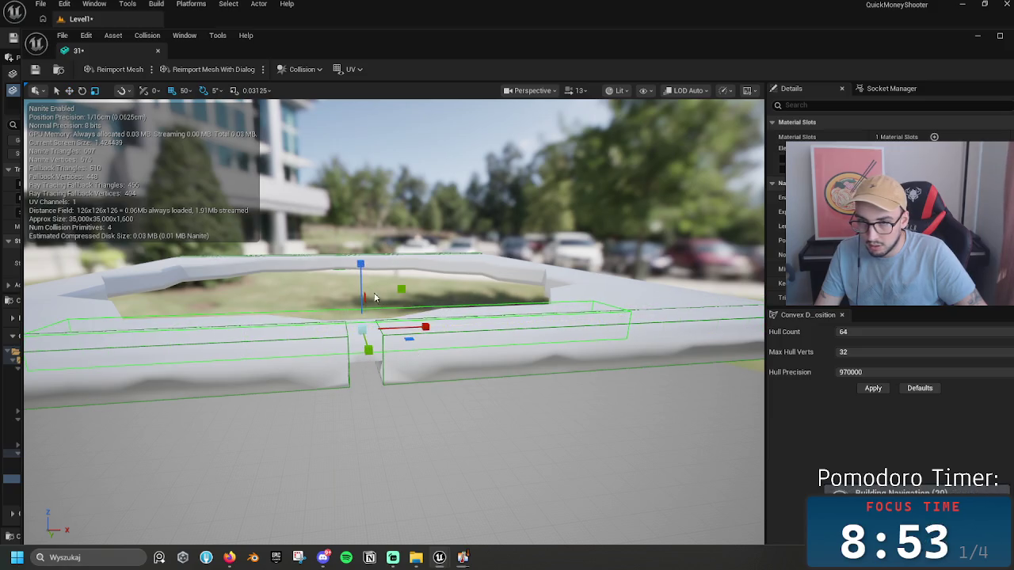
left_click_drag(366, 279, 367, 280)
mouse_move(388, 318)
left_mouse_down()
mouse_move(411, 319)
mouse_move(394, 325)
left_mouse_up()
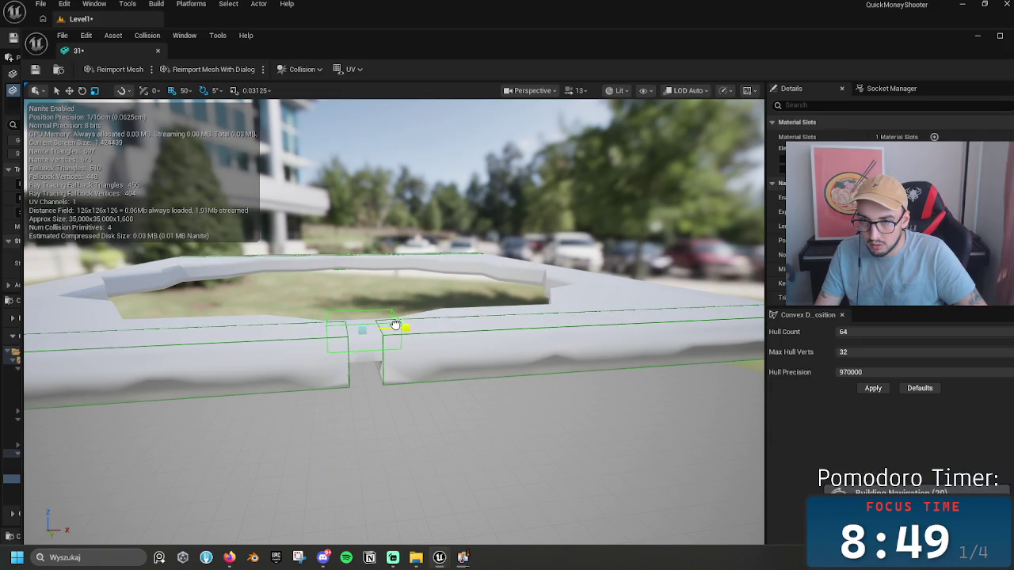
left_click_drag(360, 290, 372, 298)
scroll(372, 298, "up", 10)
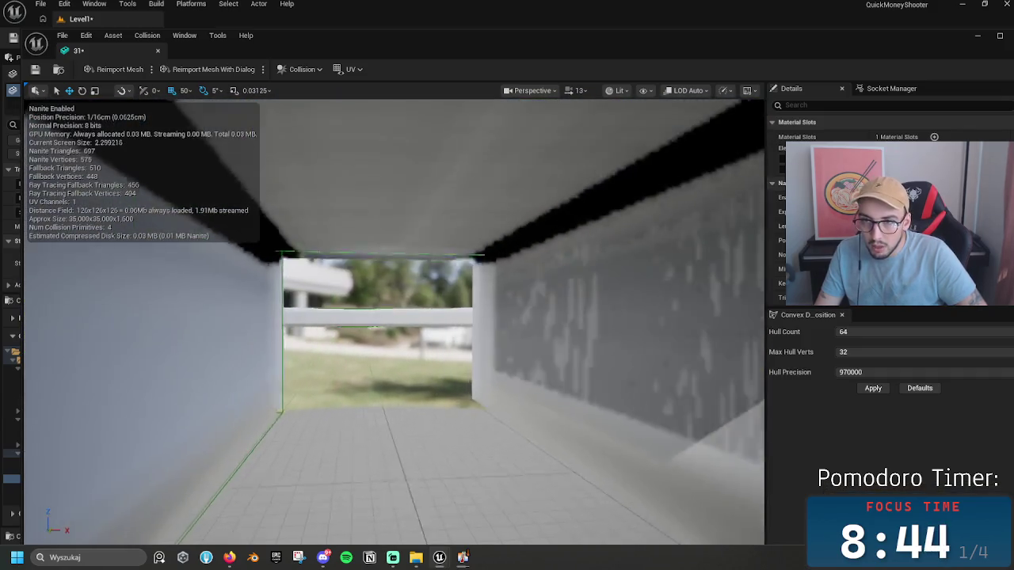
mouse_move(372, 327)
left_mouse_down()
mouse_move(375, 279)
mouse_move(398, 346)
mouse_move(378, 349)
left_mouse_up()
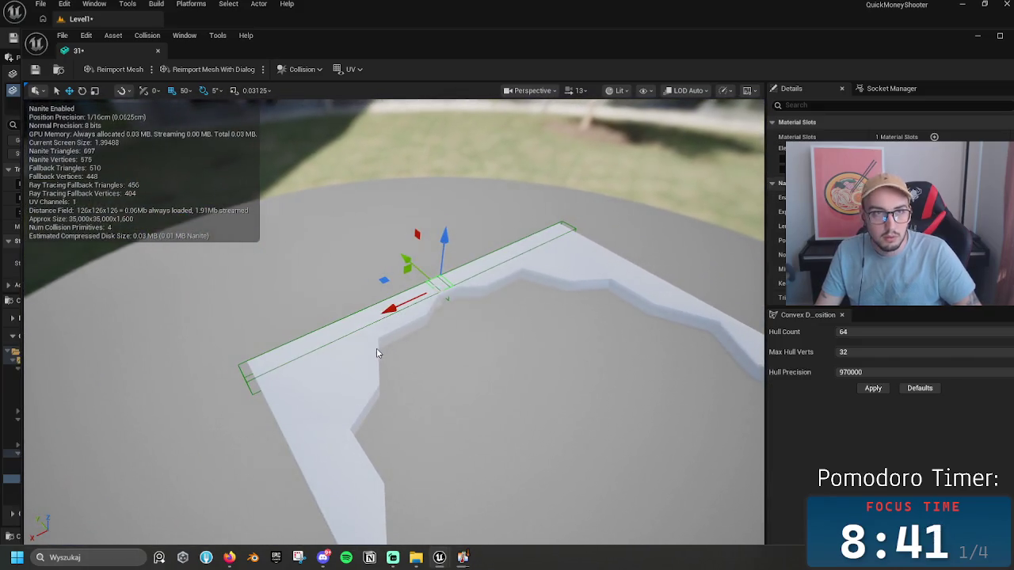
left_click_drag(456, 322, 457, 325)
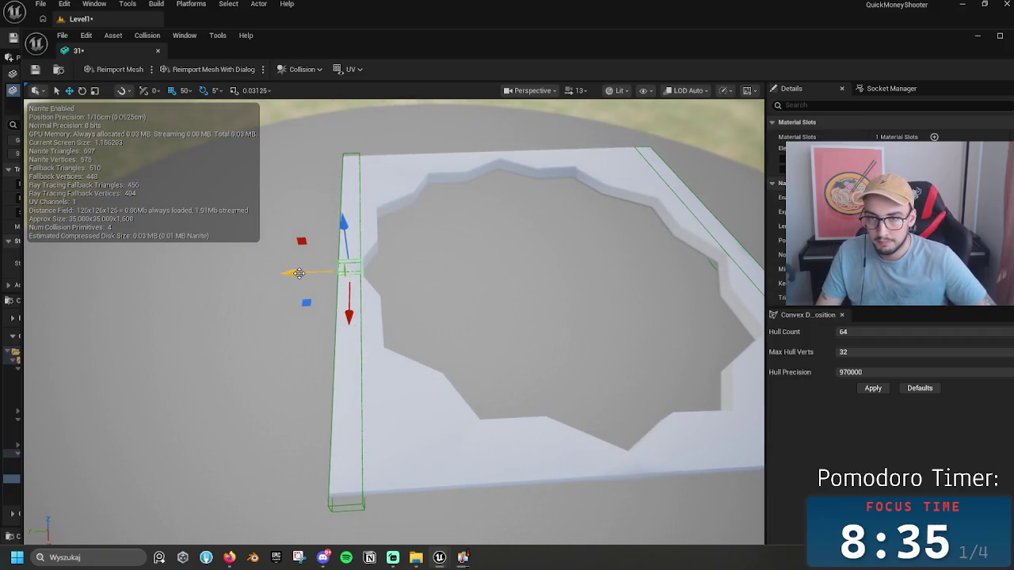
Step: Duplicate a box for the left wall, move it 1.5 m sideways, and stretch it along the wall
left_click_drag(305, 281, 318, 274)
left_click_drag(371, 319, 374, 374)
left_click_drag(328, 319, 326, 319)
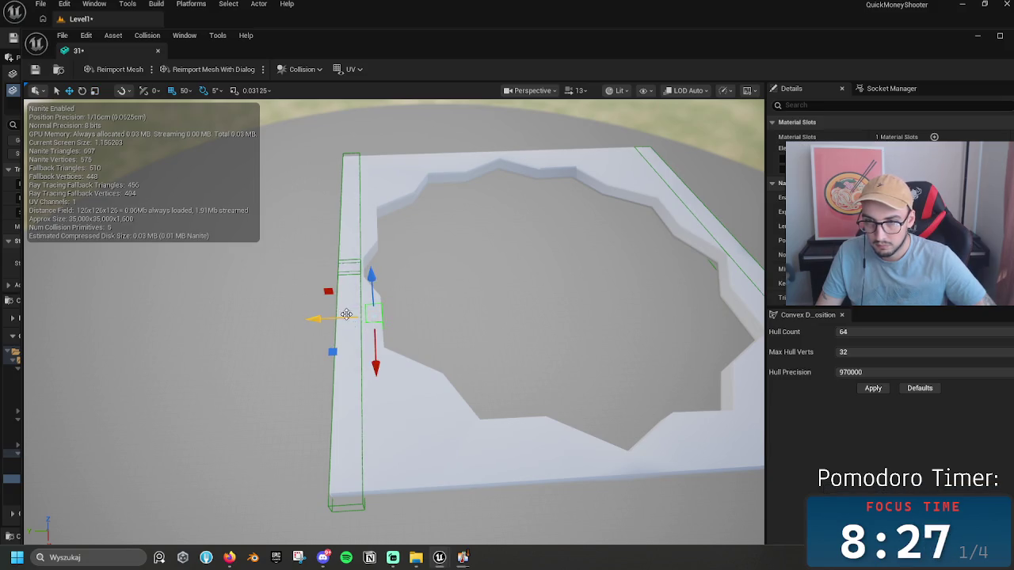
left_click(328, 317)
left_click_drag(331, 316, 332, 316)
key("w")
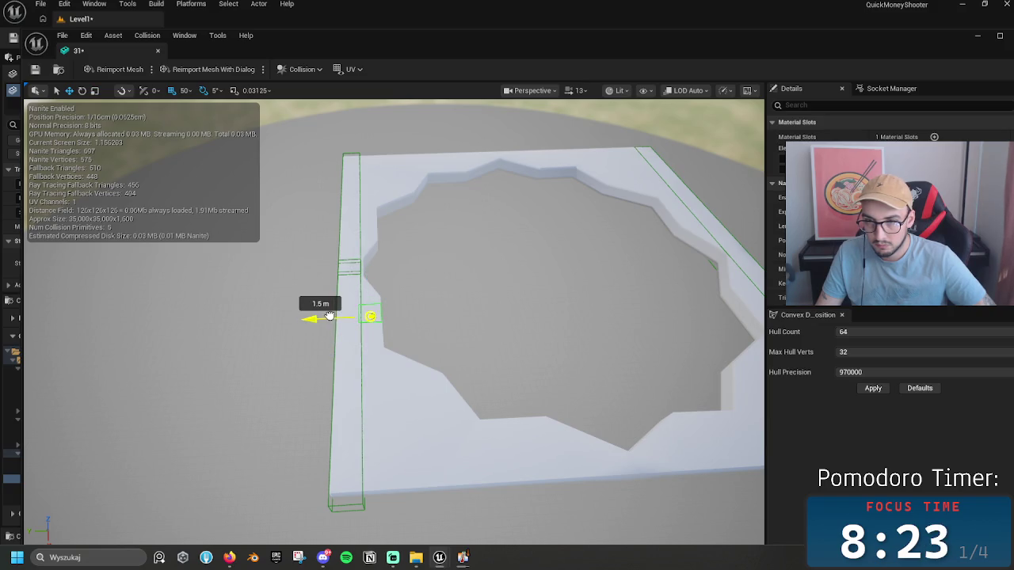
left_click_drag(329, 316, 327, 317)
key("r")
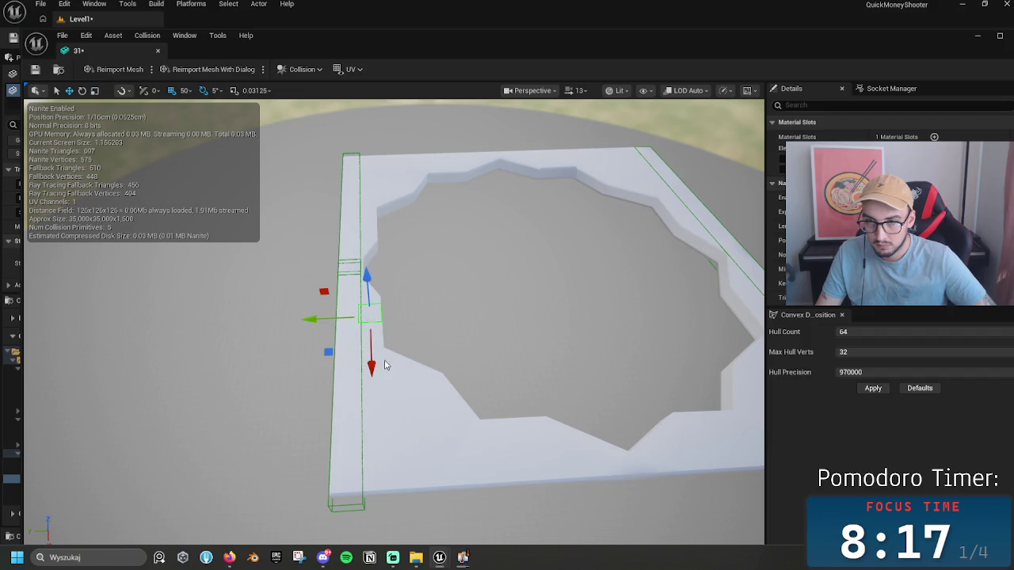
left_click_drag(373, 361, 374, 441)
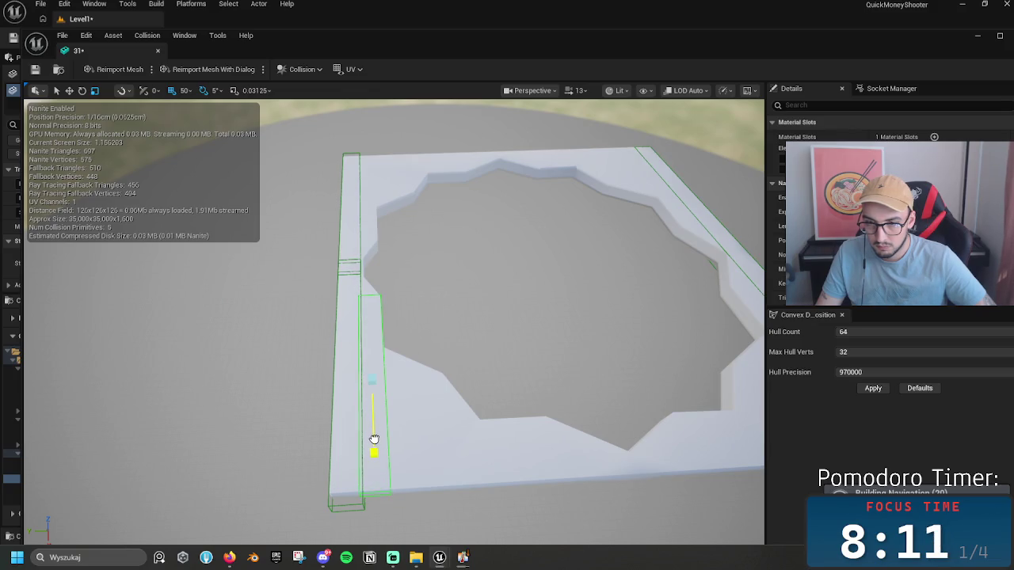
Step: Move the left-wall collision box left along X and reselect it
left_click_drag(374, 439, 416, 458)
left_click_drag(333, 359, 325, 352)
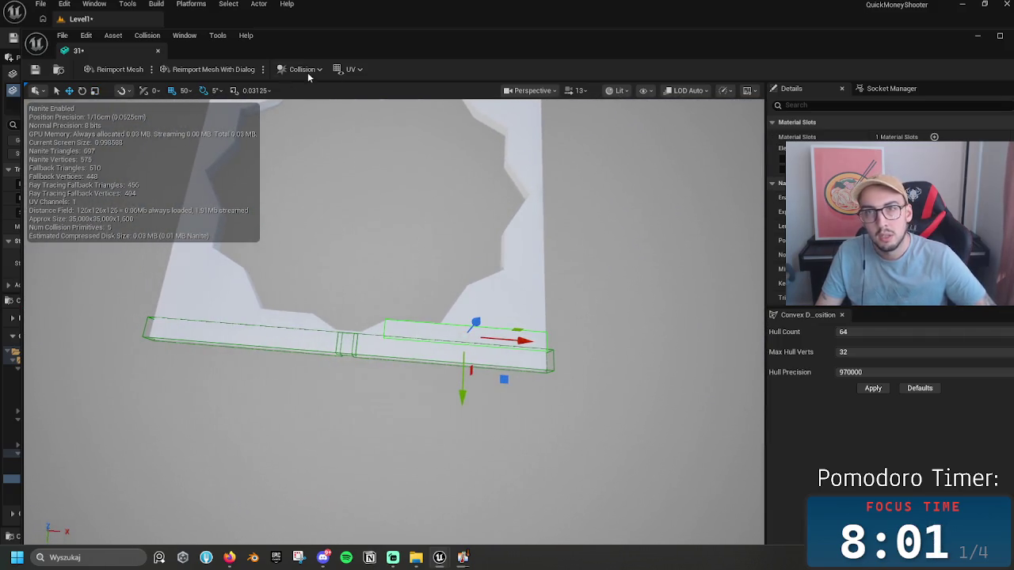
mouse_move(528, 342)
left_mouse_down()
mouse_move(274, 328)
mouse_move(320, 346)
mouse_move(328, 317)
left_mouse_up()
scroll(290, 328, "up", 10)
left_click(328, 320)
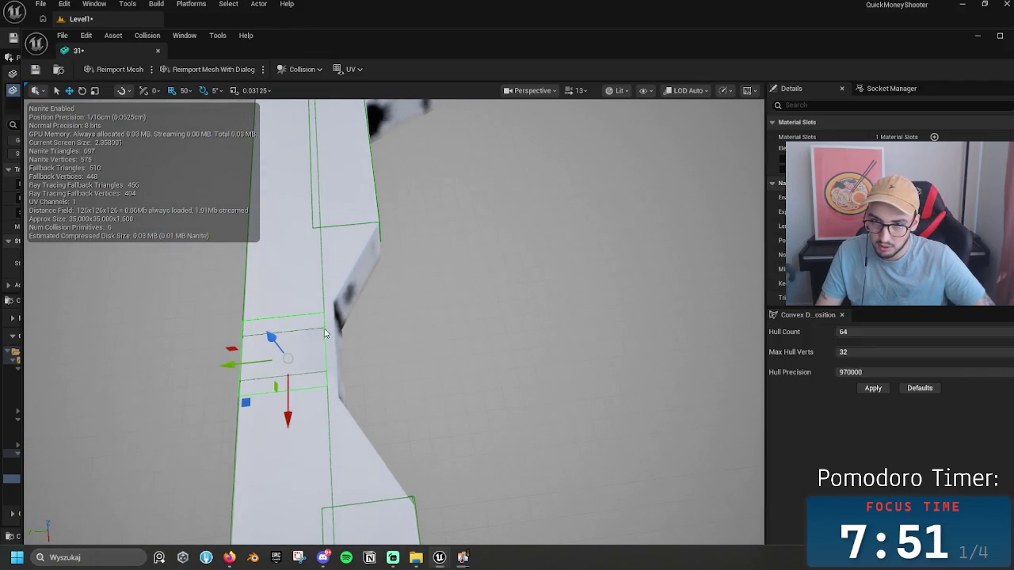
Step: Enlarge the left-wall box, move it 50 cm along Y, resize it, and lower it 2 m
left_click_drag(232, 365, 227, 364)
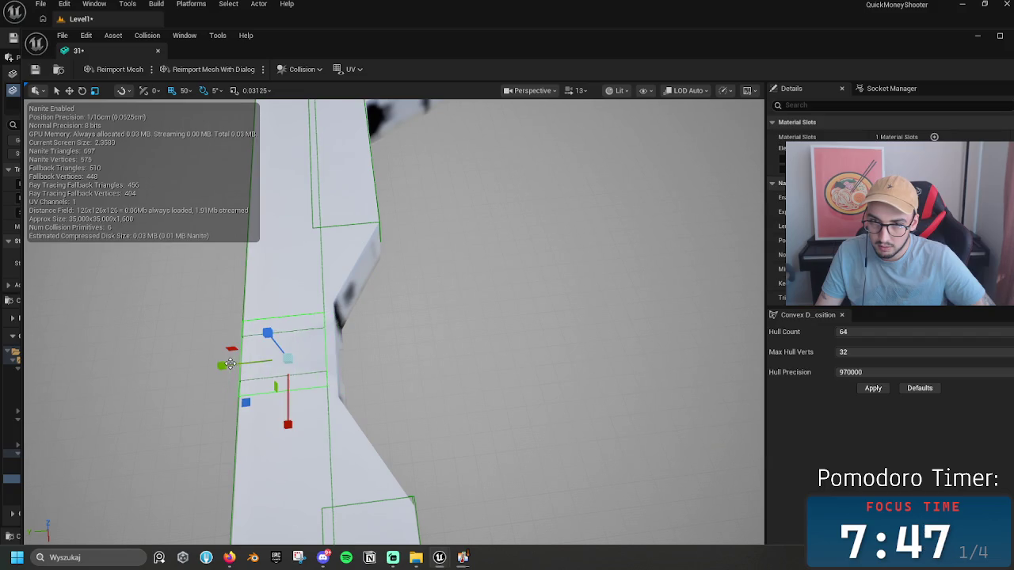
left_click_drag(267, 365, 235, 365)
key("r")
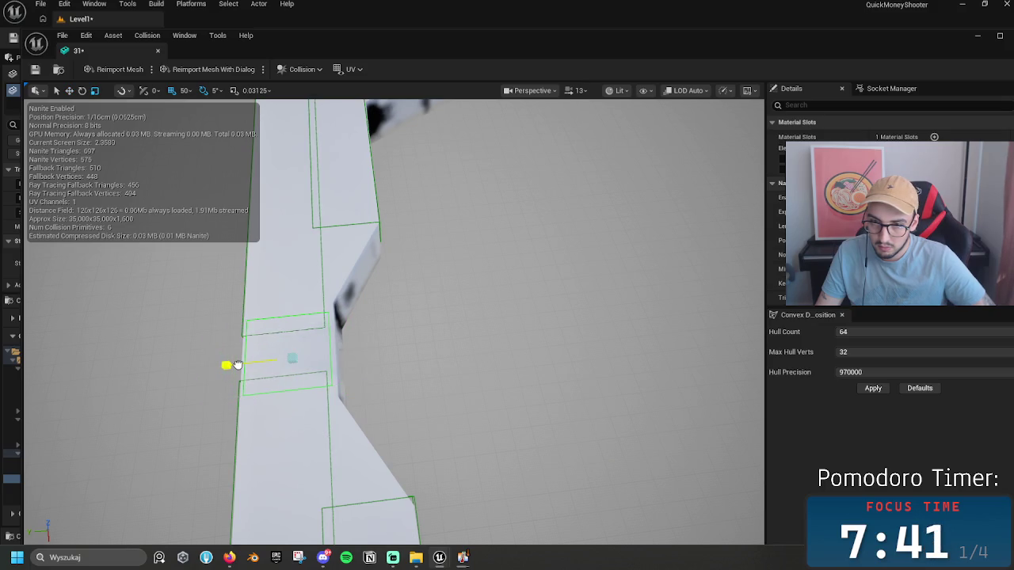
left_click_drag(237, 364, 235, 364)
left_click_drag(350, 360, 395, 357)
mouse_move(585, 153)
left_mouse_down()
mouse_move(580, 180)
mouse_move(310, 285)
mouse_move(489, 328)
mouse_move(163, 334)
mouse_move(238, 348)
left_mouse_up()
Step: Shift the right-hand collision box into place and bring up the Collision options menu
left_click(489, 328)
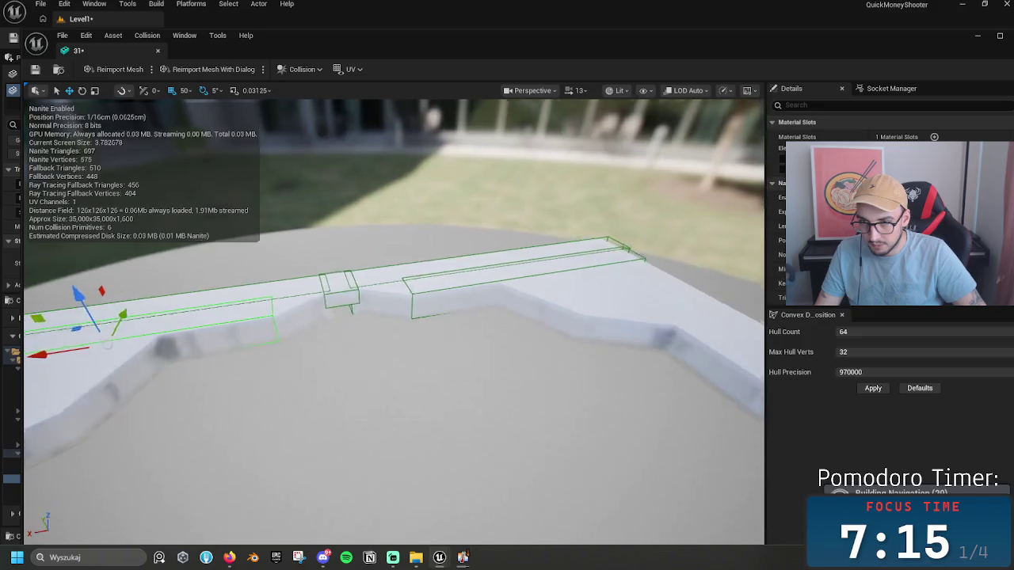
scroll(267, 364, "up", 5)
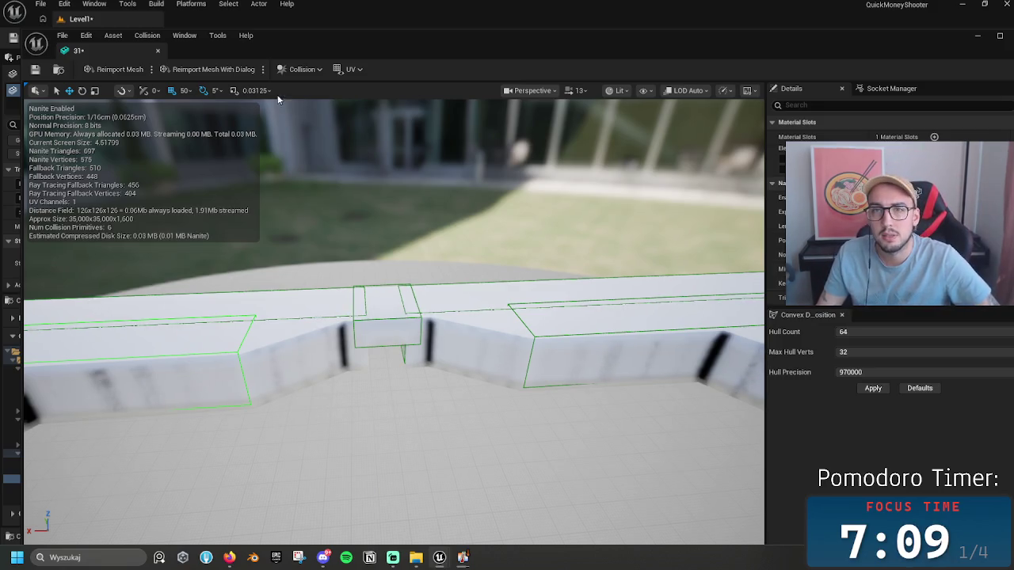
left_click(302, 70)
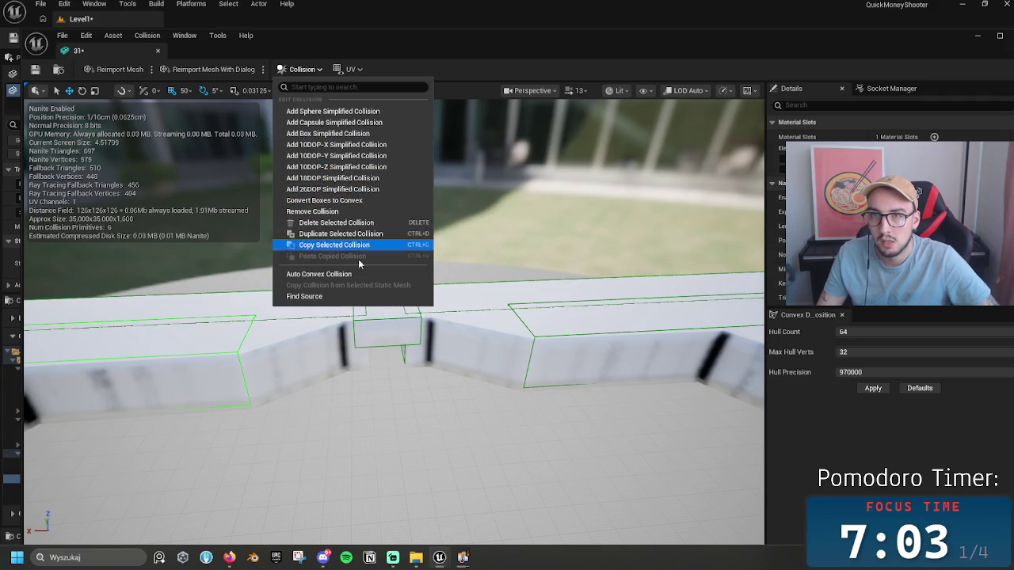
Step: Duplicate the left collision box and convert all box collision to convex
left_click(228, 344)
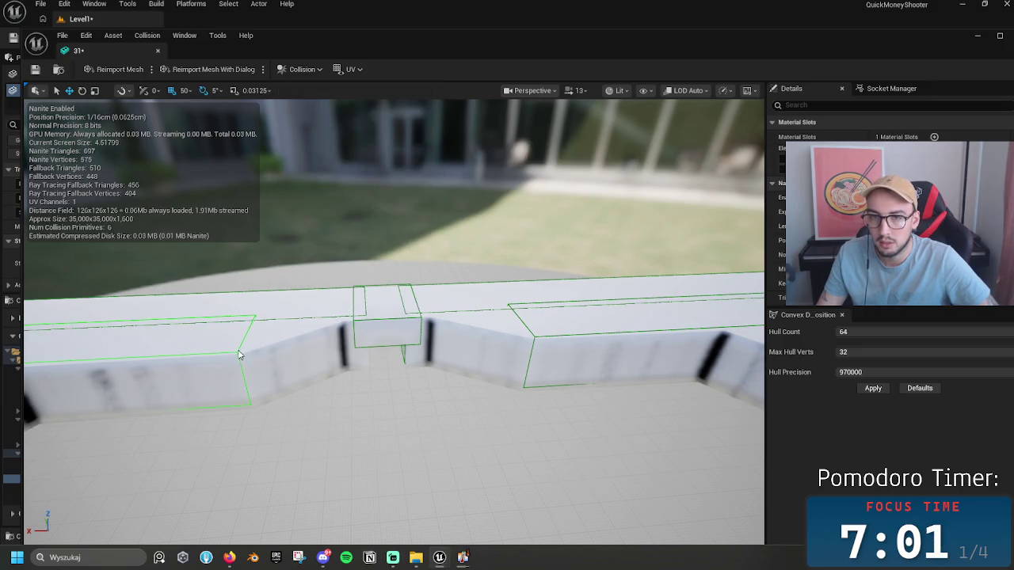
left_click(240, 355)
key("ctrl+d")
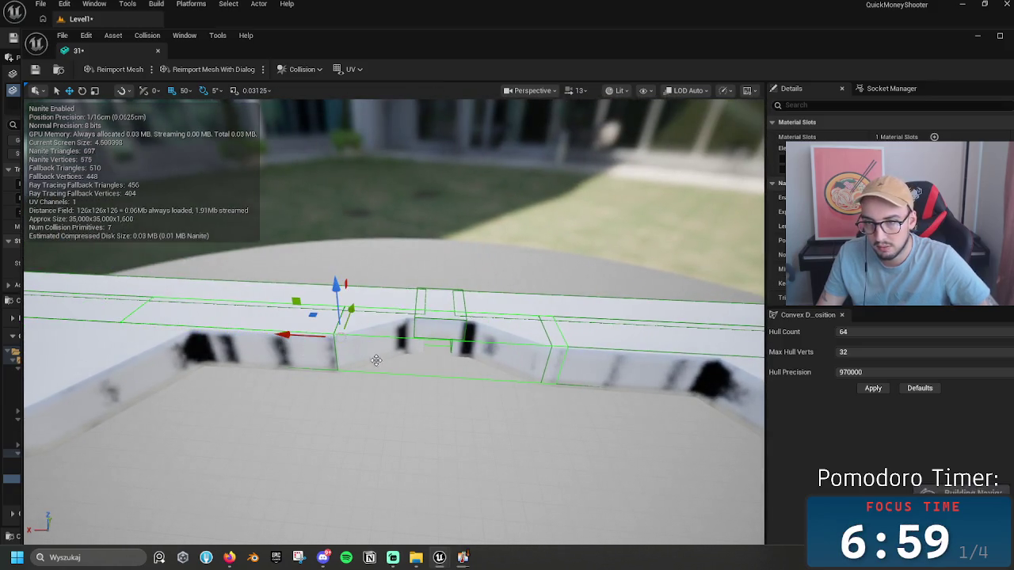
left_click(308, 70)
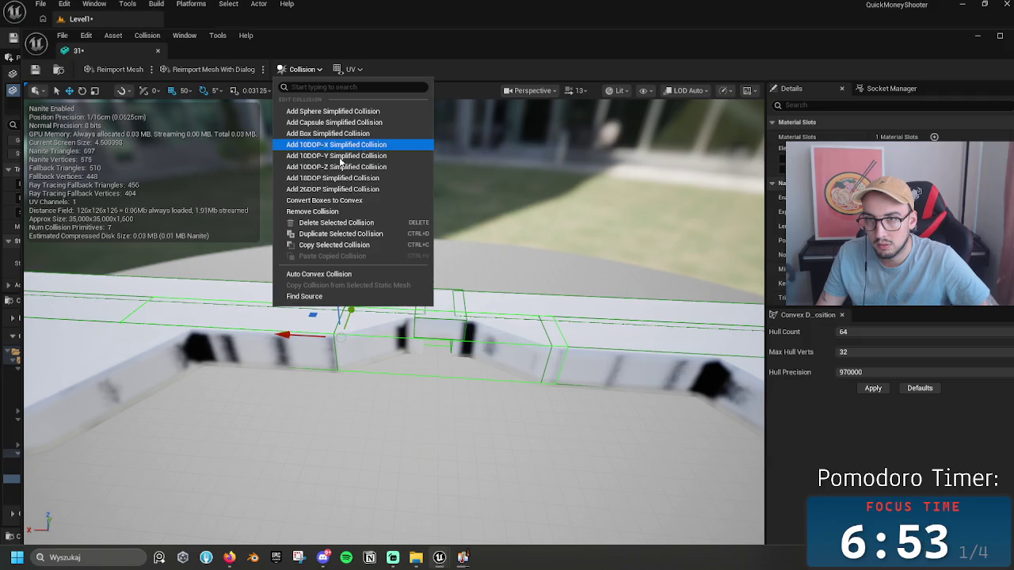
left_click(361, 204)
left_click(533, 294)
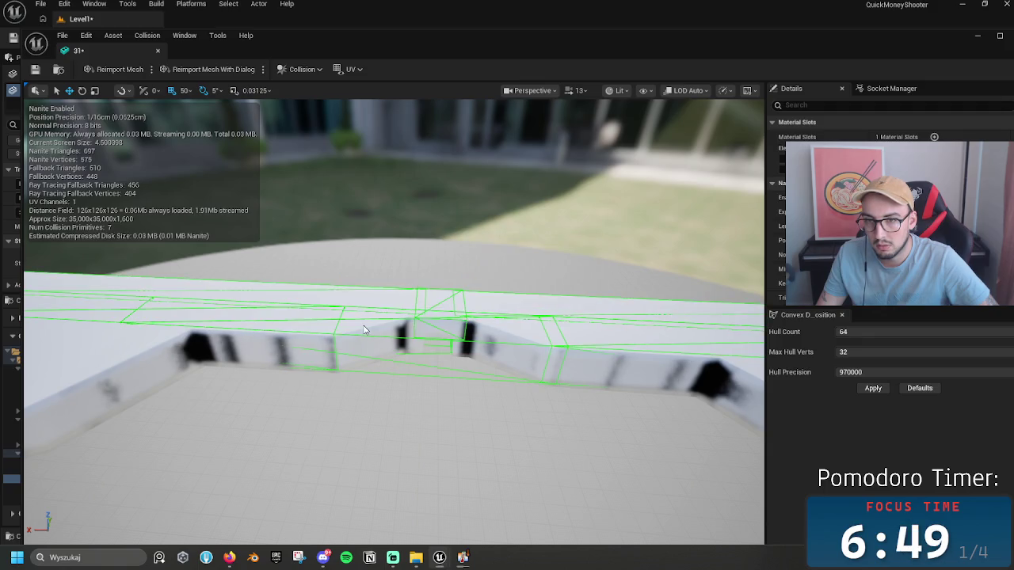
Step: Delete the extra convex piece so six collision primitives remain along the rim
left_click(365, 341)
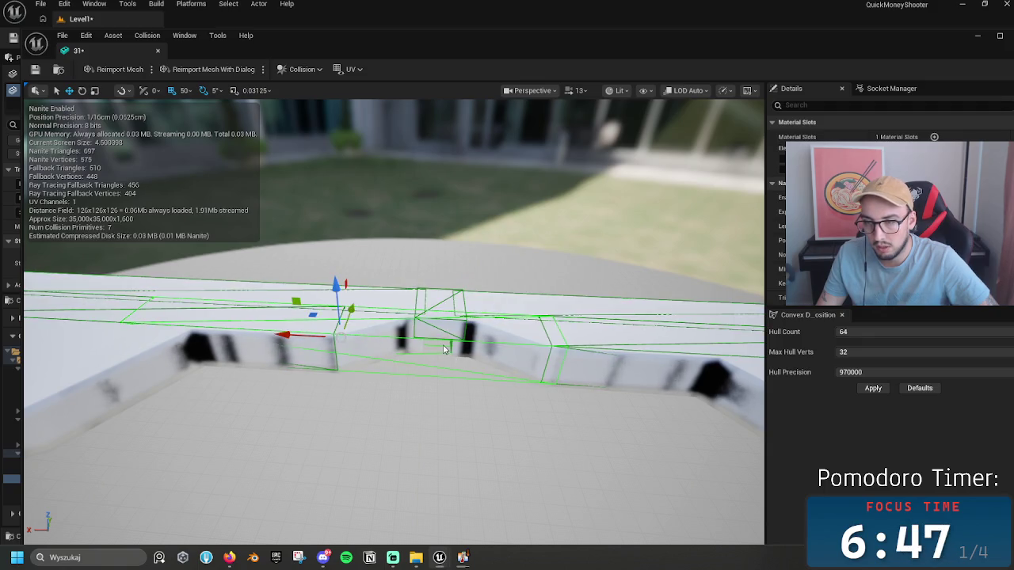
key("Delete")
left_click(309, 330)
left_click_drag(309, 330, 460, 315)
mouse_move(617, 297)
left_mouse_down()
mouse_move(475, 309)
mouse_move(550, 278)
left_mouse_up()
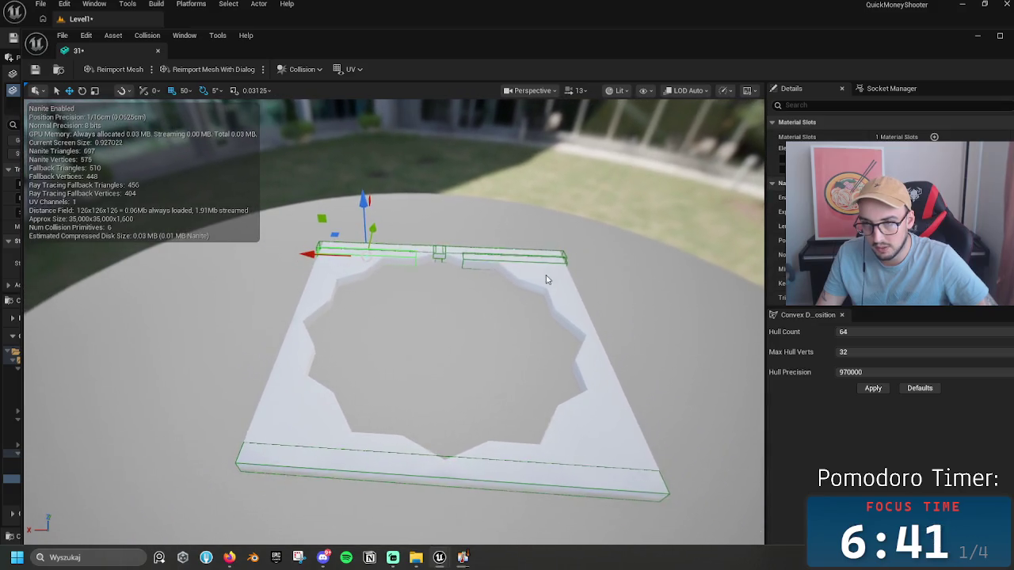
Step: Copy the bottom box, turn it about 95 degrees, and fit it thinly onto the right-hand rim
left_click(310, 453)
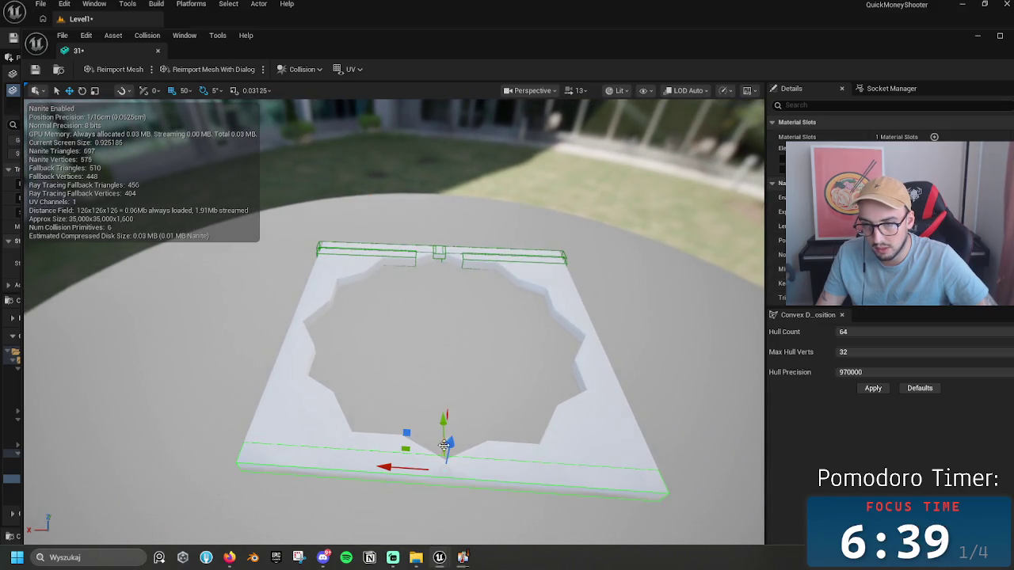
scroll(443, 449, "up", 2)
mouse_move(452, 449)
left_mouse_down()
mouse_move(480, 369)
mouse_move(471, 340)
mouse_move(452, 335)
mouse_move(472, 331)
left_mouse_up()
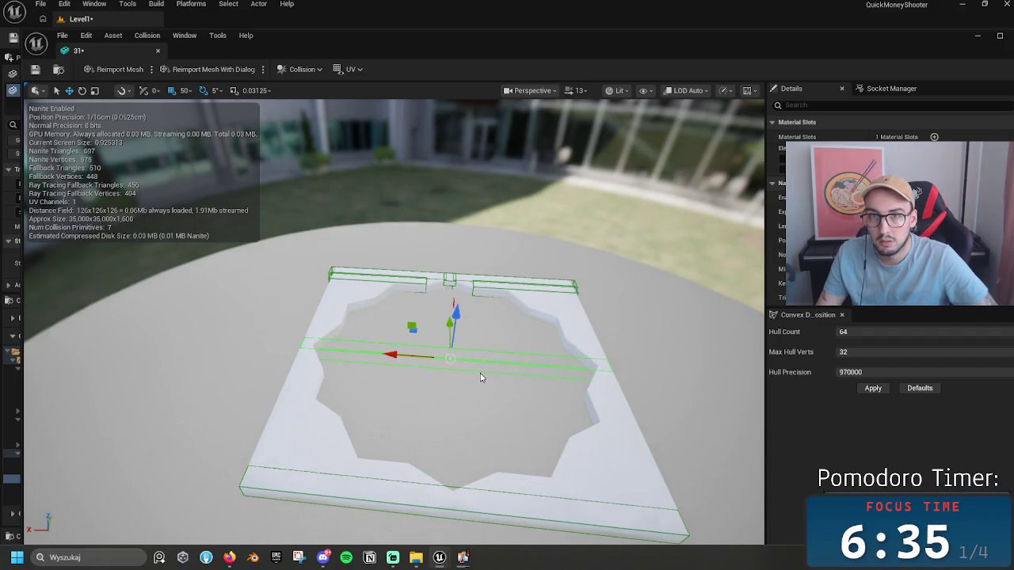
key("e")
mouse_move(464, 403)
left_mouse_down()
mouse_move(297, 391)
mouse_move(333, 403)
left_mouse_up()
key("w")
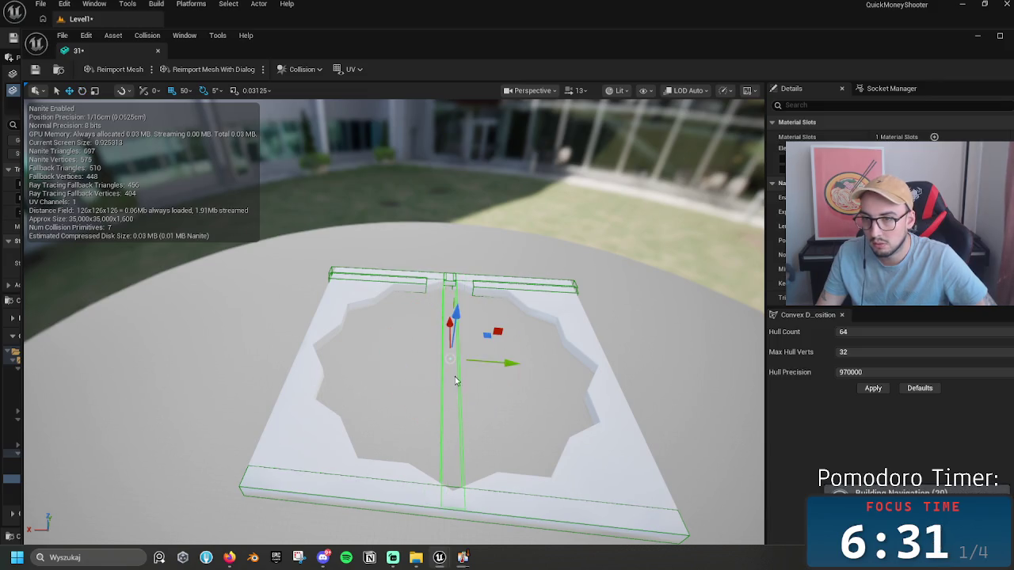
left_click_drag(503, 366, 652, 377)
scroll(611, 340, "up", 5)
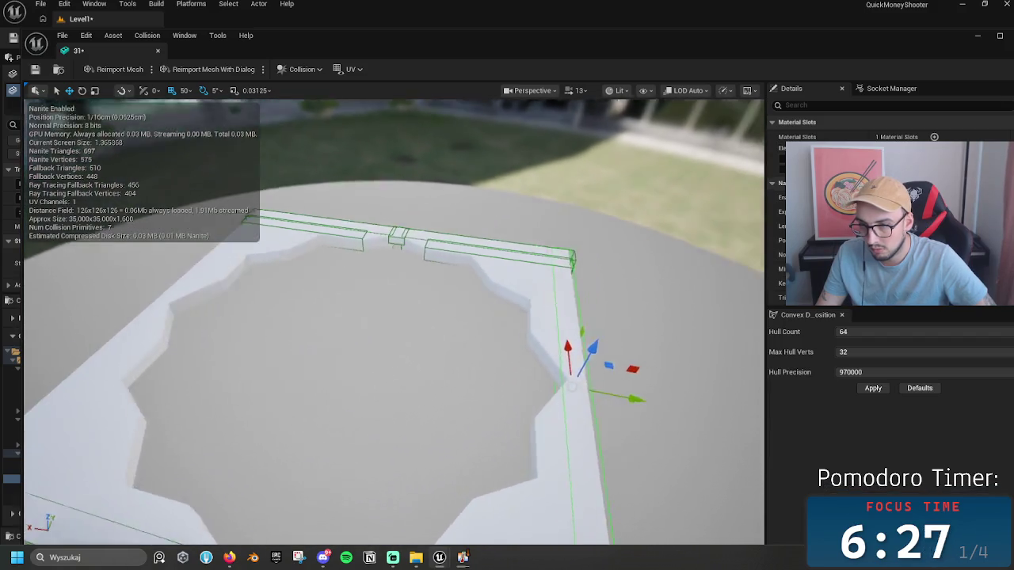
left_click_drag(529, 252, 436, 265)
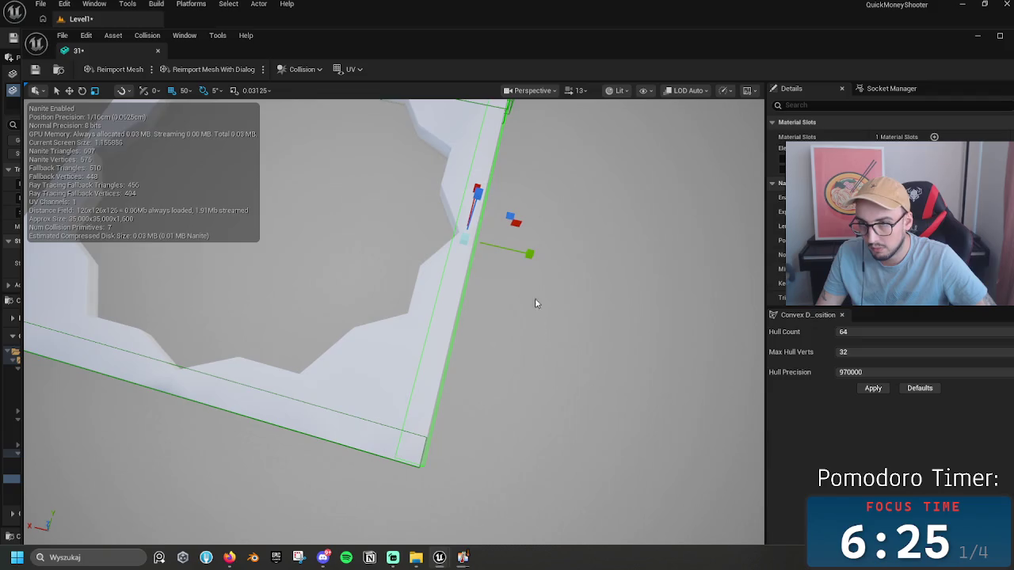
mouse_move(530, 253)
left_mouse_down()
mouse_move(525, 293)
mouse_move(283, 256)
mouse_move(292, 253)
left_mouse_up()
scroll(527, 253, "down", 3)
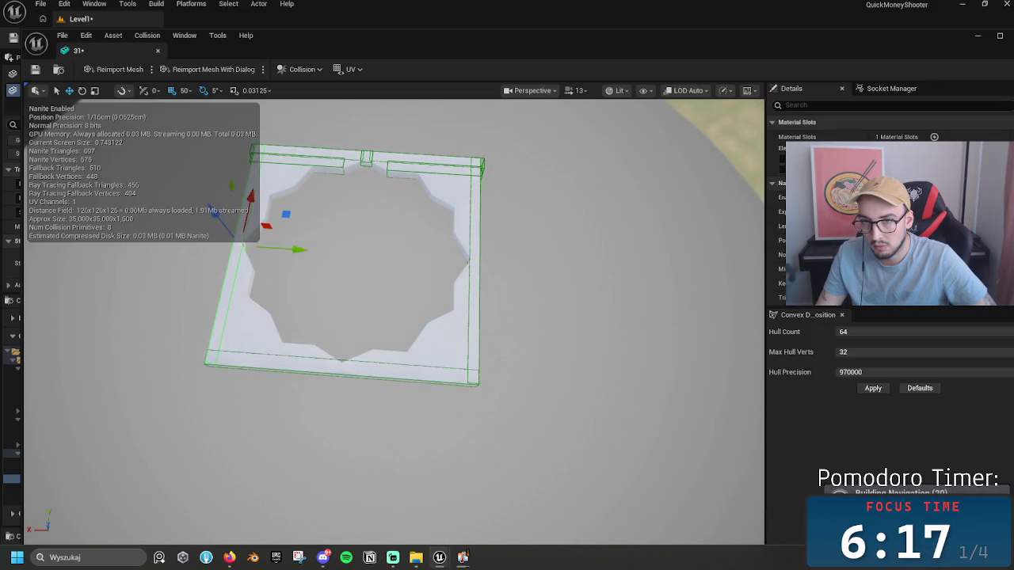
scroll(310, 288, "up", 5)
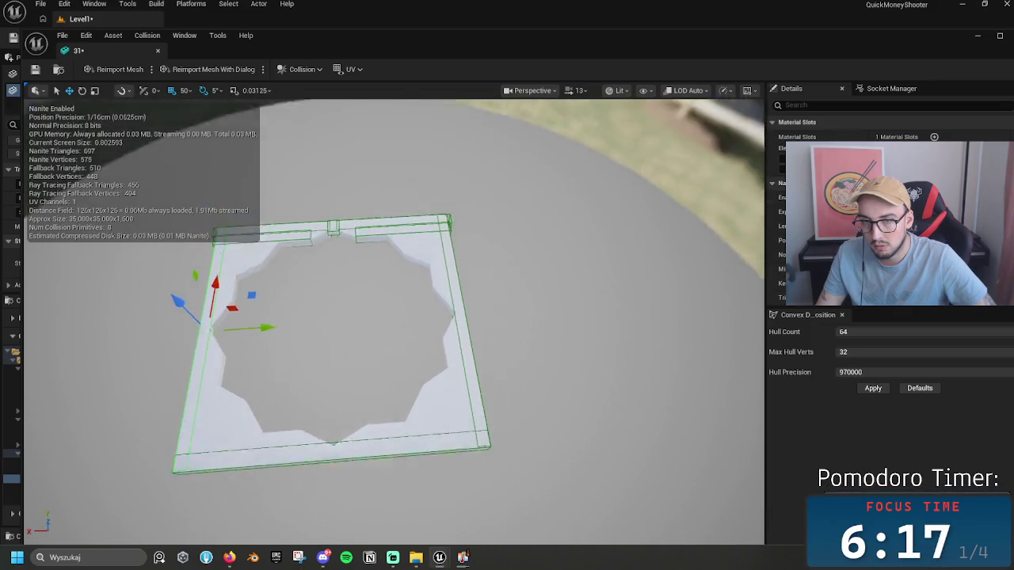
scroll(311, 288, "down", 4)
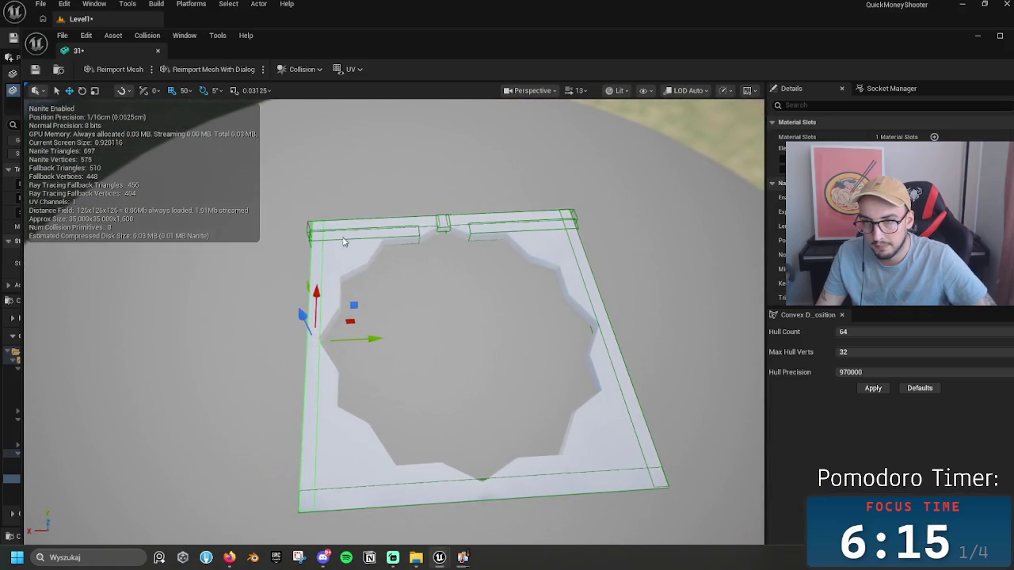
Step: Rotate the top-left box to run down the left rim and resize it near the lower-left corner
left_click(409, 238)
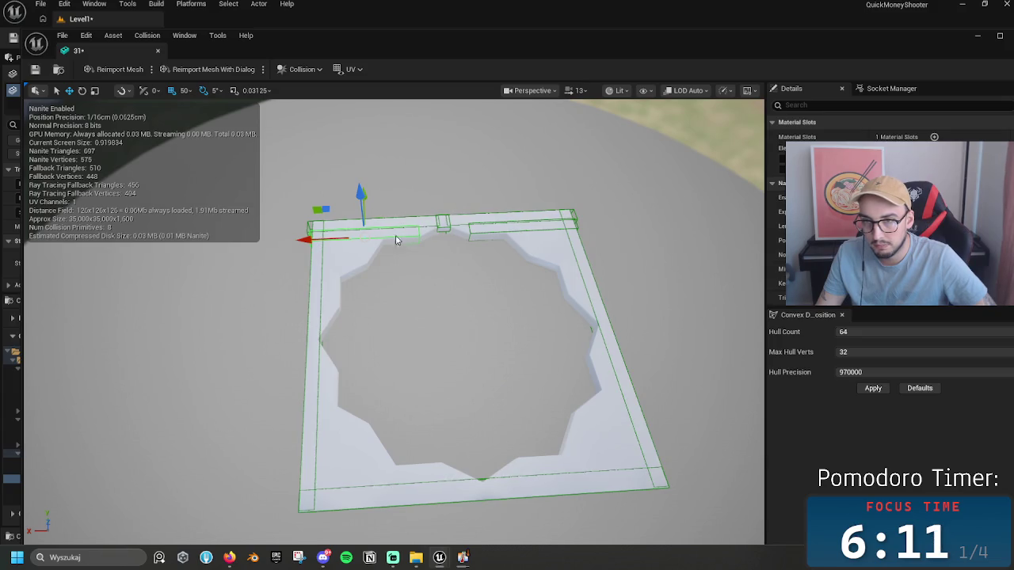
mouse_move(367, 211)
left_mouse_down()
mouse_move(374, 253)
mouse_move(377, 237)
left_mouse_up()
key("e")
mouse_move(390, 325)
left_mouse_down()
mouse_move(307, 332)
mouse_move(291, 317)
mouse_move(291, 331)
left_mouse_up()
key("w")
left_click_drag(423, 277, 381, 285)
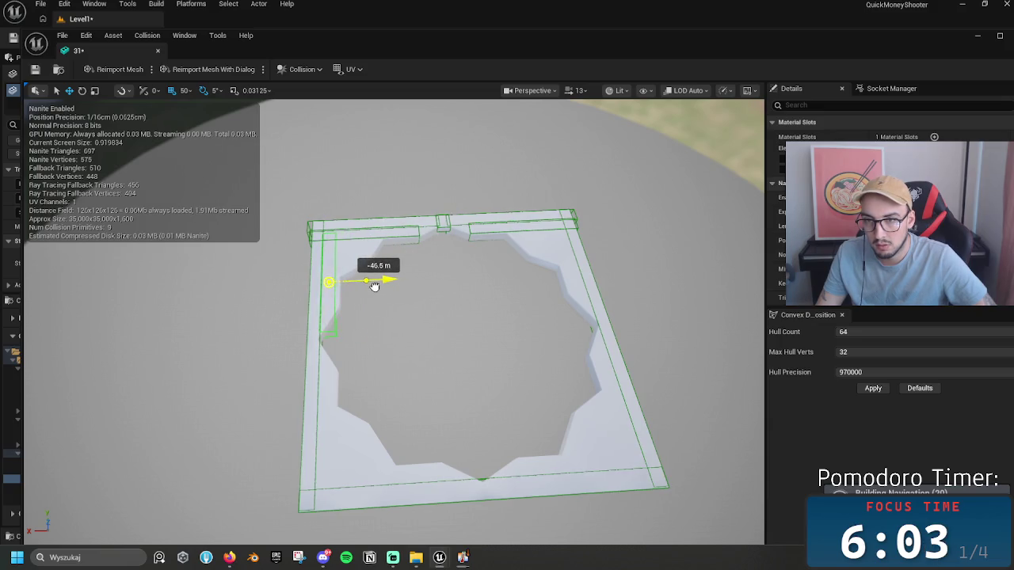
left_click_drag(378, 286, 380, 285)
mouse_move(425, 392)
left_mouse_down()
mouse_move(467, 373)
mouse_move(425, 392)
left_mouse_up()
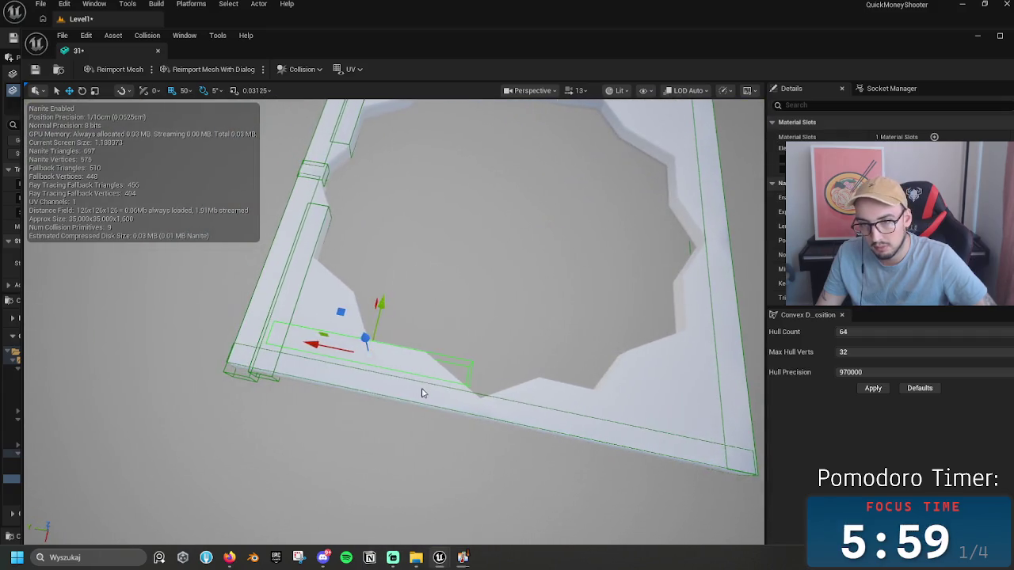
key("r")
left_click_drag(310, 343, 297, 339)
left_click_drag(365, 304, 361, 308)
left_click(616, 90)
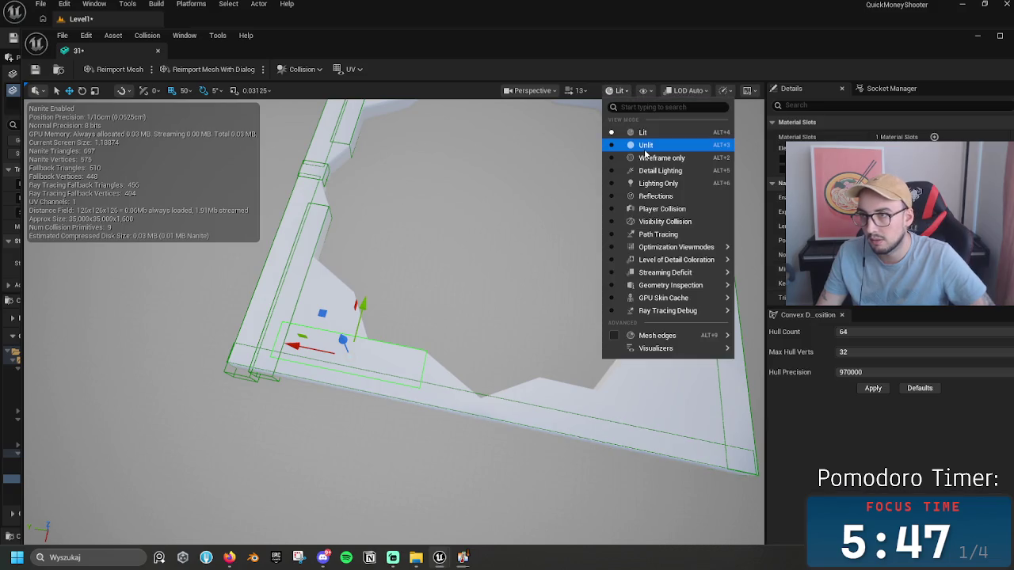
Step: Switch the viewport to the Top orthographic view and frame the mesh
left_click(645, 92)
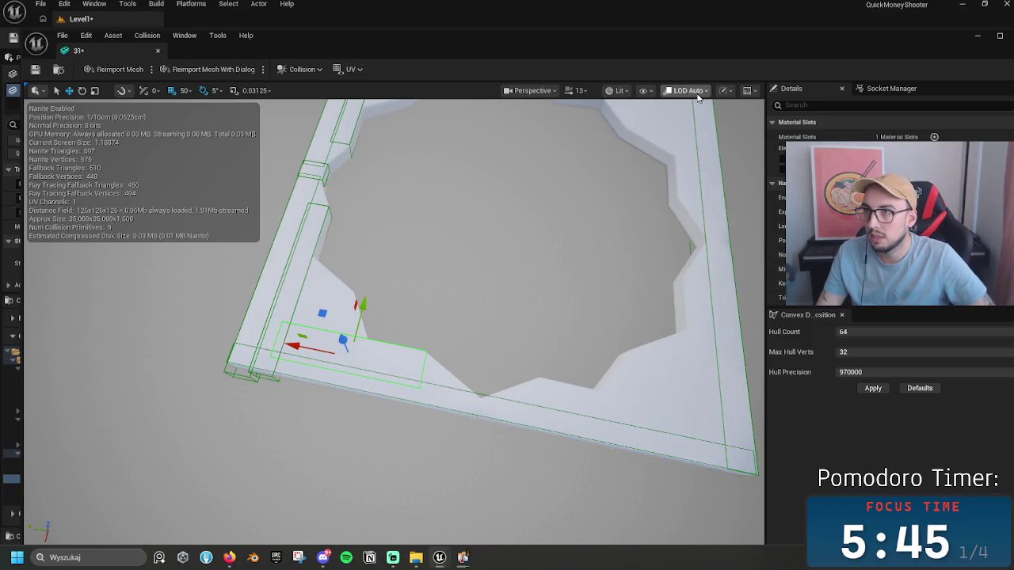
left_click(579, 91)
left_click(532, 91)
left_click(545, 157)
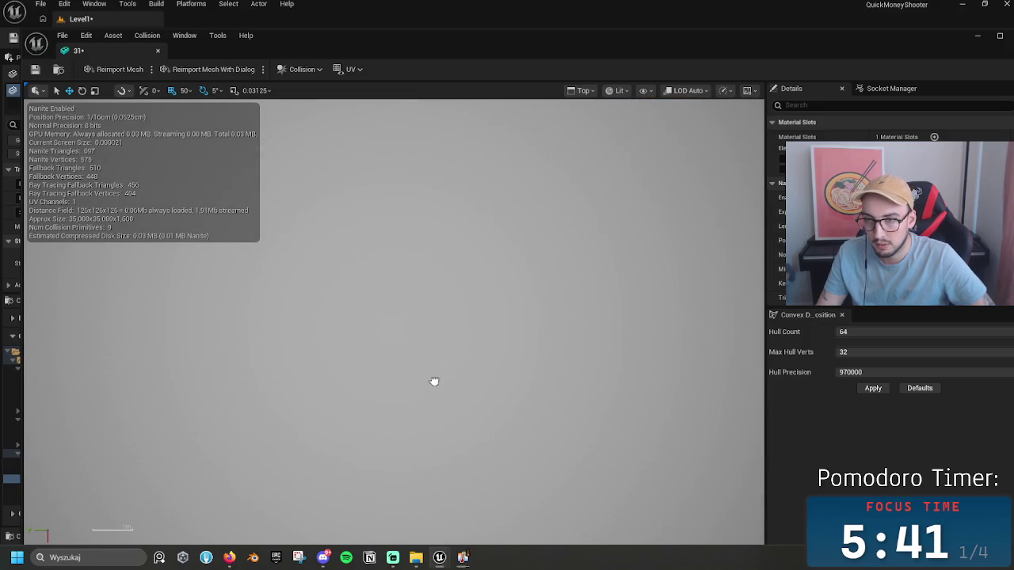
scroll(524, 327, "down", 2)
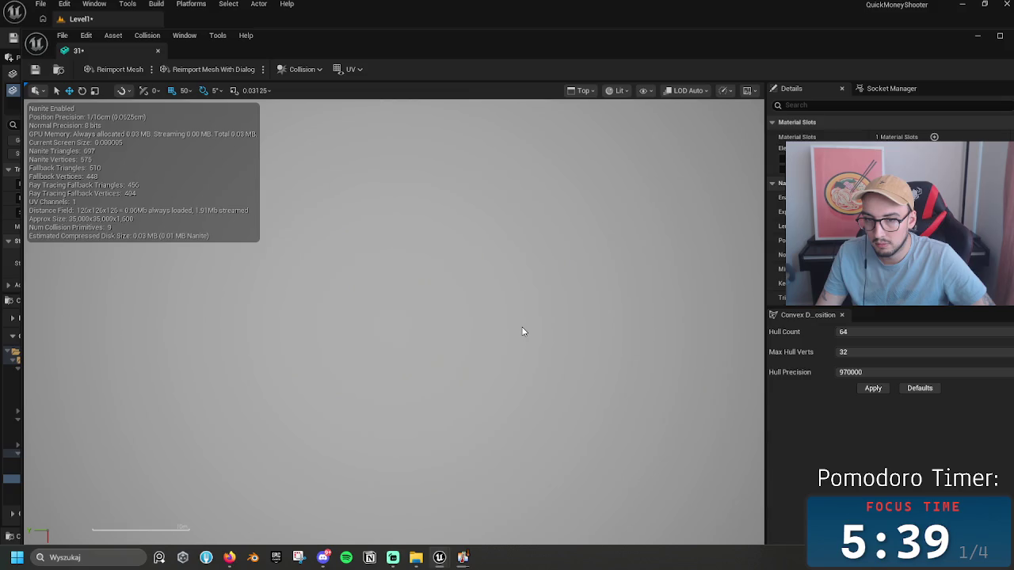
key("f")
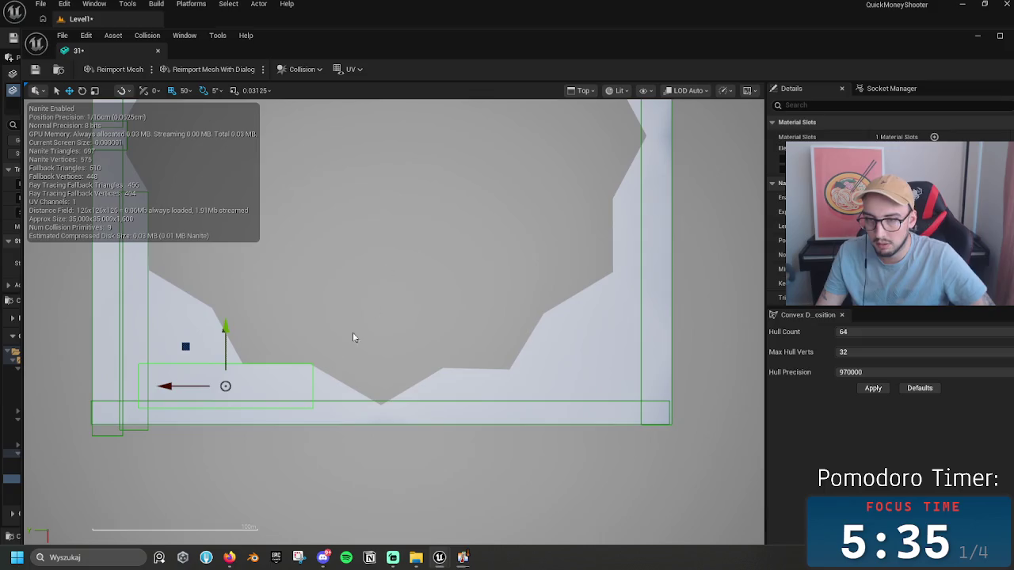
Step: Add a copy of the lower box to the right and widen it along the bottom rim
mouse_move(172, 385)
left_mouse_down()
mouse_move(493, 391)
mouse_move(479, 396)
left_mouse_up()
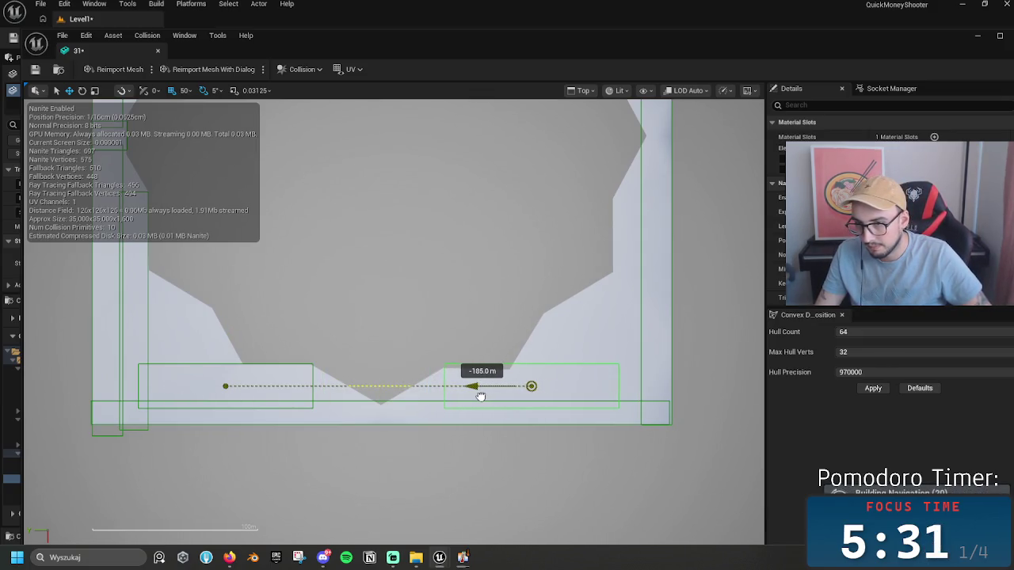
left_click_drag(531, 336, 532, 346)
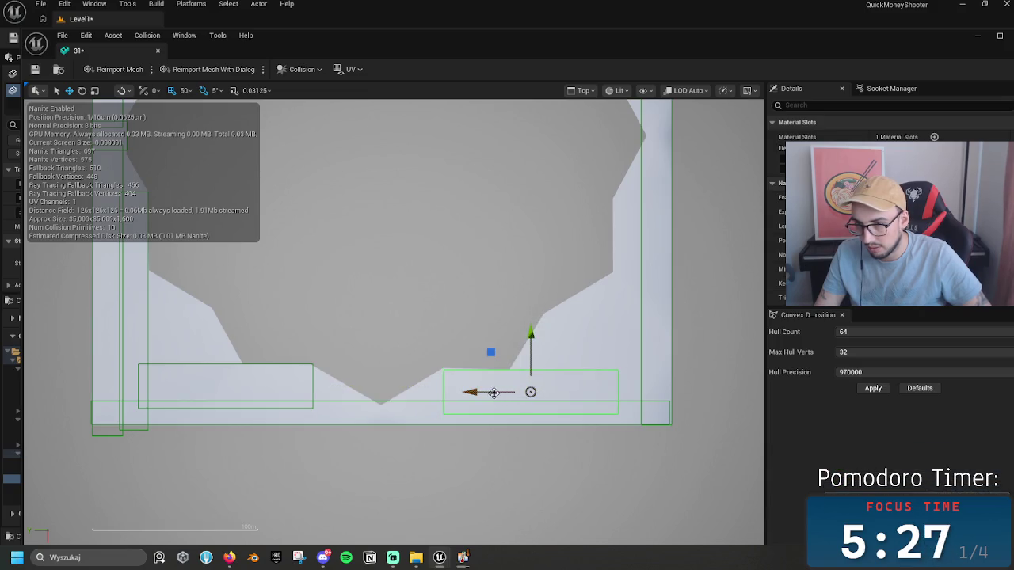
left_click_drag(475, 393, 489, 391)
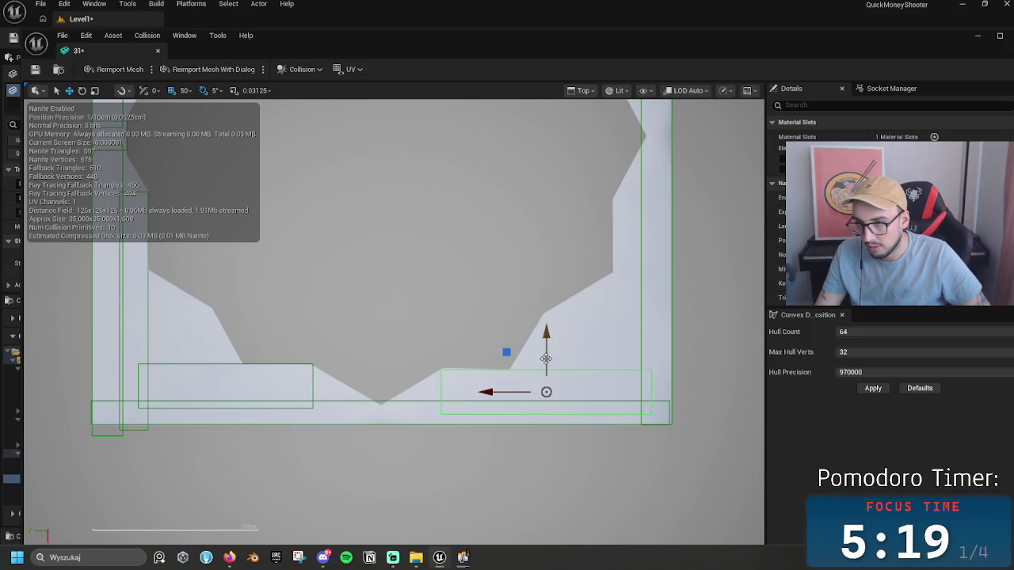
Step: Add another box angled about -60 degrees along the pit's sloping inner edge
left_click_drag(548, 359, 546, 269)
key("e")
mouse_move(516, 348)
left_mouse_down()
mouse_move(573, 354)
mouse_move(542, 338)
left_mouse_up()
key("w")
left_click_drag(513, 258, 568, 295)
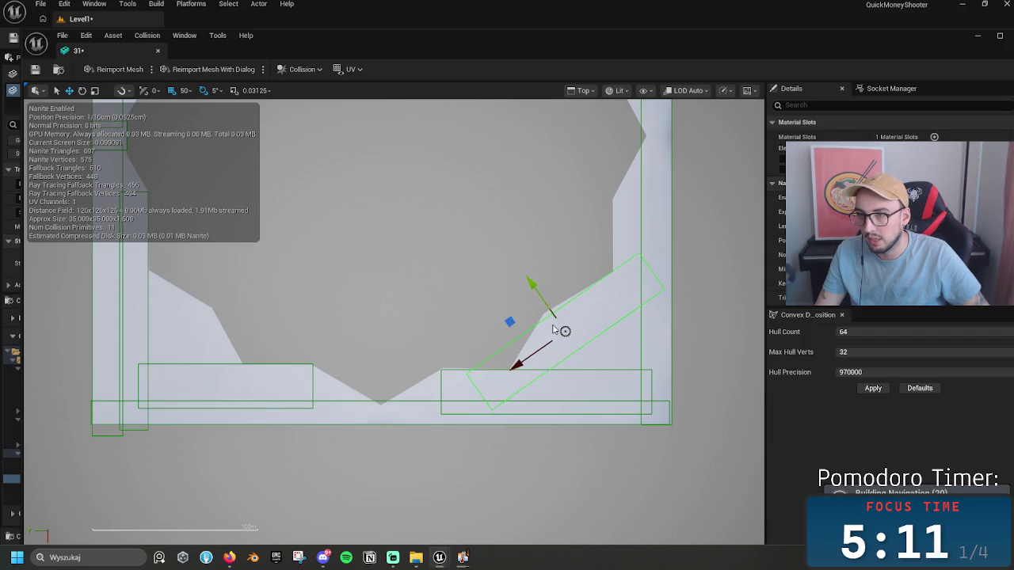